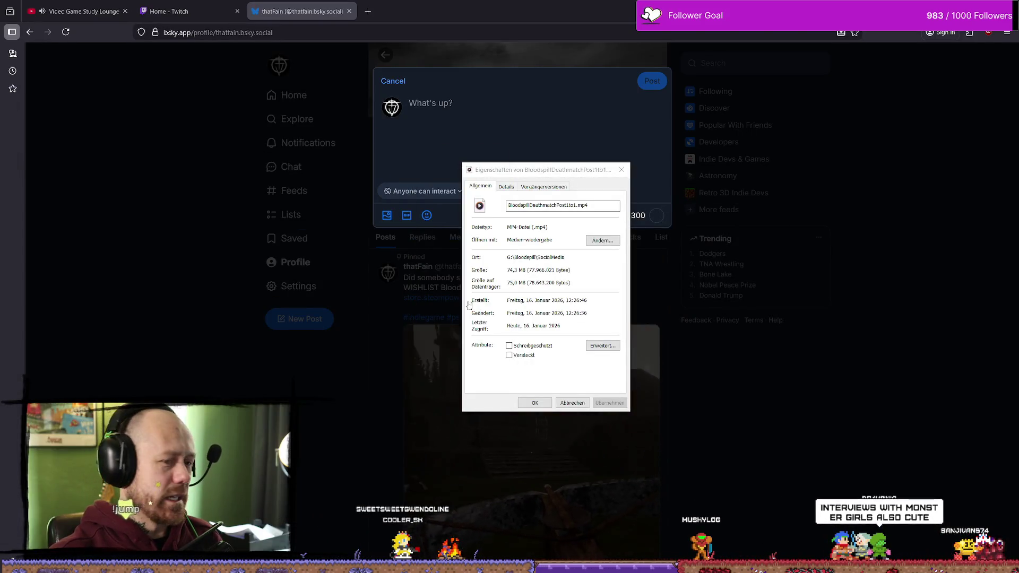
Step: Close the video's properties dialog and start the caption 'Bloodspill will feature Deathma…'
{"action": "left_click", "coordinate": [572, 403]}
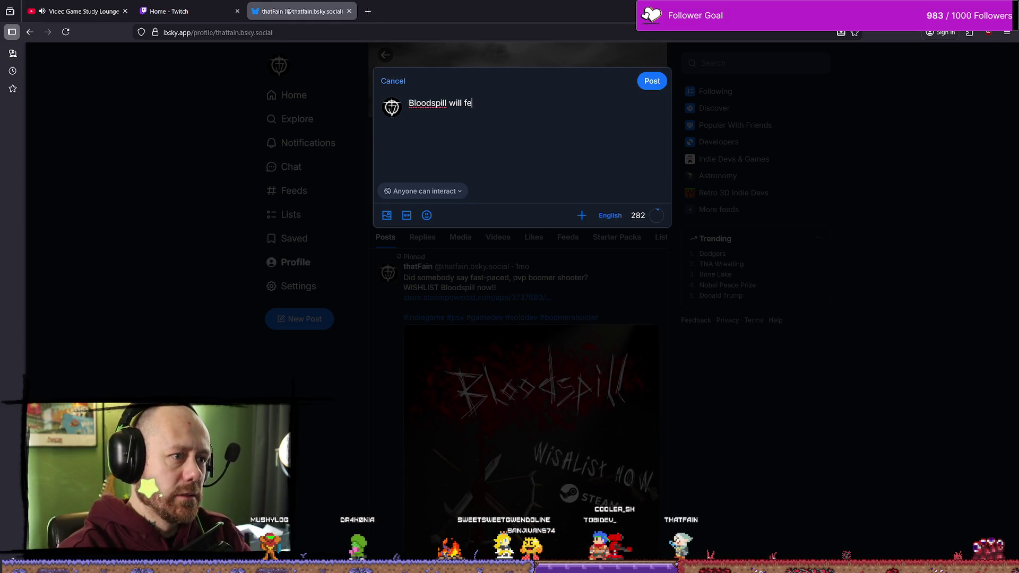
{"action": "key", "text": "BackSpace"}
{"action": "type", "text": "eatu"}
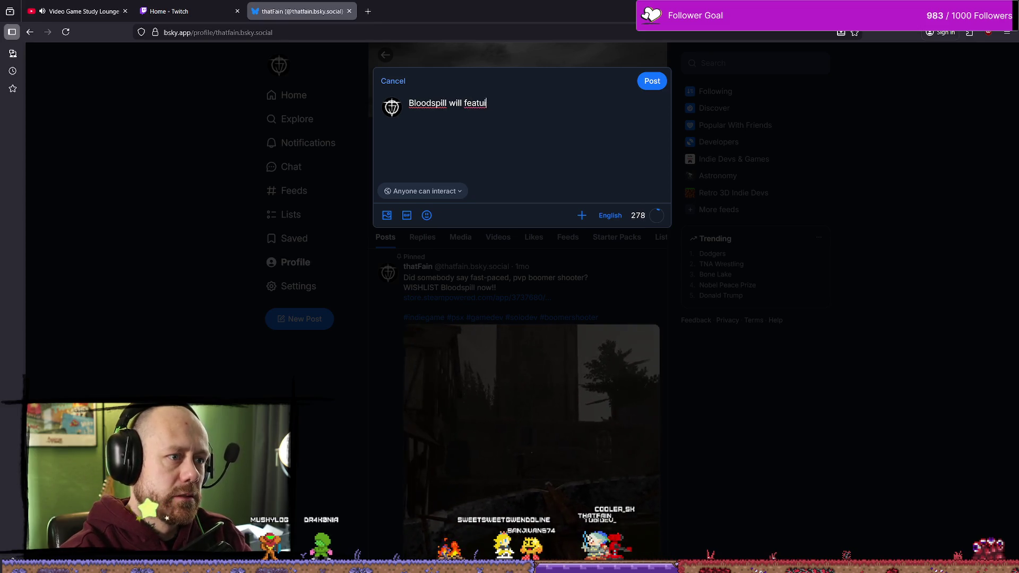
{"action": "type", "text": "re D"}
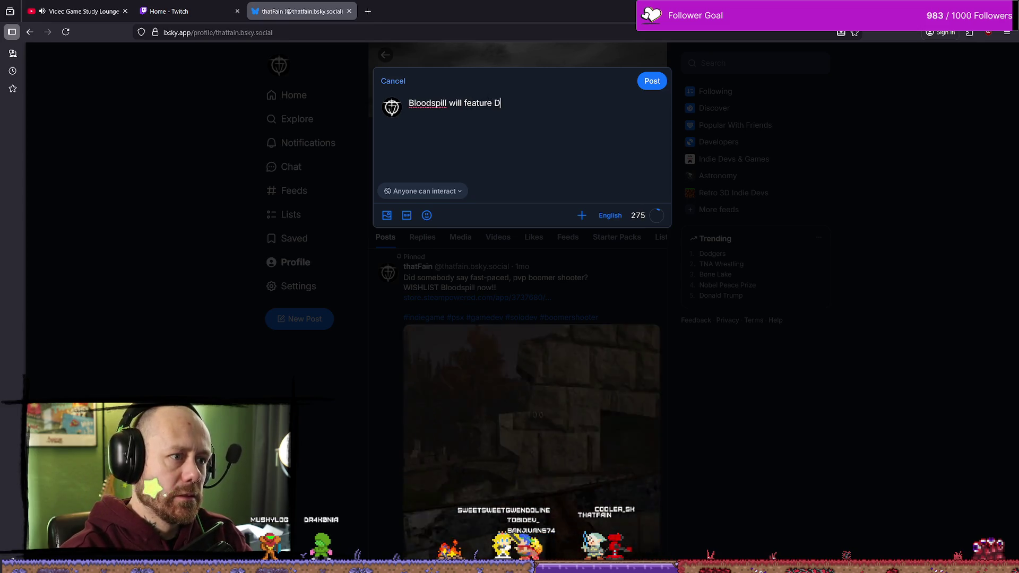
{"action": "type", "text": "eathmatch"}
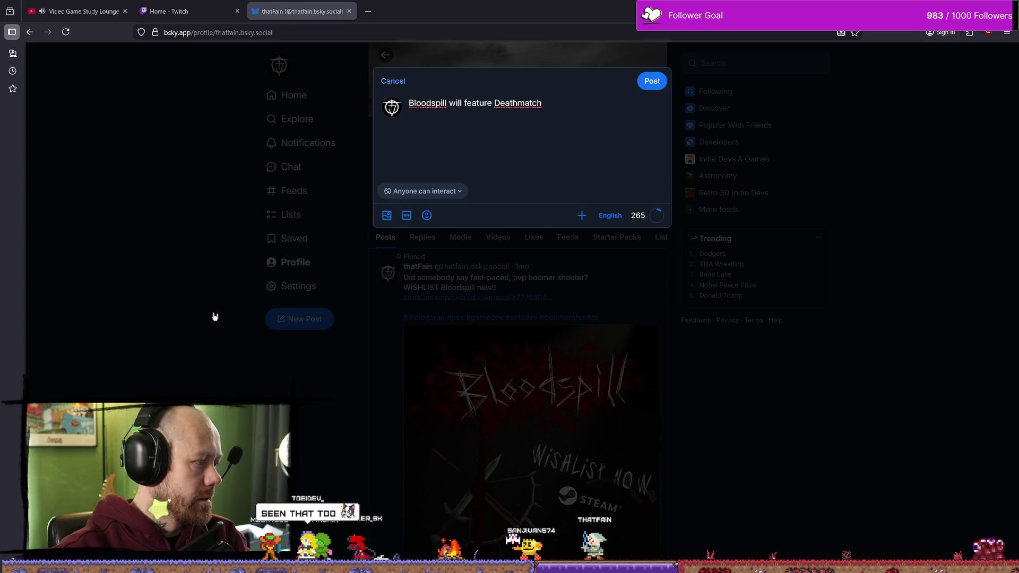
Step: Draft 'Bloodspill will feature Deathmatch modes' in the composer, then erase the caption entirely
{"action": "left_click", "coordinate": [561, 112]}
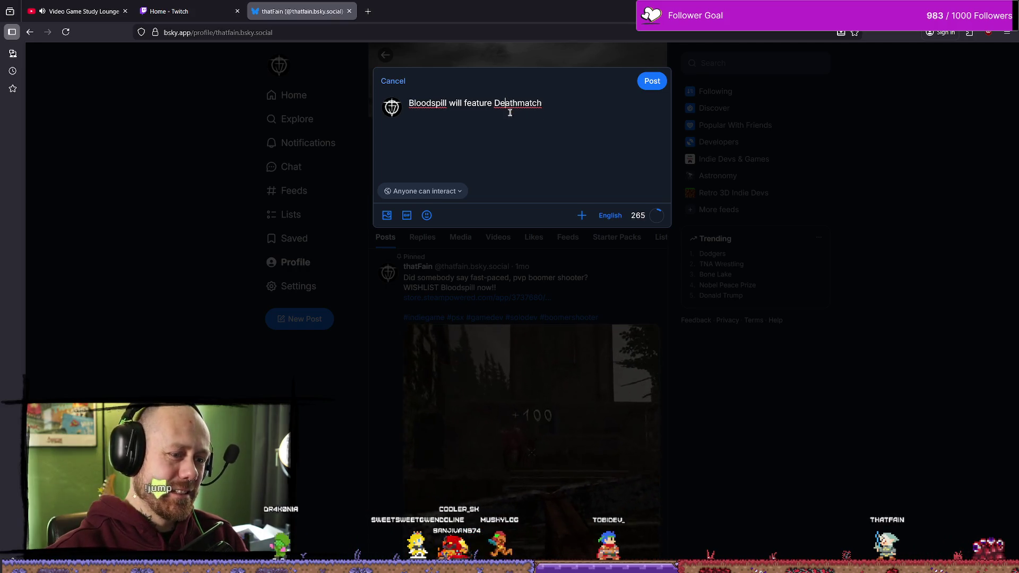
{"action": "left_click", "coordinate": [558, 104]}
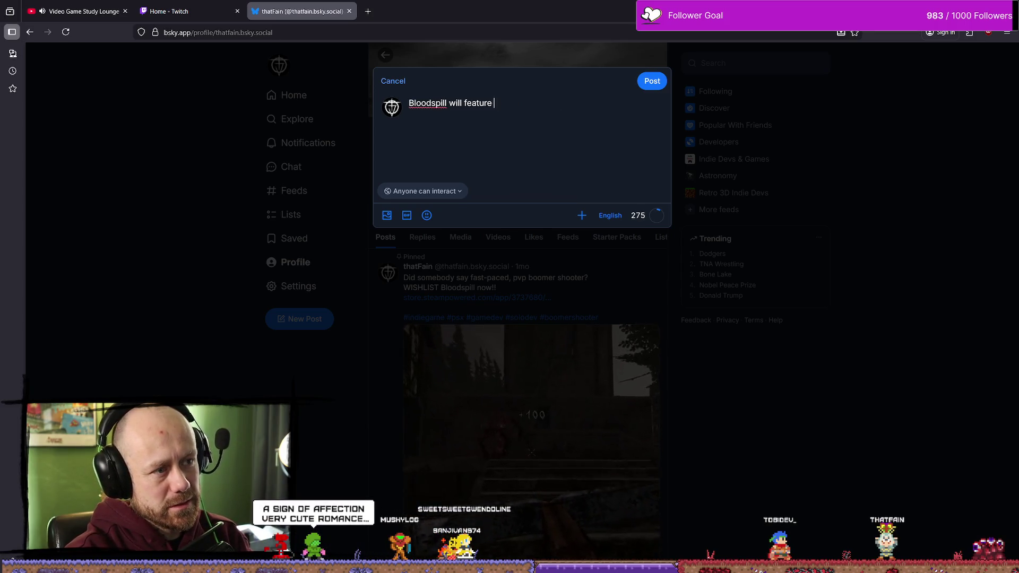
{"action": "type", "text": "modes"}
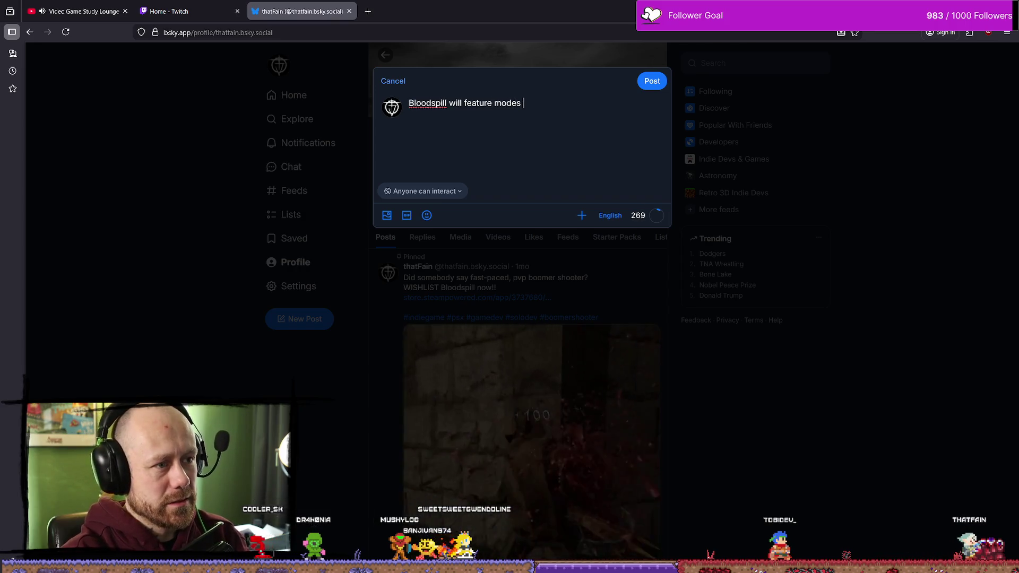
{"action": "key", "text": "BackSpace"}
{"action": "key", "text": "BackSpace"}
{"action": "key", "text": "BackSpace"}
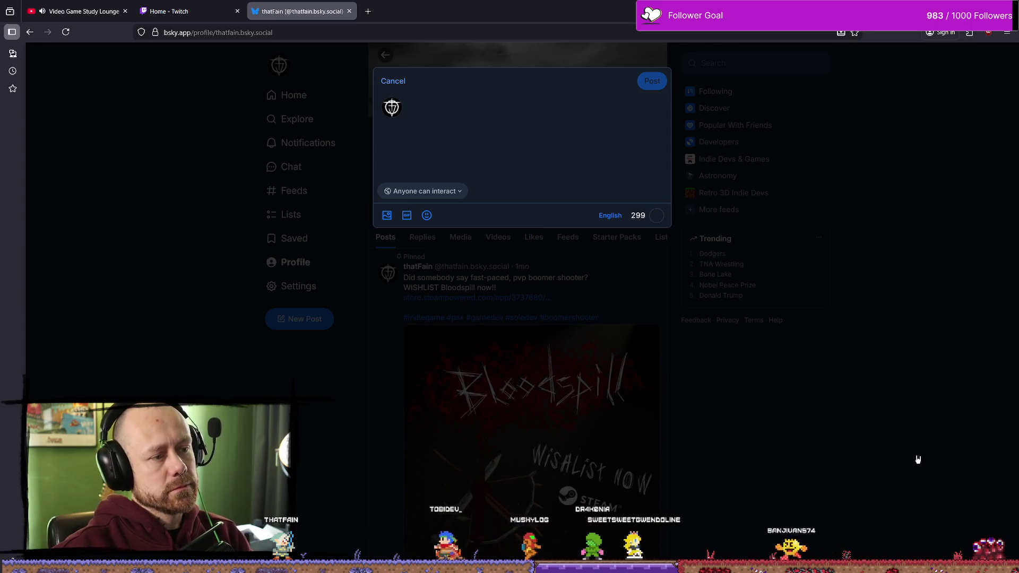
Step: Cancel the empty post and confirm Discard in the 'Discard draft?' dialog
{"action": "left_click", "coordinate": [393, 81]}
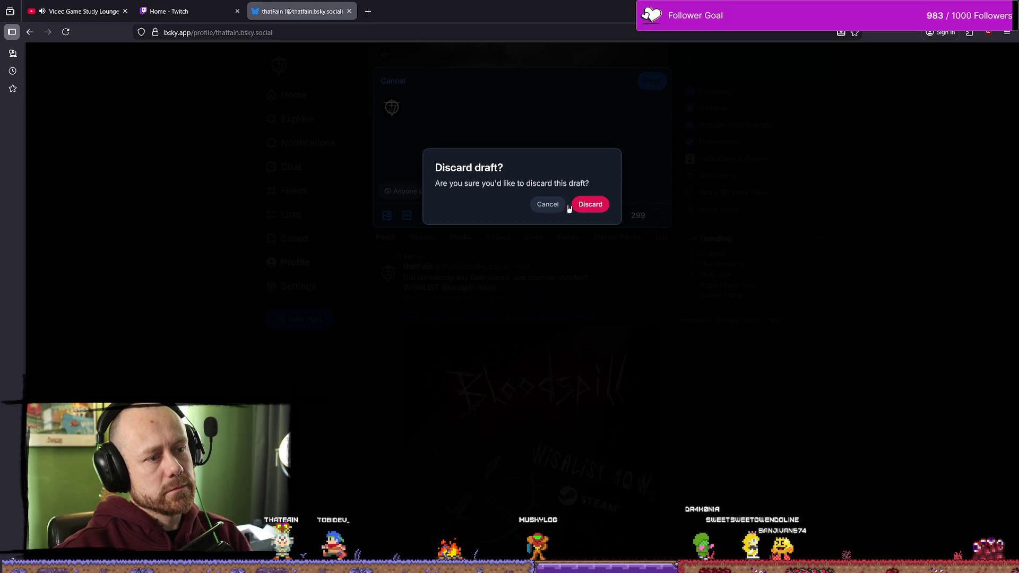
{"action": "left_click", "coordinate": [591, 351]}
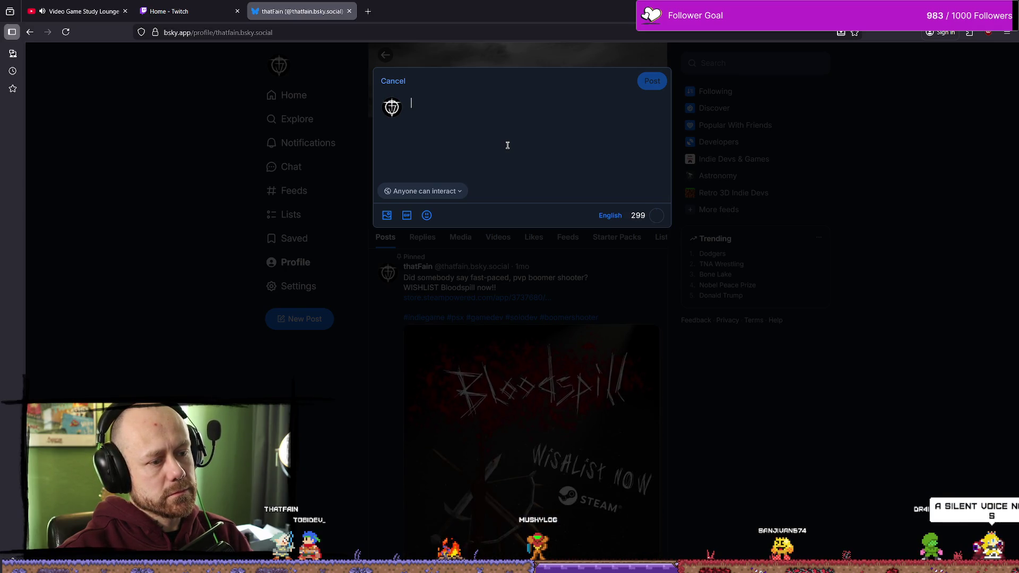
{"action": "left_click", "coordinate": [393, 80]}
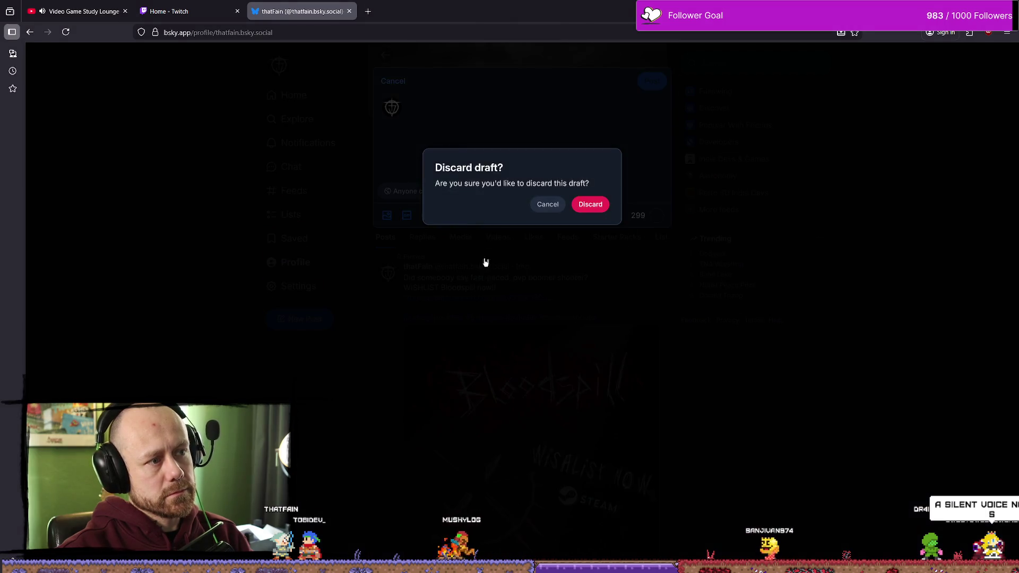
{"action": "left_click", "coordinate": [546, 205]}
{"action": "left_click", "coordinate": [393, 81]}
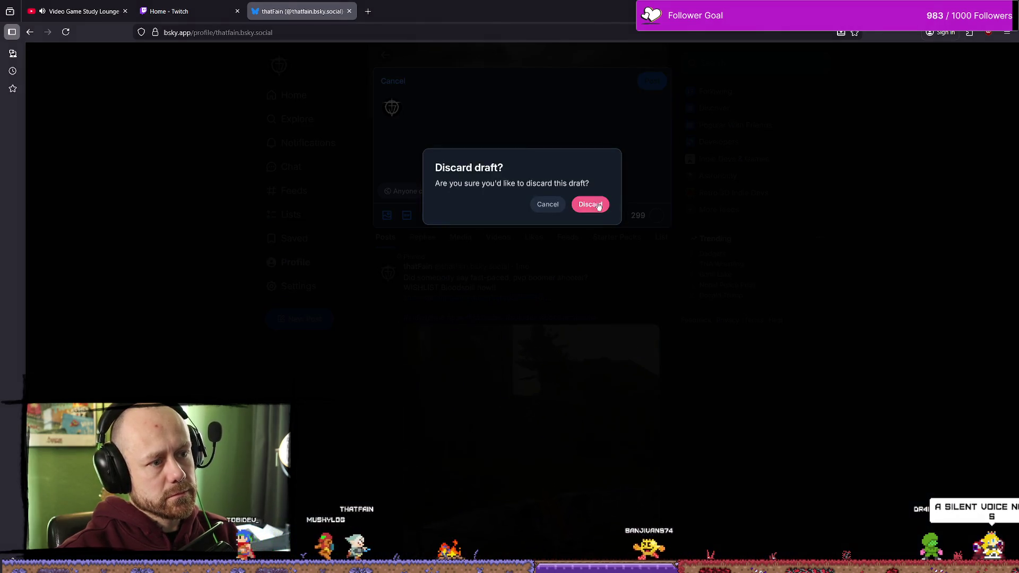
{"action": "left_click", "coordinate": [588, 205]}
{"action": "scroll", "coordinate": [636, 307], "scroll_direction": "down", "scroll_amount": 5}
{"action": "scroll", "coordinate": [662, 313], "scroll_direction": "up", "scroll_amount": 4}
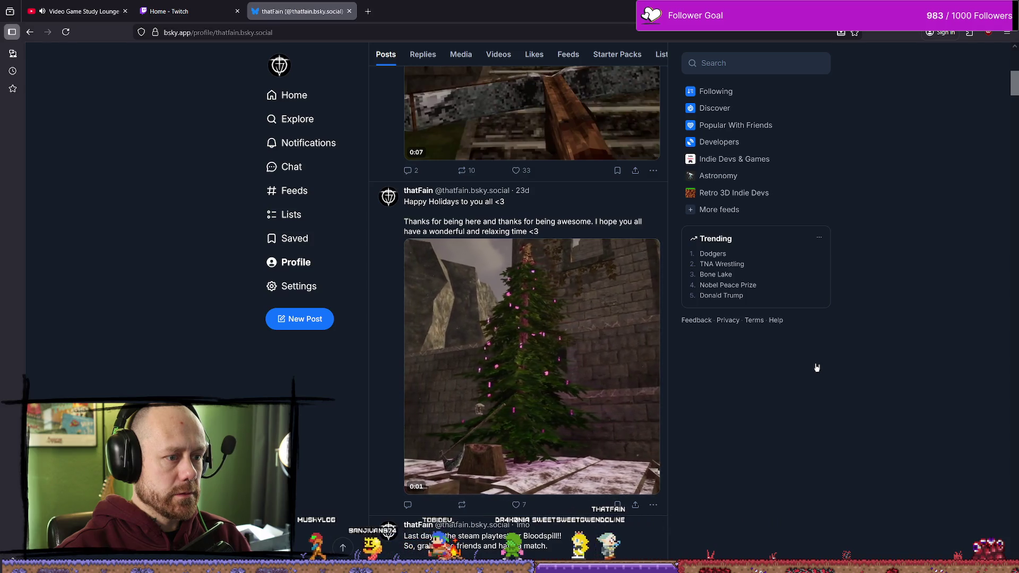
Step: Browse older profile posts back to the pinned 'WISHLIST Bloodspill now!!' post, then switch to DaVinci Resolve
{"action": "scroll", "coordinate": [591, 358], "scroll_direction": "up", "scroll_amount": 3}
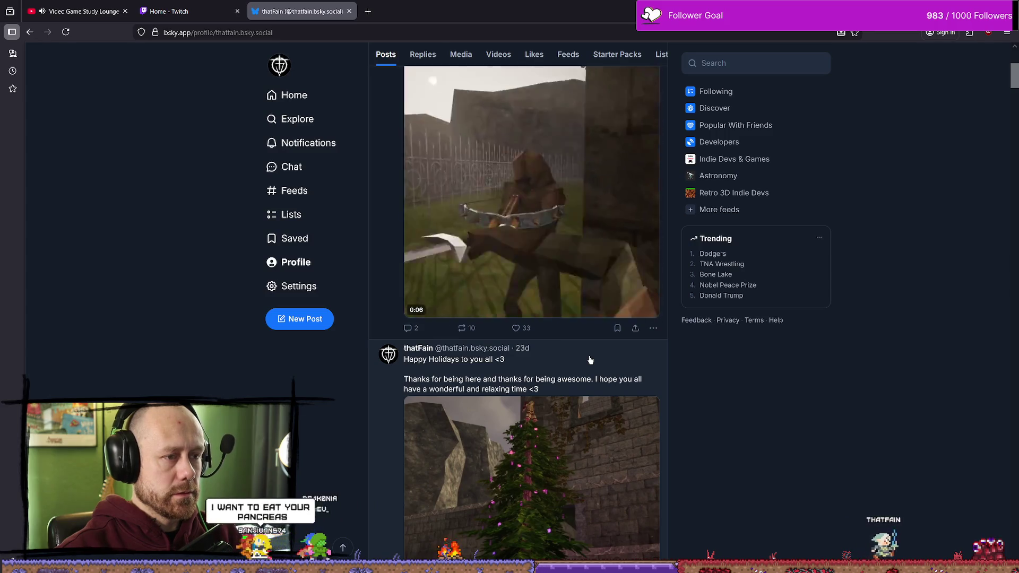
{"action": "scroll", "coordinate": [629, 360], "scroll_direction": "up", "scroll_amount": 2}
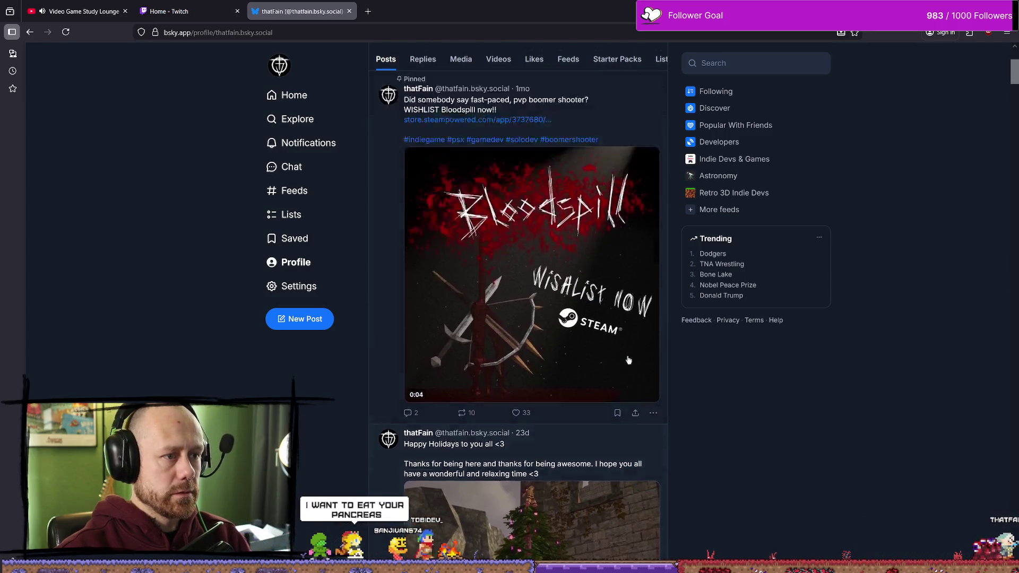
{"action": "scroll", "coordinate": [628, 360], "scroll_direction": "up", "scroll_amount": 4}
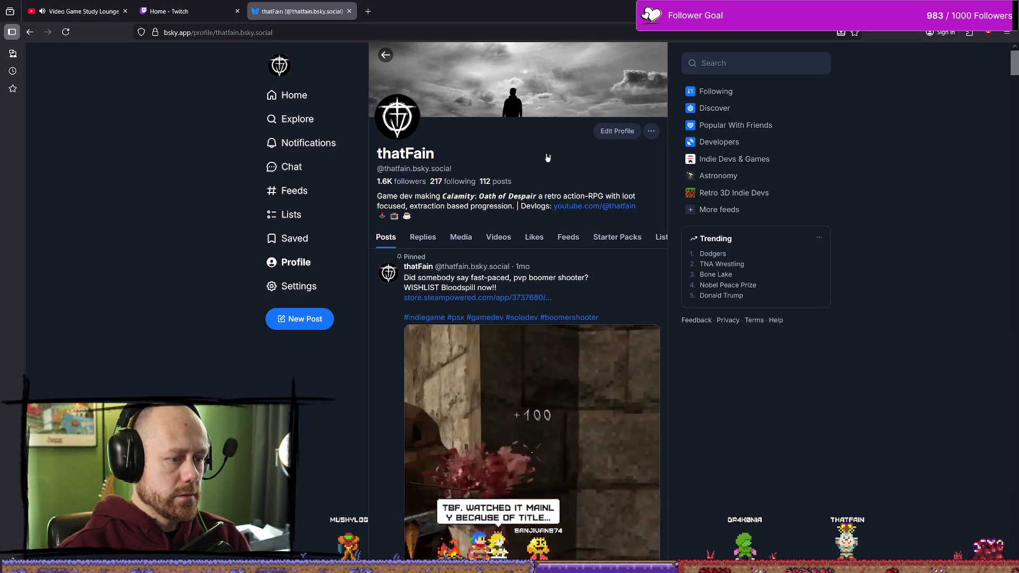
{"action": "scroll", "coordinate": [547, 159], "scroll_direction": "down", "scroll_amount": 10}
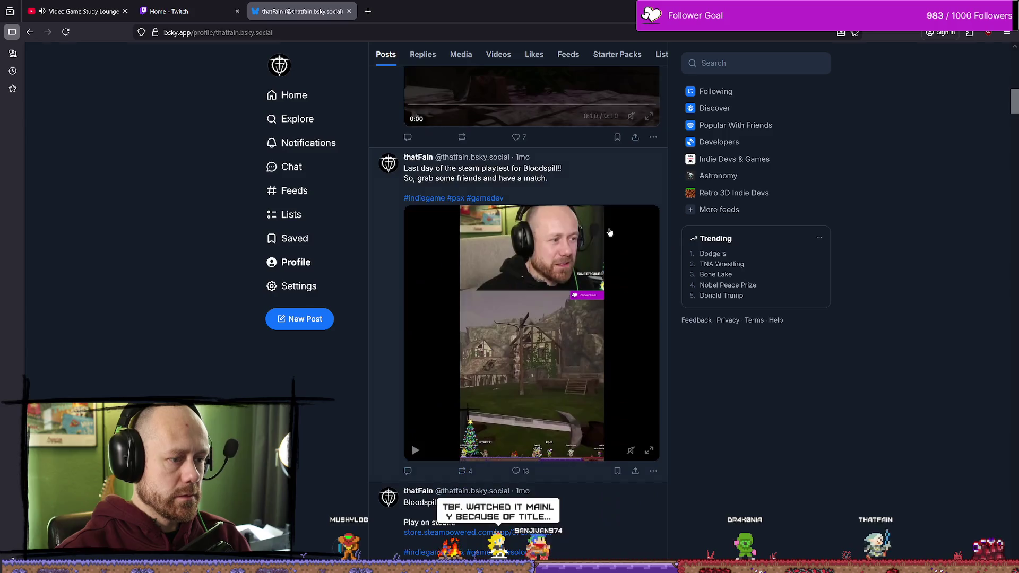
{"action": "scroll", "coordinate": [610, 232], "scroll_direction": "up", "scroll_amount": 10}
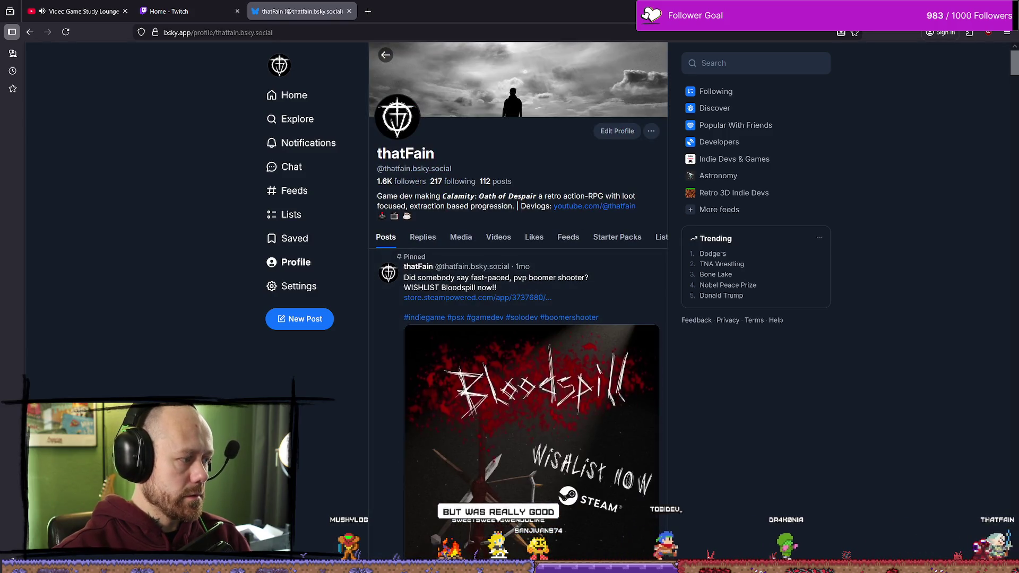
{"action": "key", "text": "alt+Tab"}
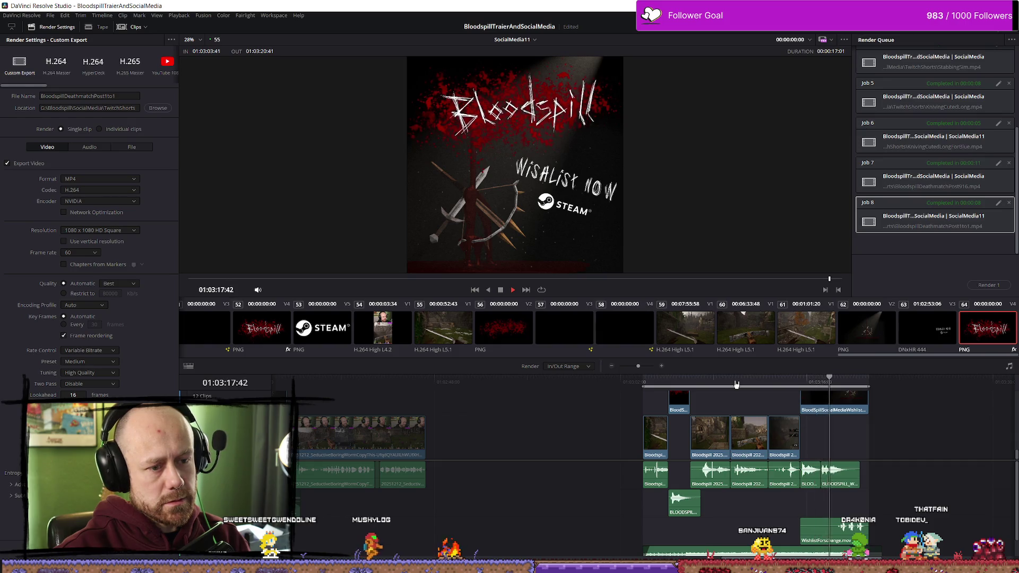
Step: Preview the render range from its In point, select the lower audio clip, and go to the Edit page
{"action": "left_click", "coordinate": [655, 376]}
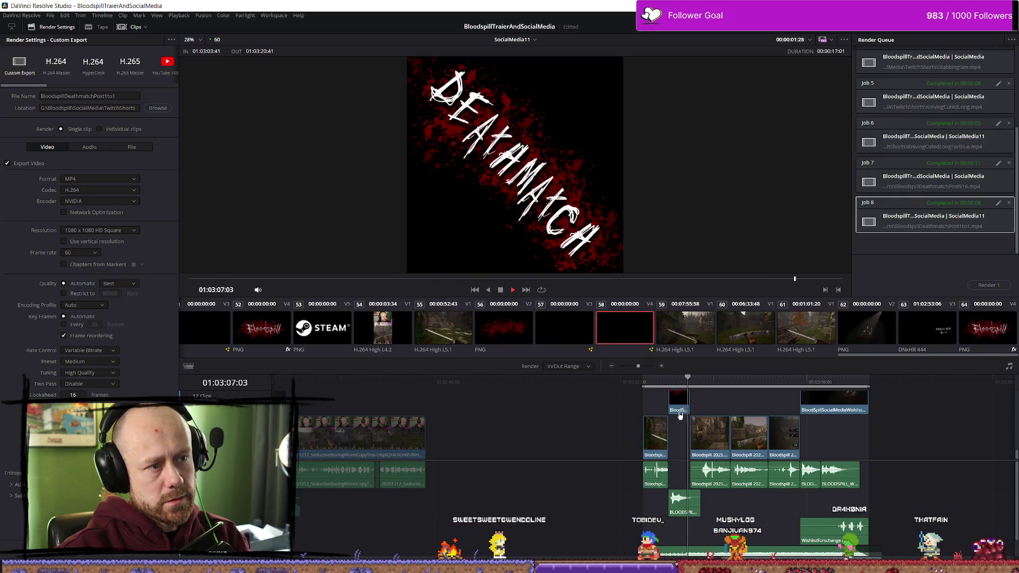
{"action": "key", "text": "space"}
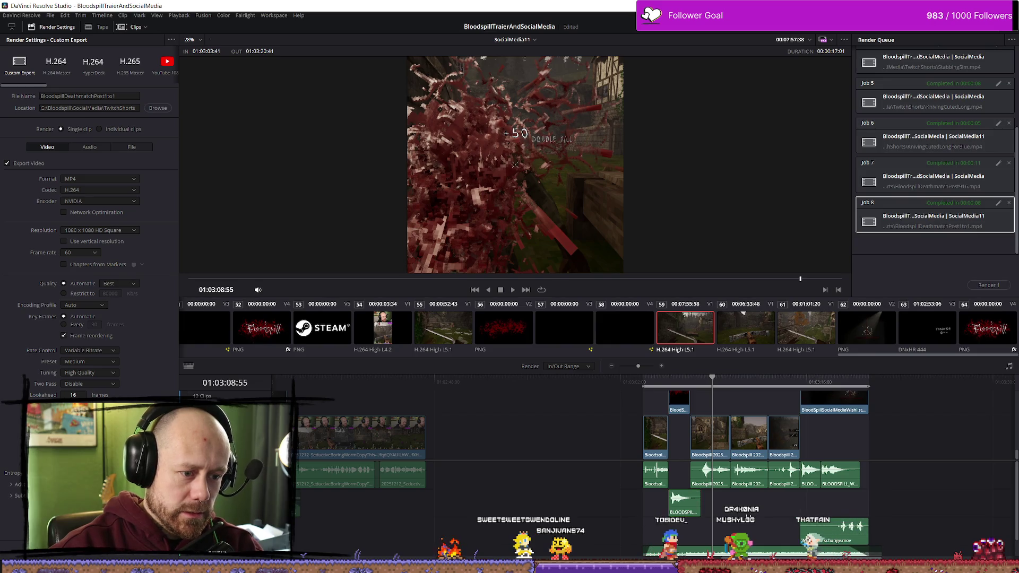
{"action": "left_click", "coordinate": [694, 513]}
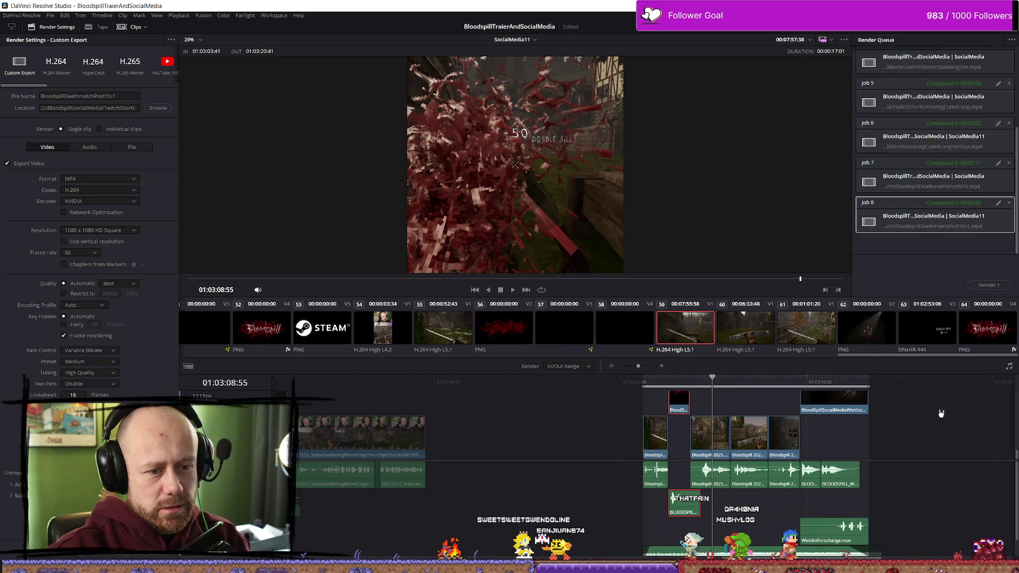
{"action": "key", "text": "shift+4"}
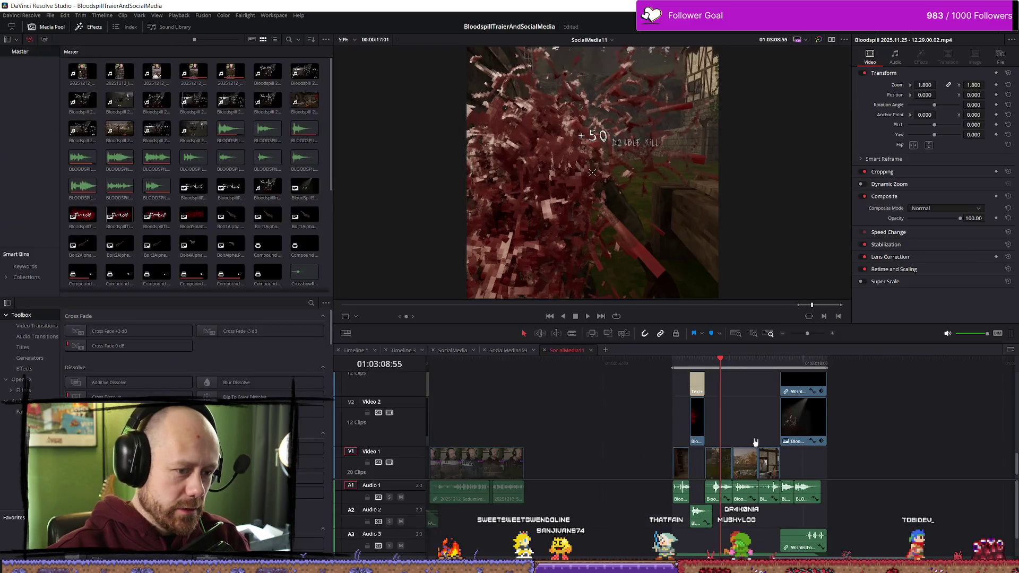
Step: Move the blood overlay and its title clip later in the timeline
{"action": "scroll", "coordinate": [885, 457], "scroll_direction": "up", "scroll_amount": 3}
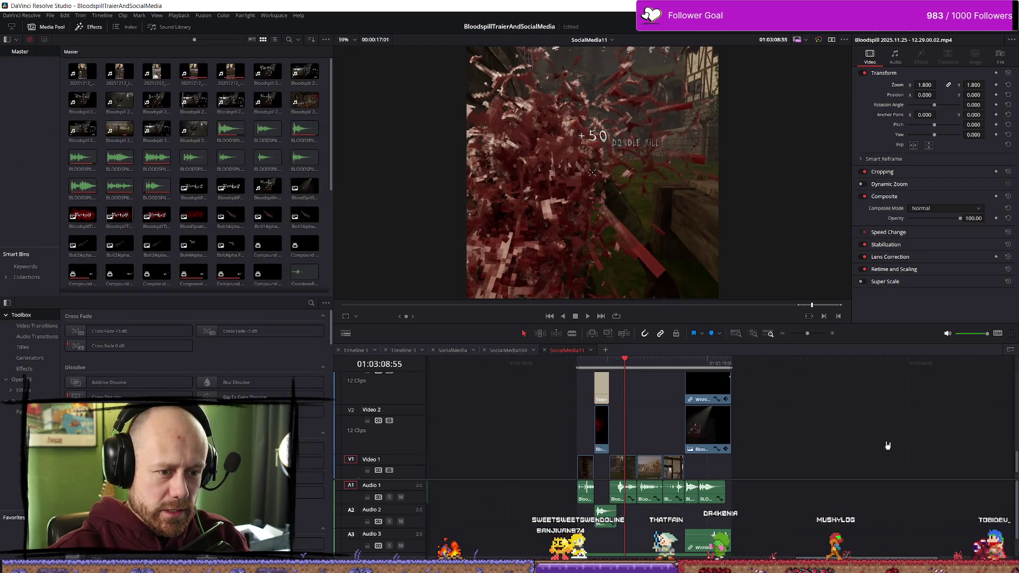
{"action": "left_click", "coordinate": [674, 436]}
{"action": "left_click_drag", "start_coordinate": [674, 436], "coordinate": [997, 436]}
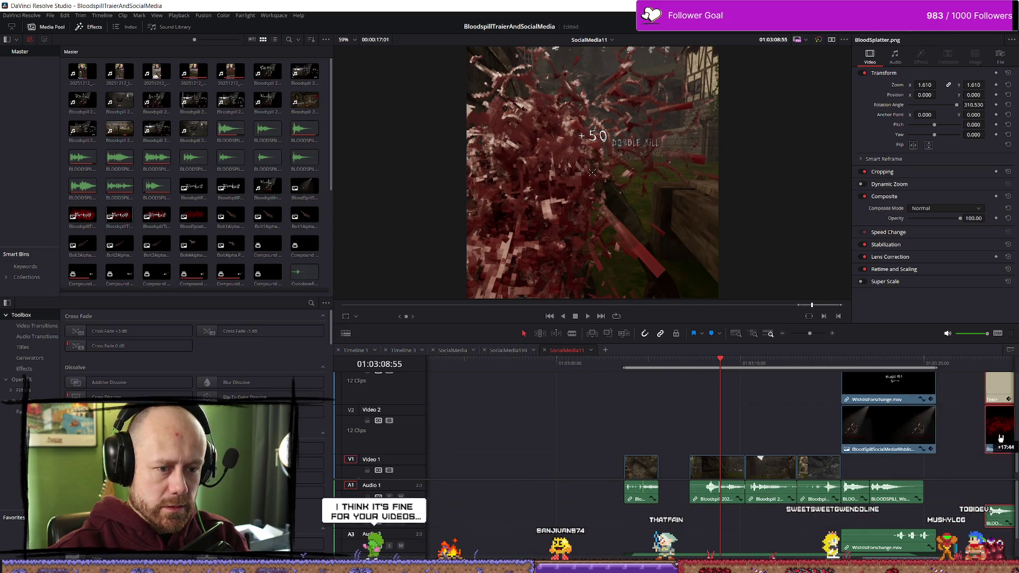
{"action": "scroll", "coordinate": [774, 410], "scroll_direction": "down", "scroll_amount": 3}
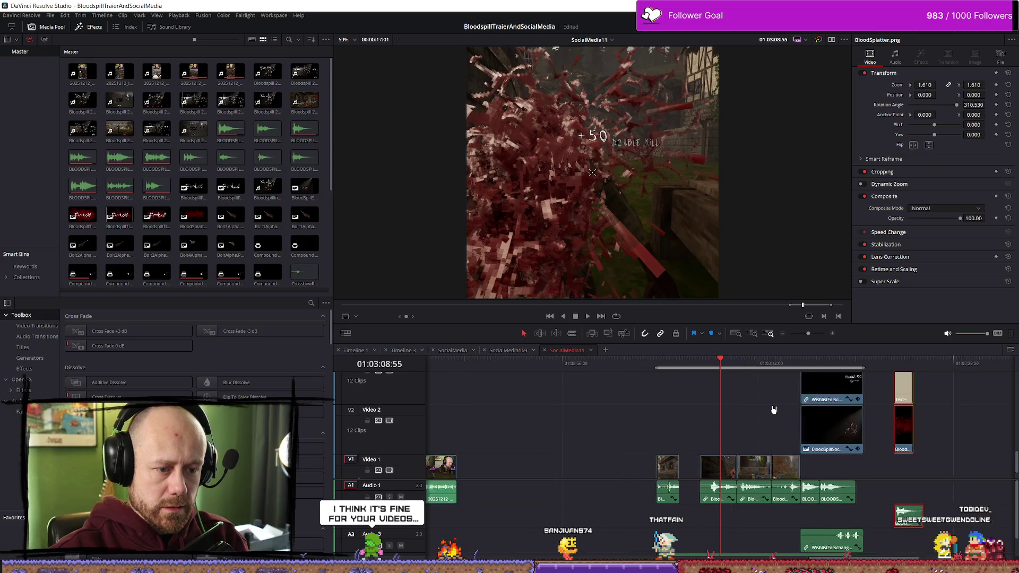
{"action": "scroll", "coordinate": [743, 448], "scroll_direction": "up", "scroll_amount": 3}
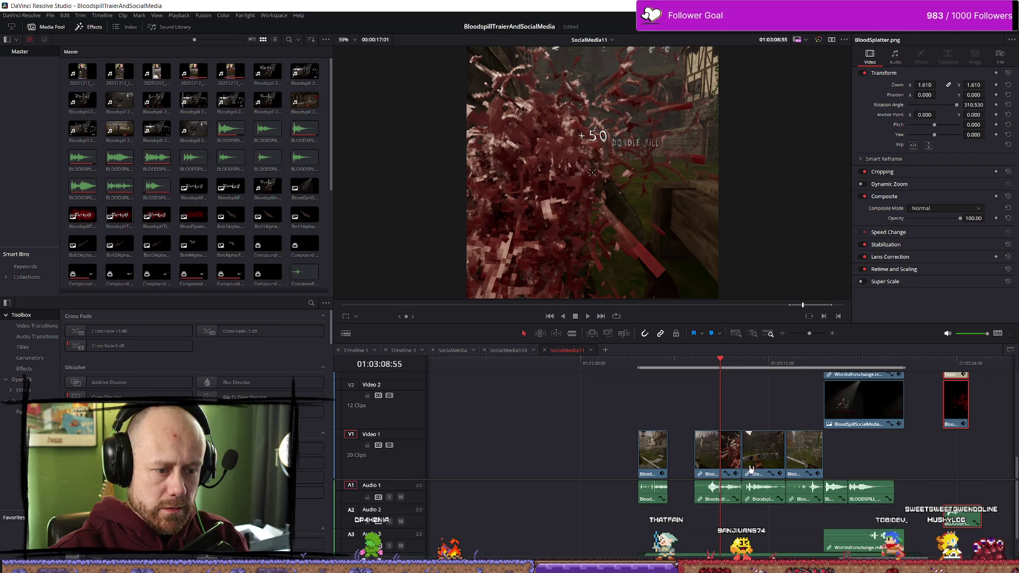
Step: Slide the first Video 1 clip right to close the gap and play the new opening
{"action": "left_click", "coordinate": [637, 363]}
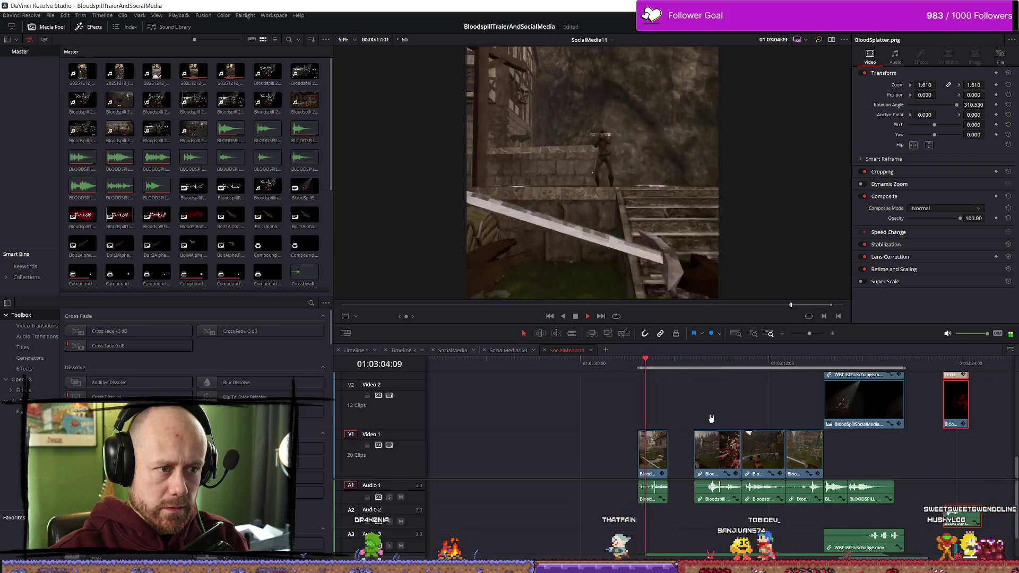
{"action": "scroll", "coordinate": [745, 535], "scroll_direction": "down", "scroll_amount": 1}
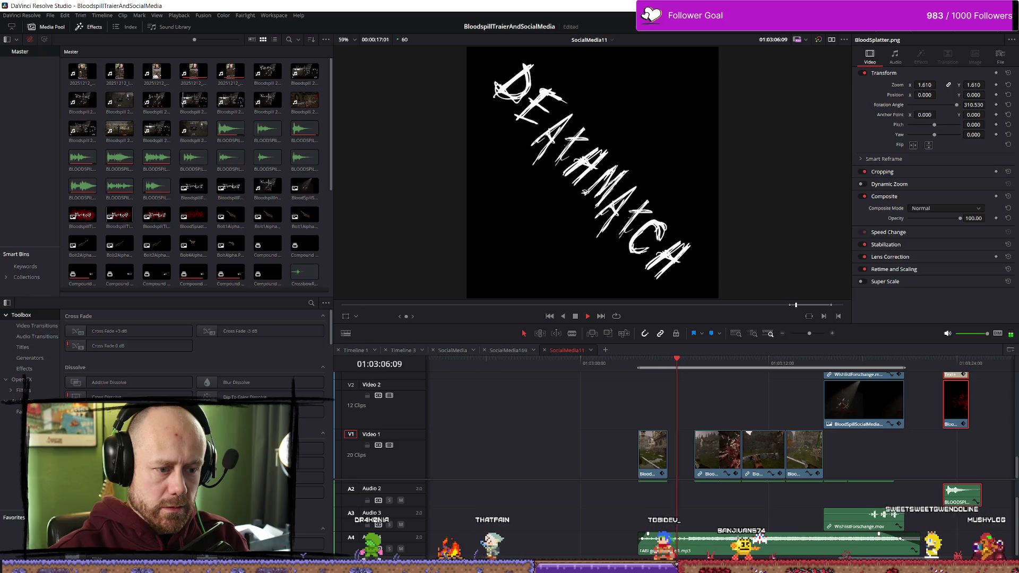
{"action": "key", "text": "space"}
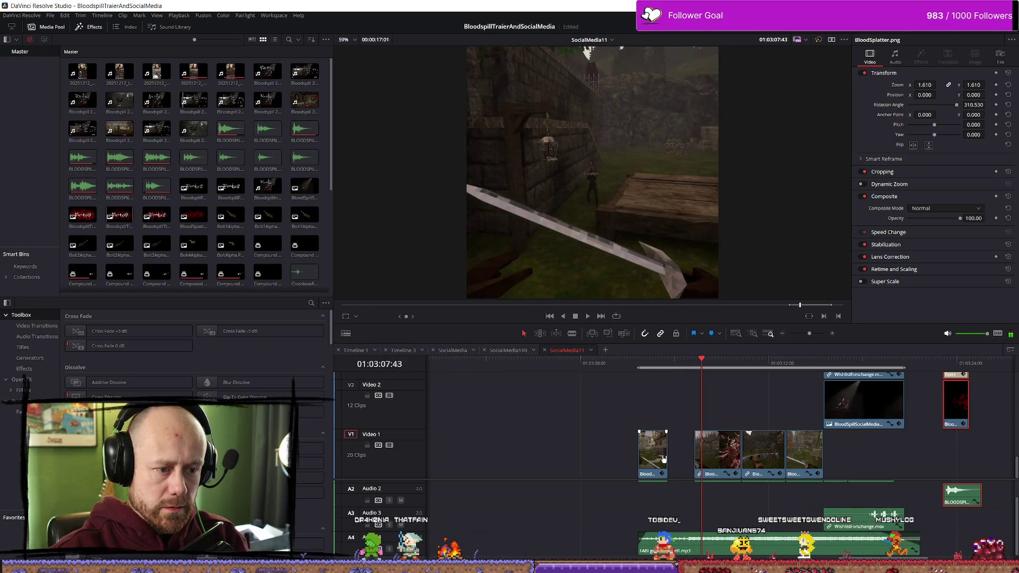
{"action": "left_click_drag", "start_coordinate": [607, 443], "coordinate": [659, 495]}
{"action": "left_click_drag", "start_coordinate": [653, 451], "coordinate": [680, 451]}
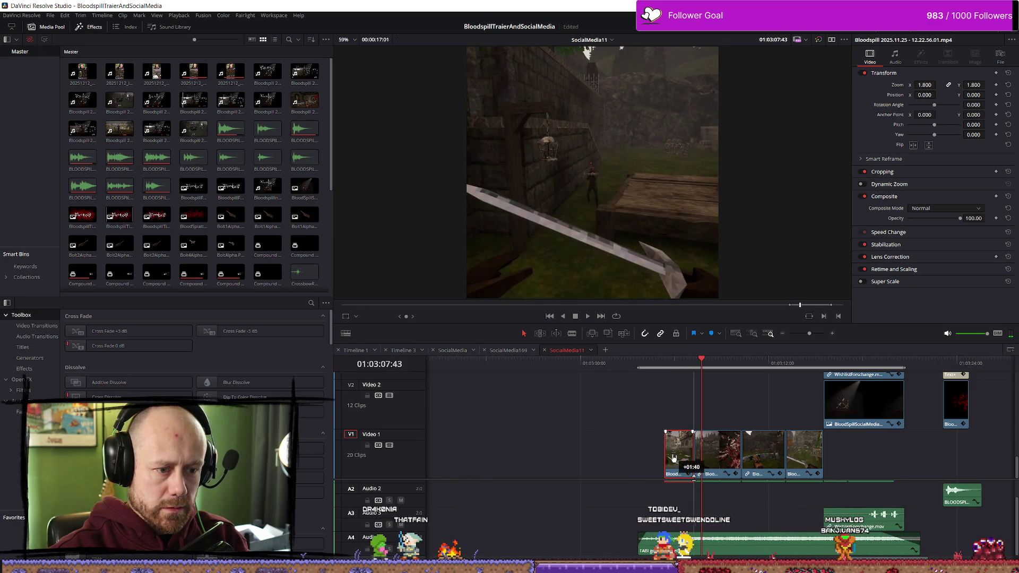
{"action": "key", "text": "Up"}
{"action": "key", "text": "space"}
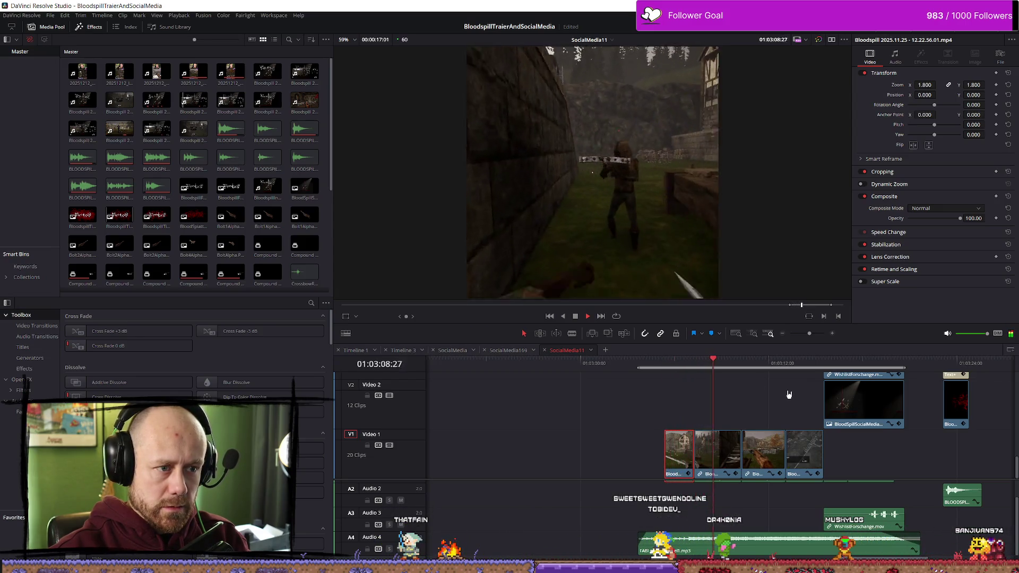
Step: Check the Video 4 title clip and review the edit through to the end card
{"action": "scroll", "coordinate": [683, 416], "scroll_direction": "up", "scroll_amount": 3}
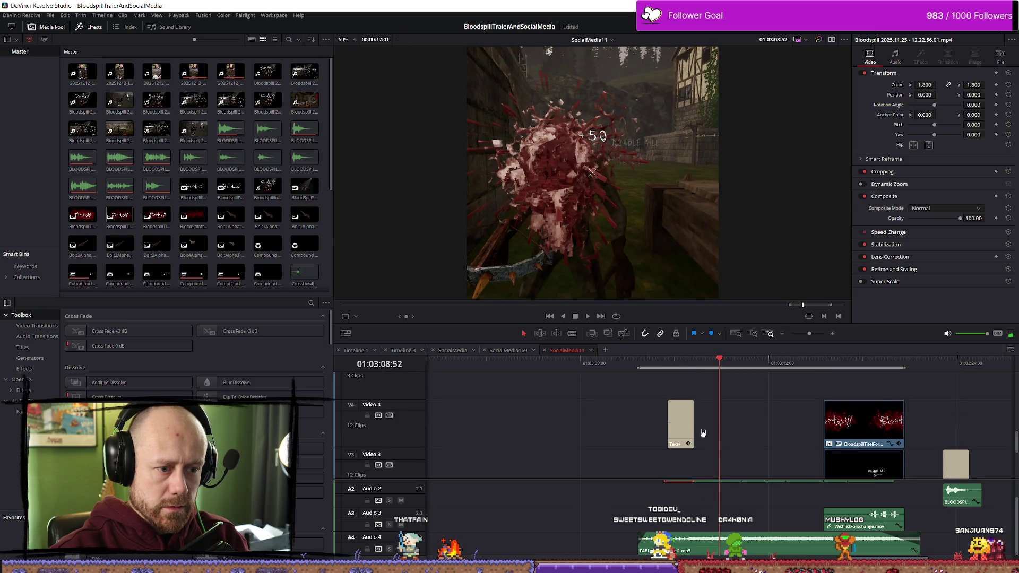
{"action": "left_click", "coordinate": [678, 421]}
{"action": "scroll", "coordinate": [679, 422], "scroll_direction": "down", "scroll_amount": 3}
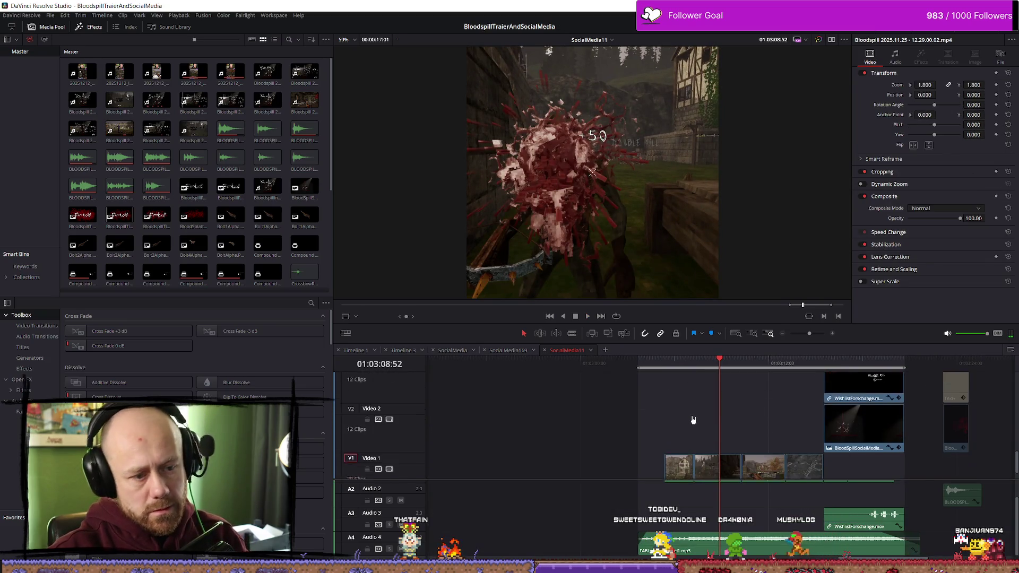
{"action": "left_click", "coordinate": [656, 365]}
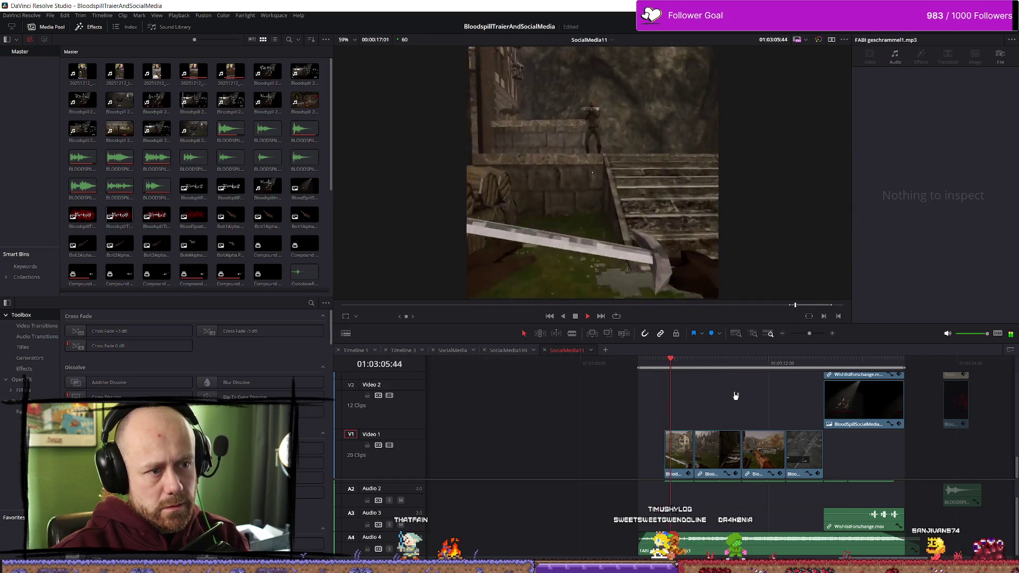
{"action": "key", "text": "space"}
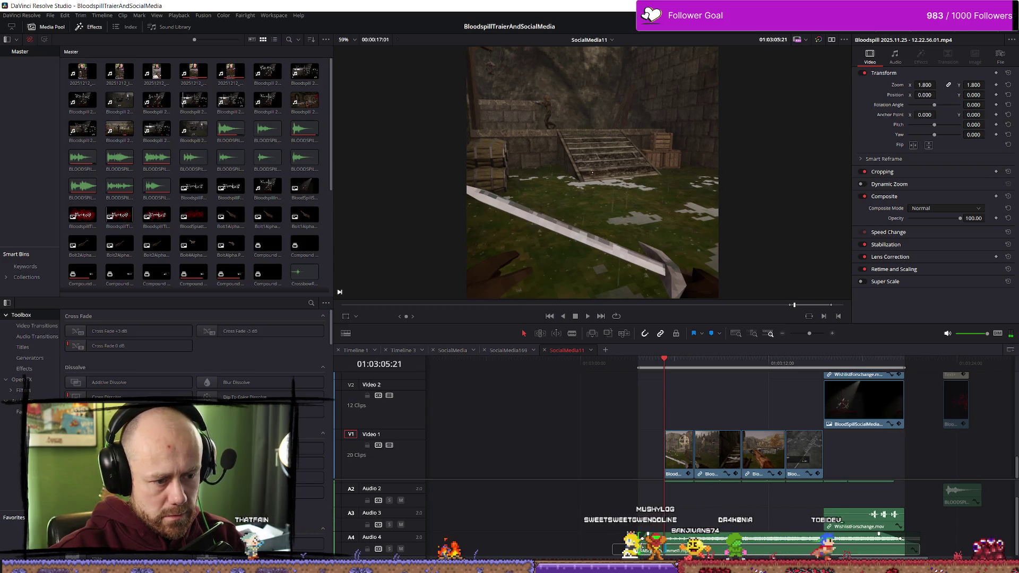
{"action": "key", "text": "space"}
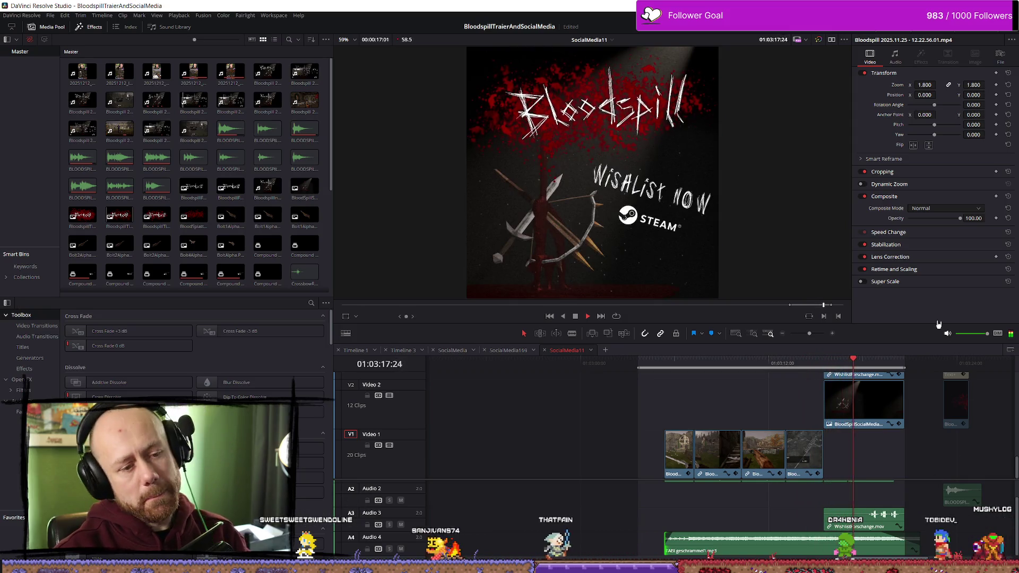
{"action": "scroll", "coordinate": [923, 451], "scroll_direction": "down", "scroll_amount": 3}
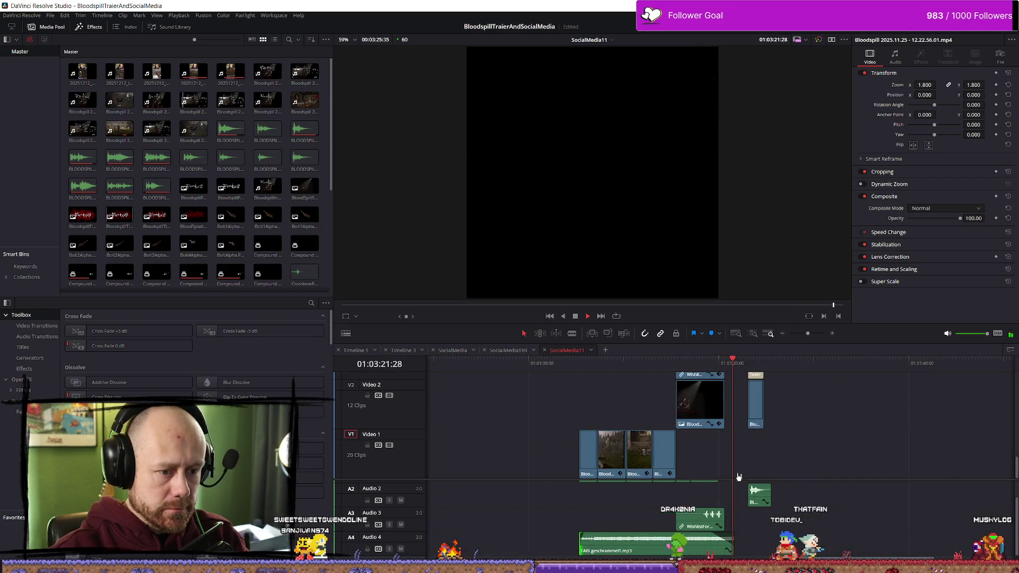
{"action": "scroll", "coordinate": [734, 478], "scroll_direction": "up", "scroll_amount": 3}
{"action": "key", "text": "space"}
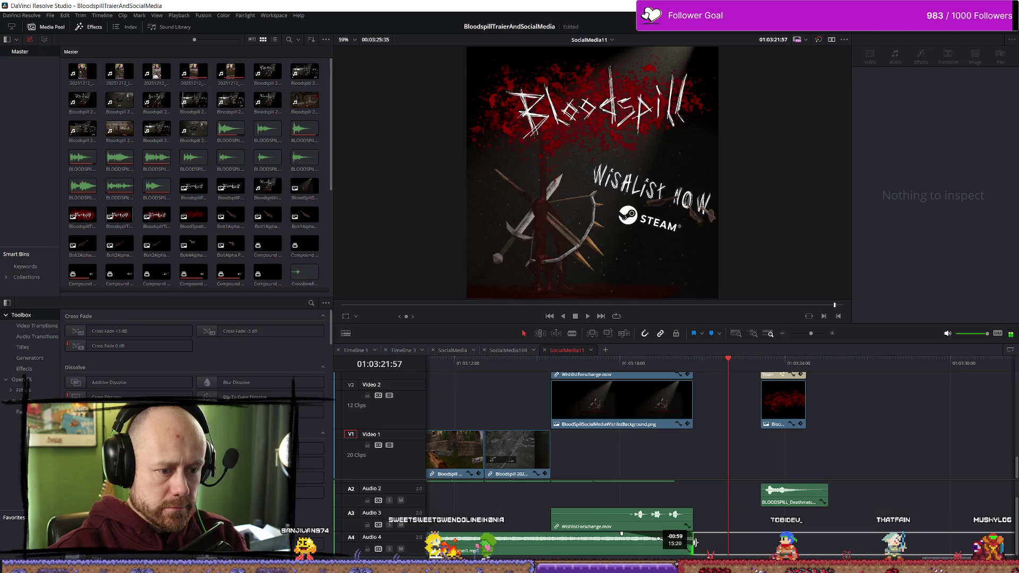
{"action": "key", "text": "space"}
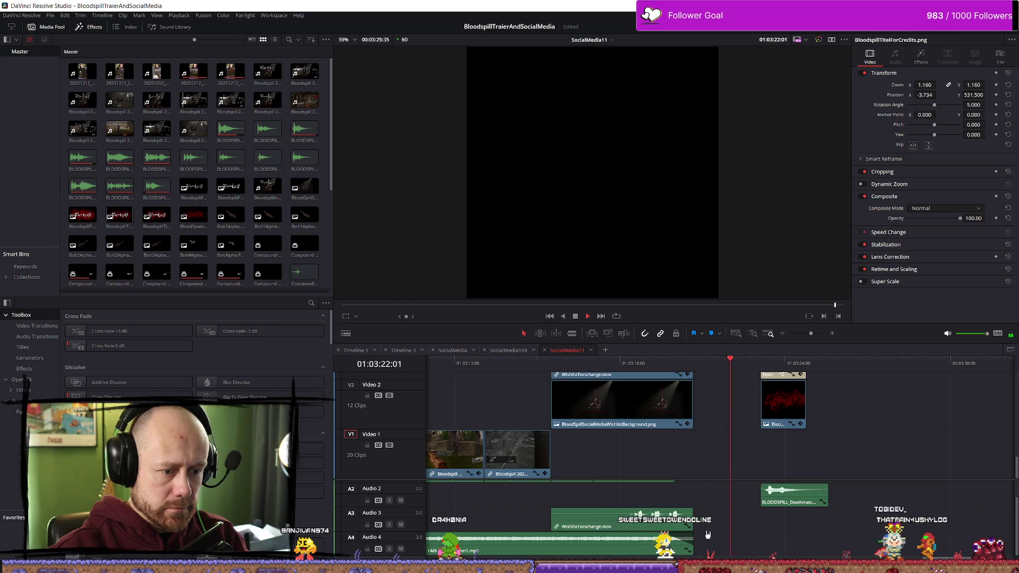
Step: Replay the edit from the start and gameplay section, then select the FABI geschrammel1.mp3 music clip
{"action": "scroll", "coordinate": [647, 395], "scroll_direction": "down", "scroll_amount": 5}
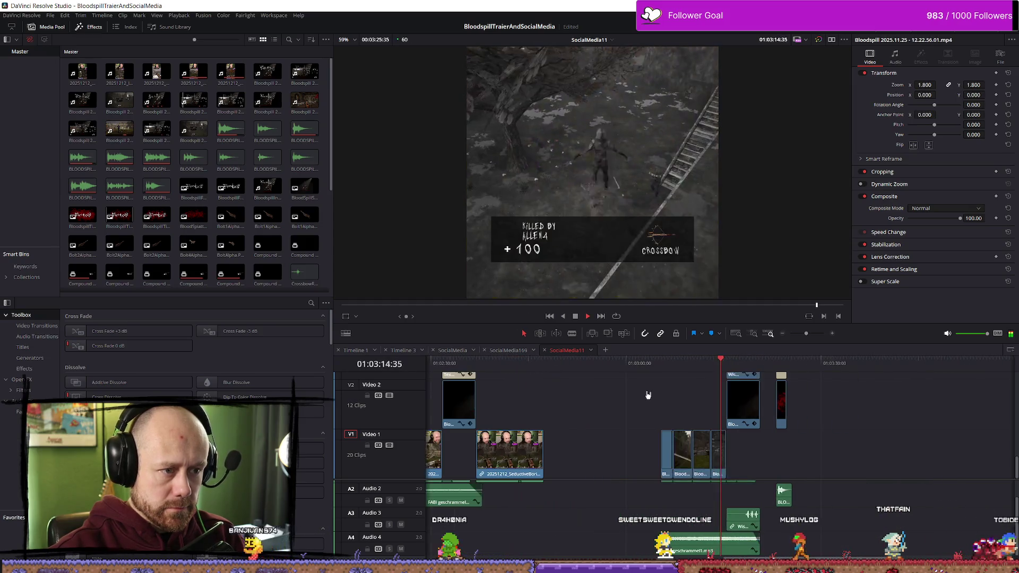
{"action": "scroll", "coordinate": [789, 430], "scroll_direction": "up", "scroll_amount": 3}
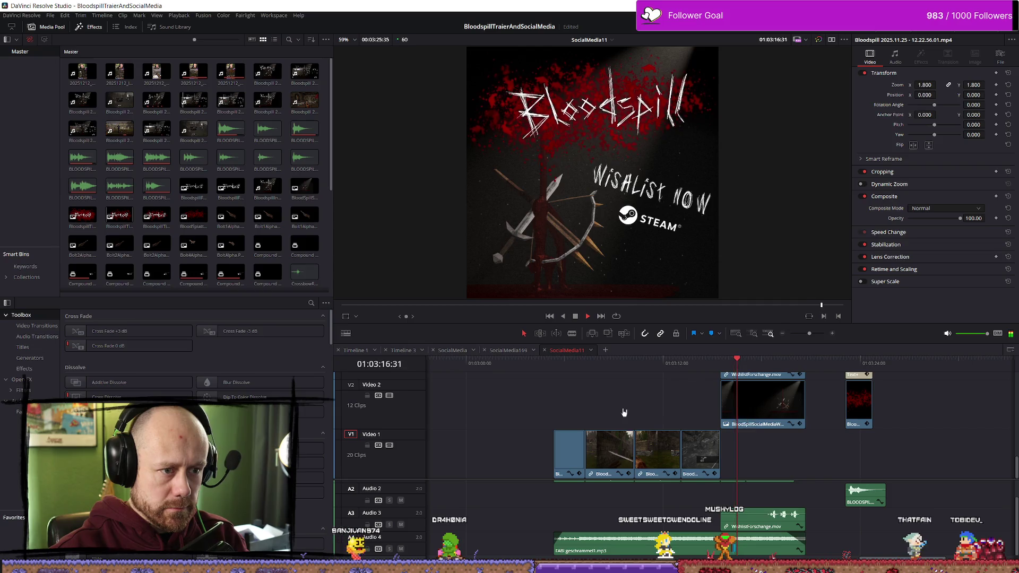
{"action": "left_click", "coordinate": [558, 370]}
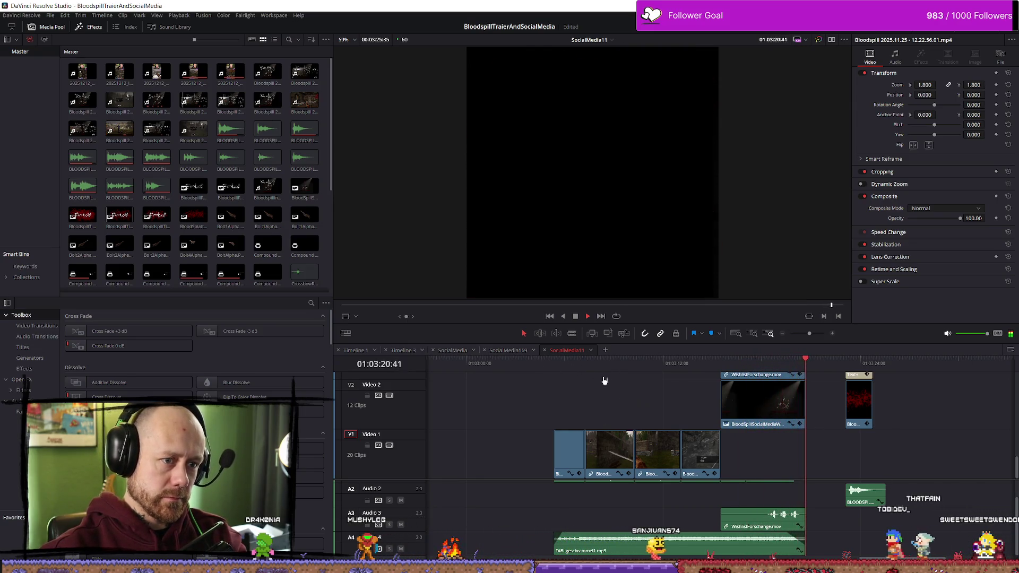
{"action": "left_click", "coordinate": [587, 364]}
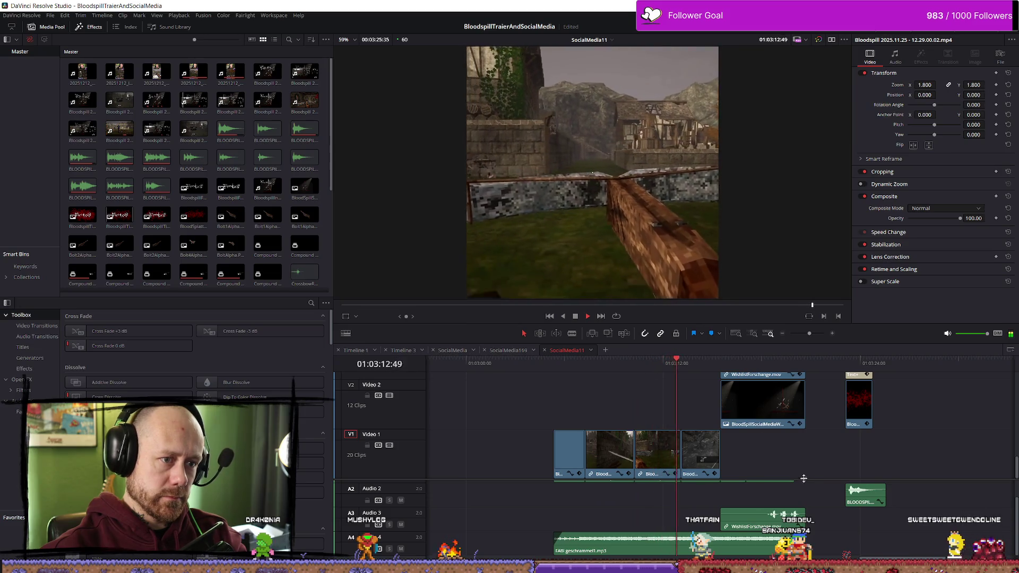
{"action": "key", "text": "space"}
{"action": "scroll", "coordinate": [770, 477], "scroll_direction": "up", "scroll_amount": 2}
{"action": "scroll", "coordinate": [744, 475], "scroll_direction": "down", "scroll_amount": 3}
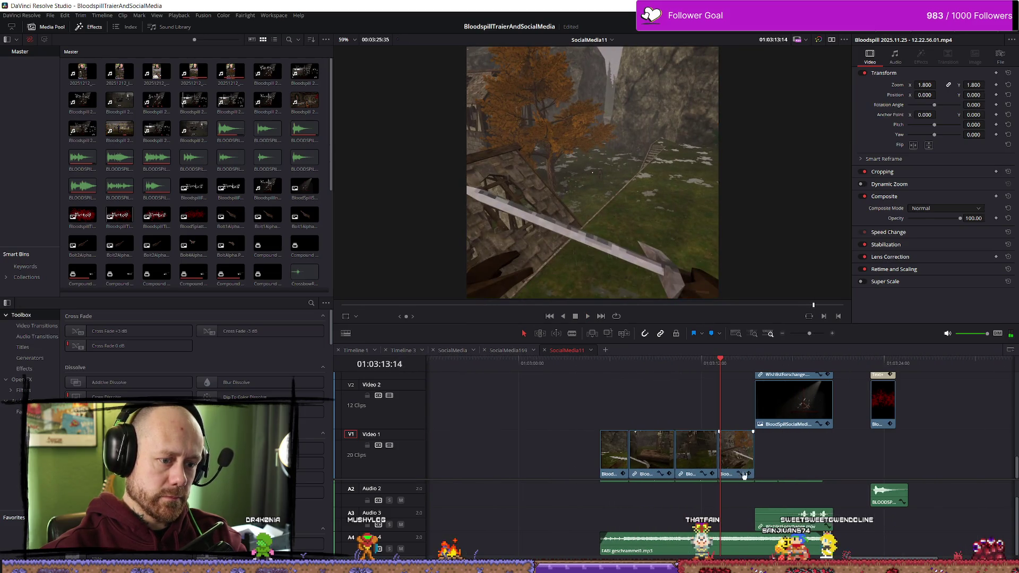
{"action": "scroll", "coordinate": [748, 549], "scroll_direction": "up", "scroll_amount": 1}
{"action": "scroll", "coordinate": [747, 519], "scroll_direction": "down", "scroll_amount": 1}
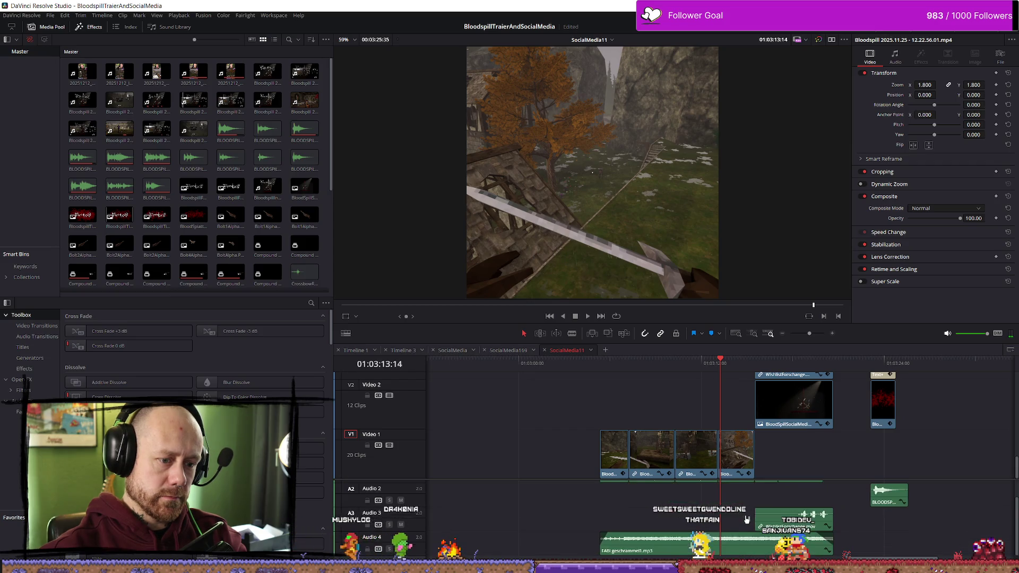
{"action": "left_click", "coordinate": [759, 544]}
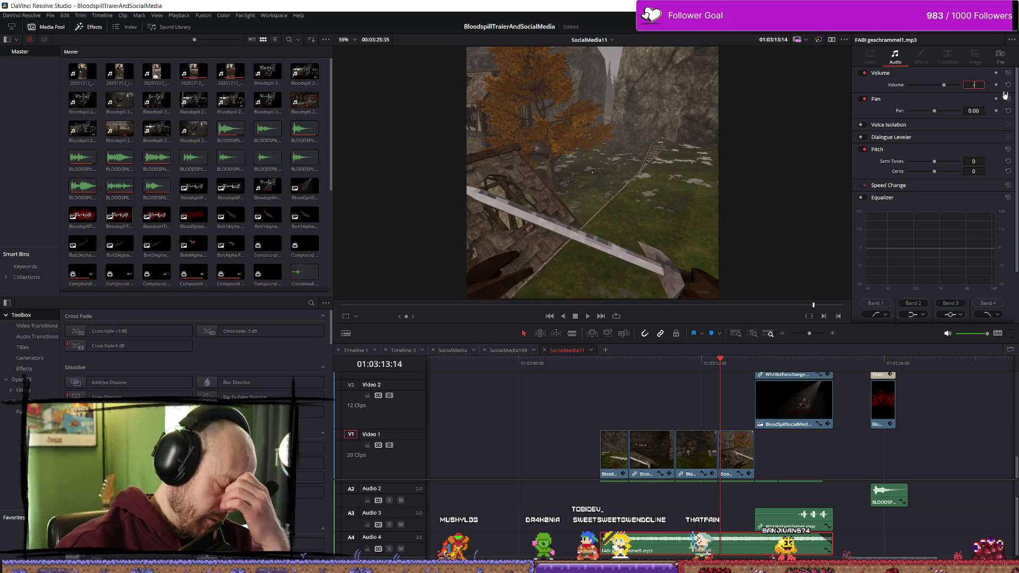
Step: Lower the FABI geschrammel1.mp3 music volume to -13 dB and play it back
{"action": "type", "text": "-13"}
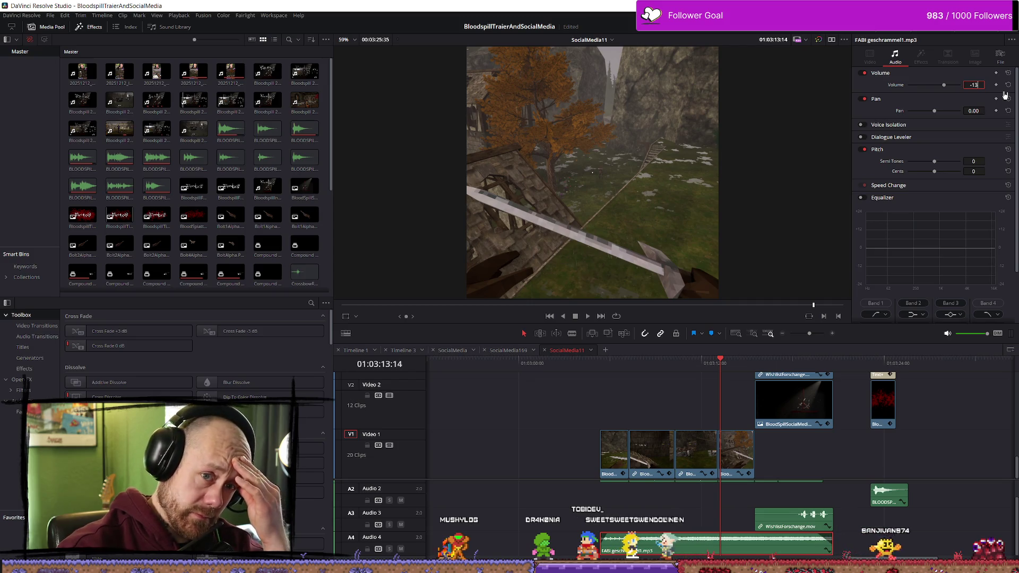
{"action": "left_click", "coordinate": [610, 363]}
{"action": "key", "text": "space"}
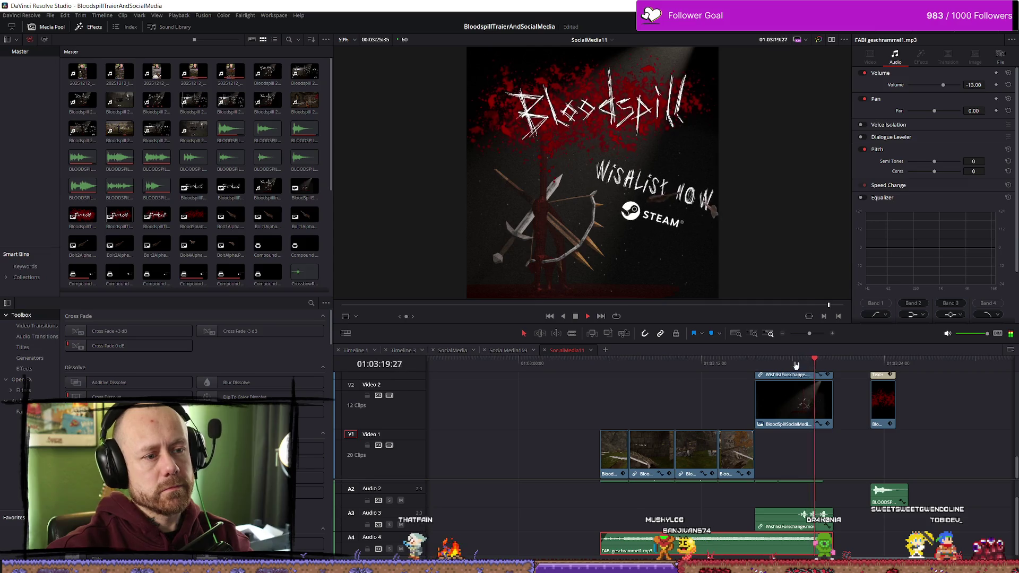
Step: Mark an In point where the video starts and bring up the Deliver page
{"action": "mouse_move", "coordinate": [831, 359]}
{"action": "left_mouse_down"}
{"action": "mouse_move", "coordinate": [603, 364]}
{"action": "mouse_move", "coordinate": [839, 364]}
{"action": "left_mouse_up"}
{"action": "key", "text": "i"}
{"action": "left_click", "coordinate": [707, 362]}
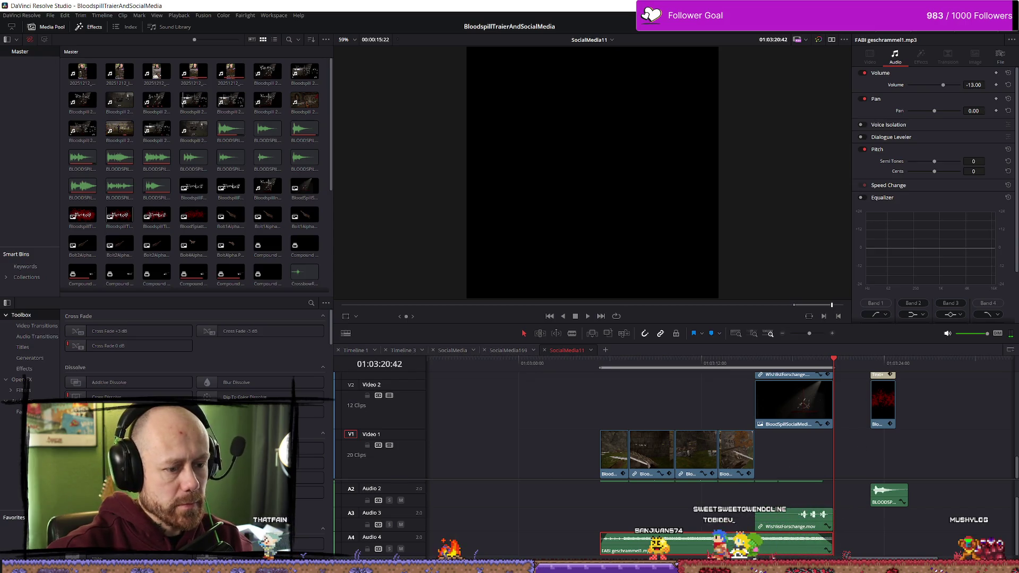
{"action": "key", "text": "shift+8"}
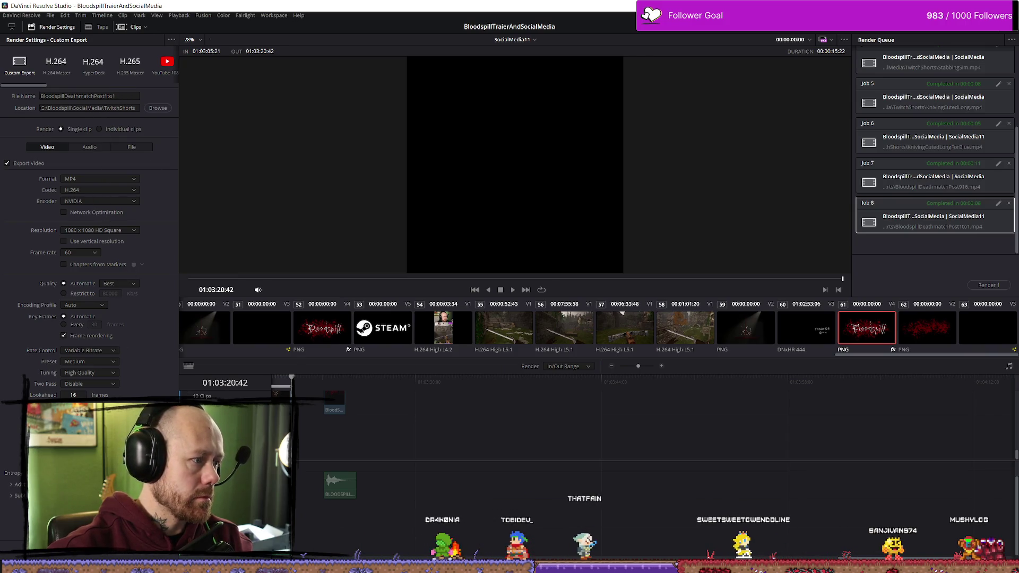
Step: Queue and render BloodspillDeathmatchPost1to1.mp4 as Job 9, then go back to the Edit page
{"action": "left_click", "coordinate": [90, 562]}
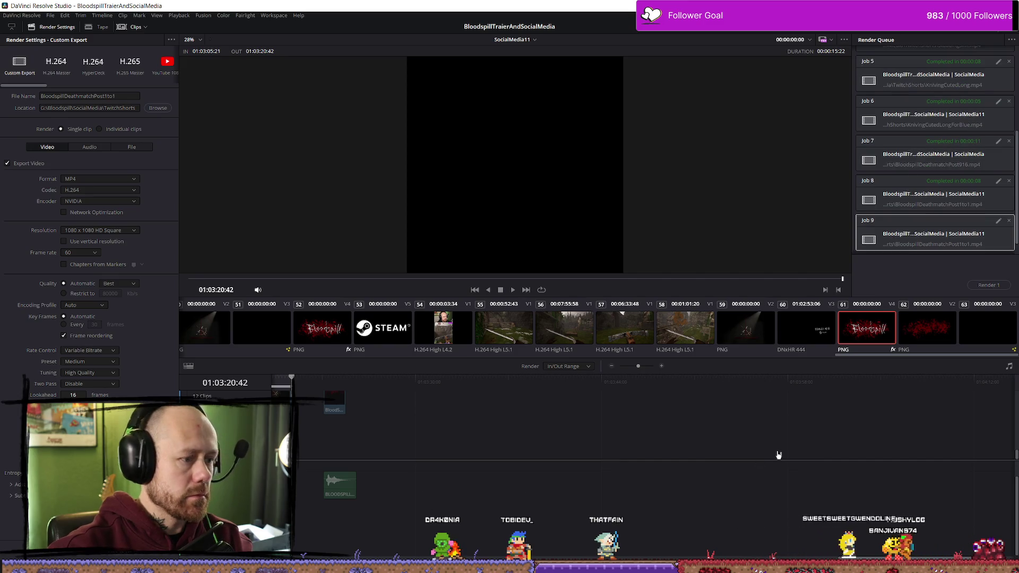
{"action": "left_click", "coordinate": [982, 286]}
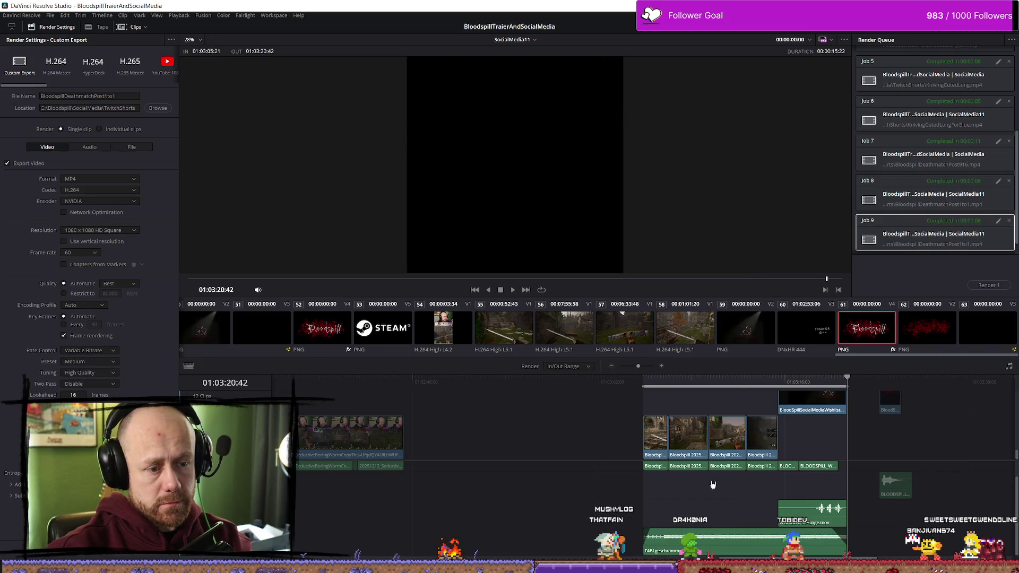
{"action": "scroll", "coordinate": [699, 464], "scroll_direction": "up", "scroll_amount": 3}
{"action": "scroll", "coordinate": [698, 463], "scroll_direction": "up", "scroll_amount": 2}
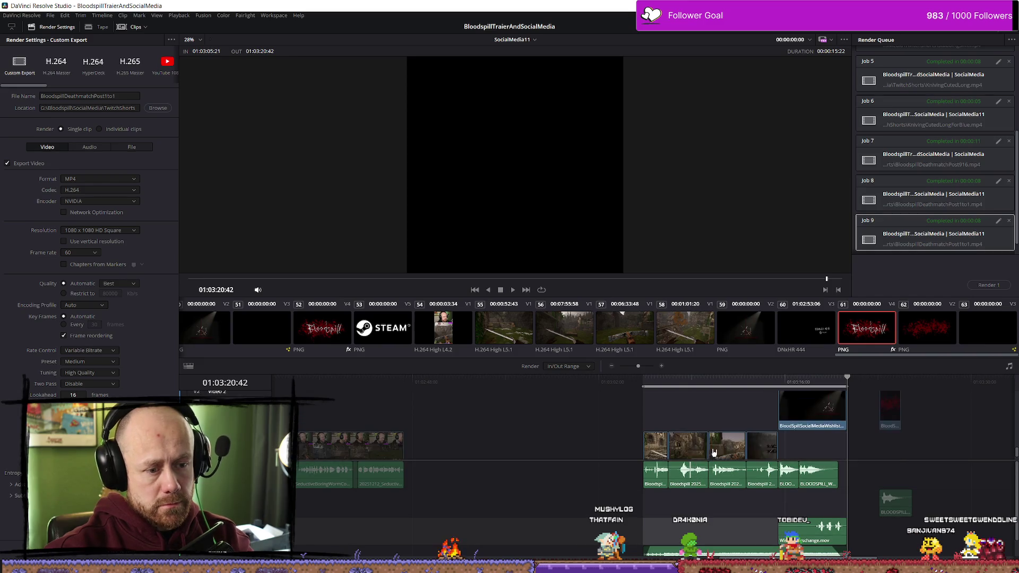
{"action": "scroll", "coordinate": [678, 461], "scroll_direction": "down", "scroll_amount": 2}
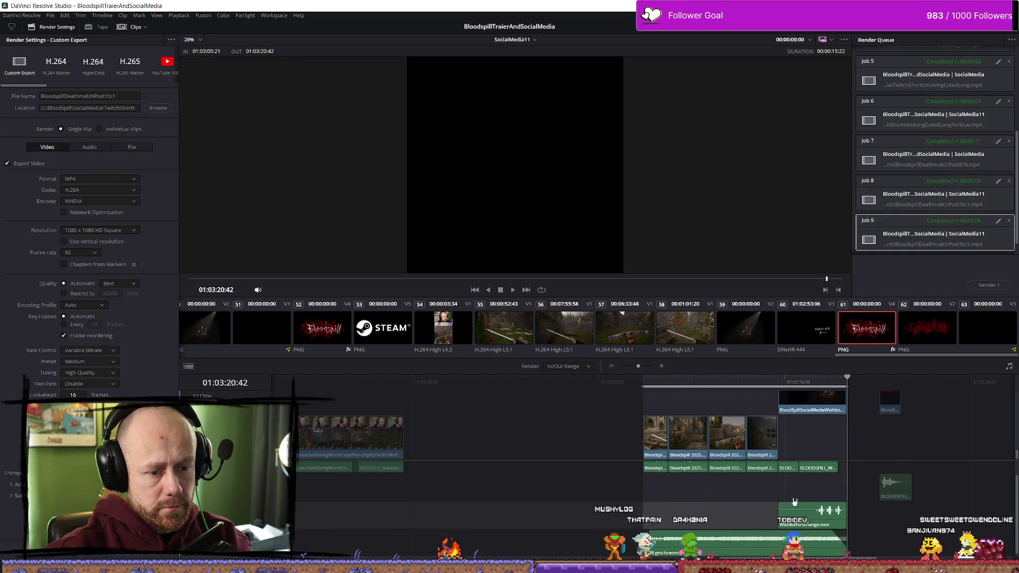
{"action": "scroll", "coordinate": [670, 408], "scroll_direction": "up", "scroll_amount": 2}
{"action": "left_click", "coordinate": [621, 393]}
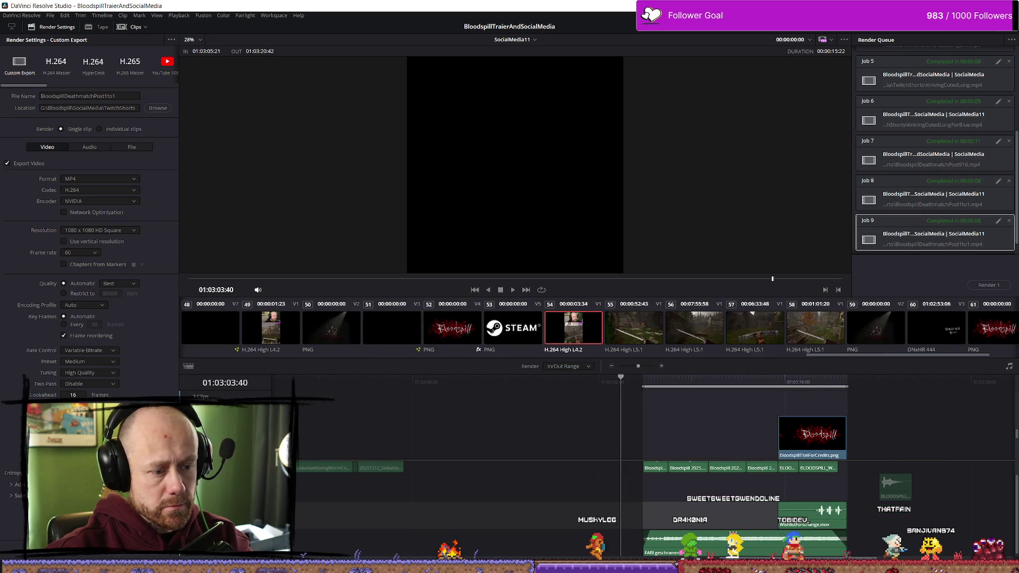
{"action": "key", "text": "shift+4"}
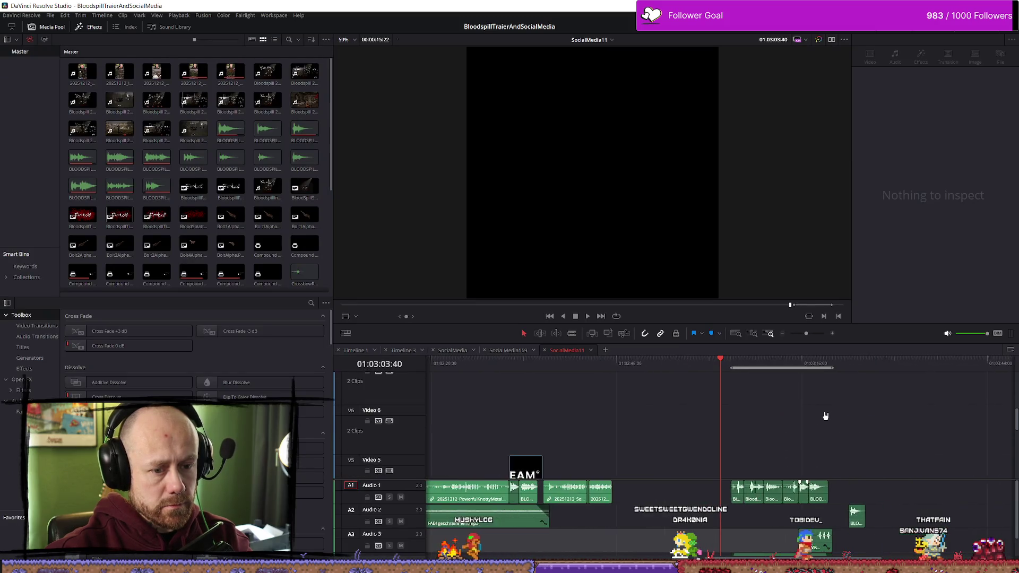
Step: Box-select the closing clips in SocialMedia11, check SocialMedia169, then open the SocialMedia timeline
{"action": "scroll", "coordinate": [822, 451], "scroll_direction": "up", "scroll_amount": 3}
{"action": "scroll", "coordinate": [769, 440], "scroll_direction": "down", "scroll_amount": 3}
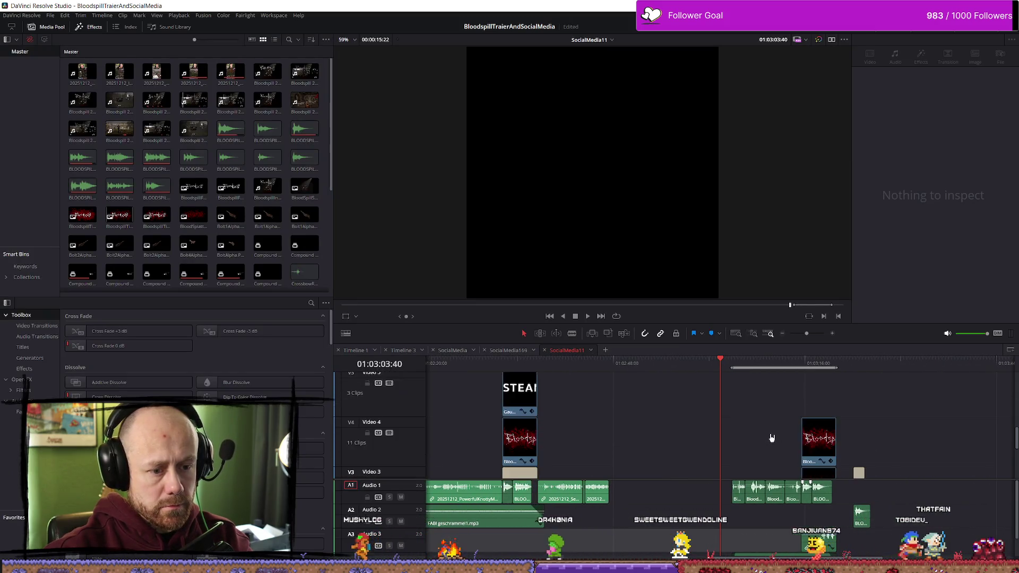
{"action": "mouse_move", "coordinate": [726, 397]}
{"action": "left_mouse_down"}
{"action": "mouse_move", "coordinate": [857, 555]}
{"action": "mouse_move", "coordinate": [841, 554]}
{"action": "left_mouse_up"}
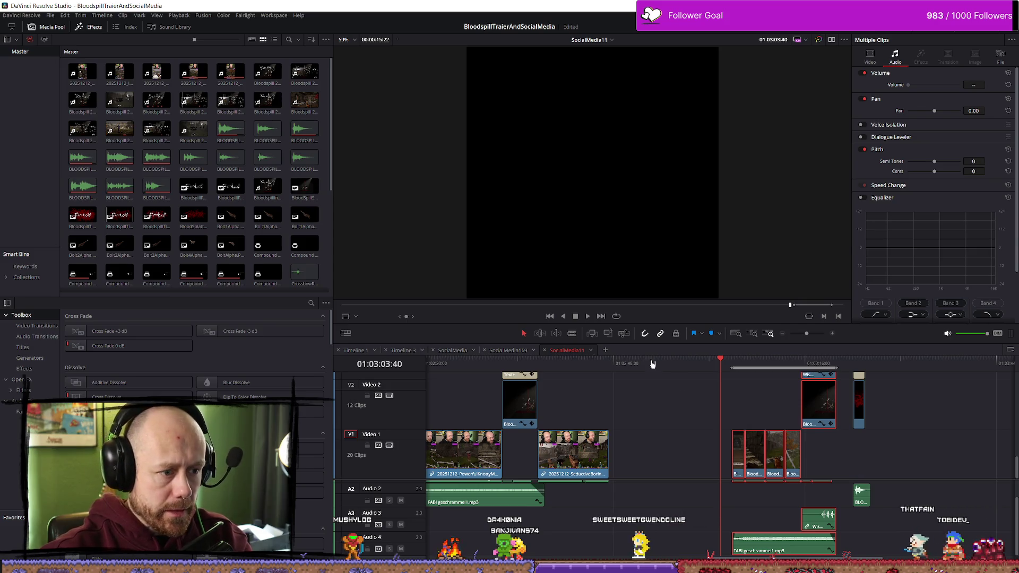
{"action": "left_click", "coordinate": [517, 351]}
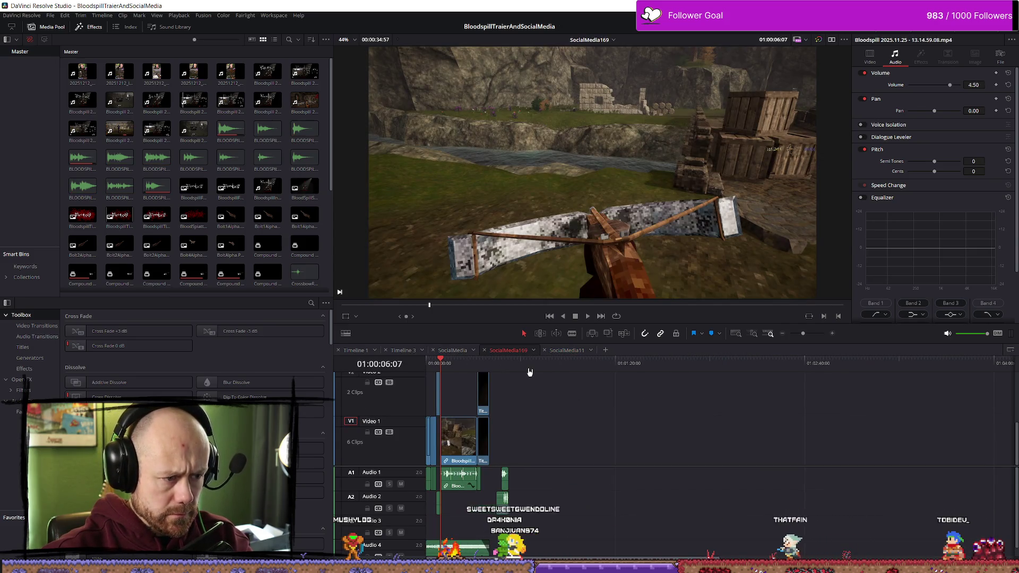
{"action": "scroll", "coordinate": [534, 384], "scroll_direction": "up", "scroll_amount": 3}
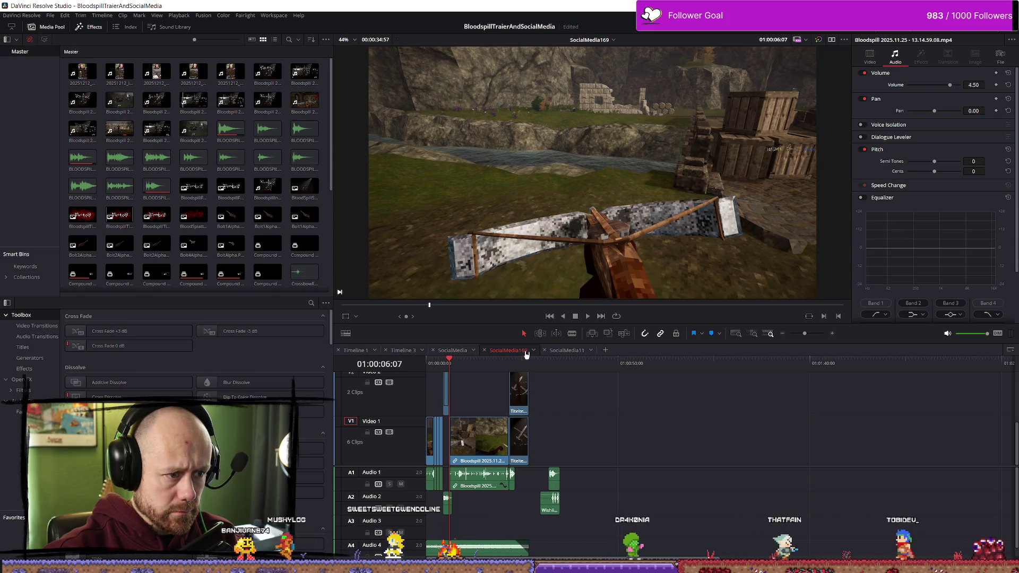
{"action": "left_click", "coordinate": [452, 350]}
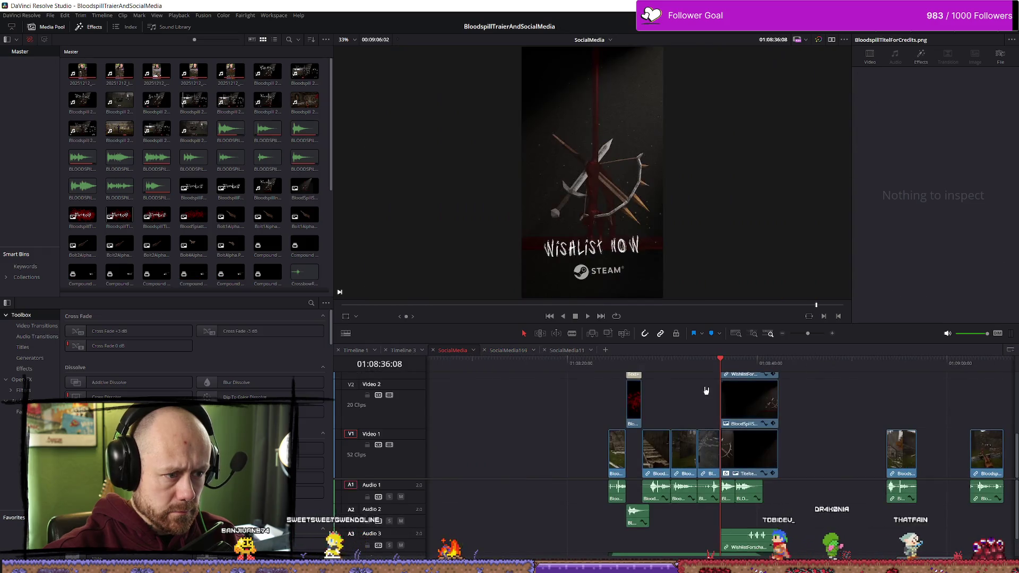
Step: Paste the gathered clips at the SocialMedia timeline's end, trial-delete those near 01:08:20, then undo
{"action": "scroll", "coordinate": [825, 402], "scroll_direction": "up", "scroll_amount": 2}
{"action": "scroll", "coordinate": [843, 405], "scroll_direction": "down", "scroll_amount": 3}
{"action": "left_click", "coordinate": [856, 370]}
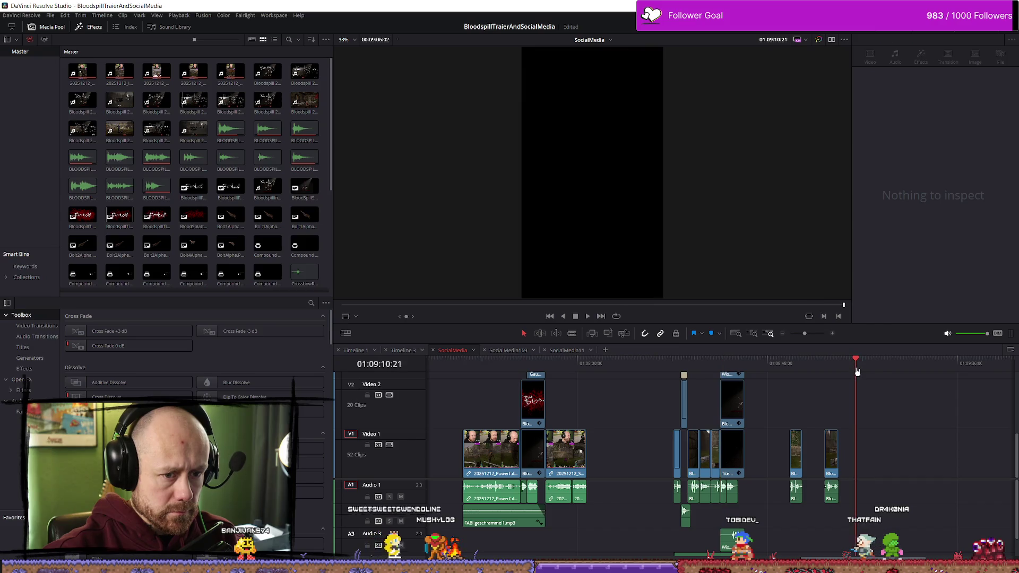
{"action": "key", "text": "ctrl+v"}
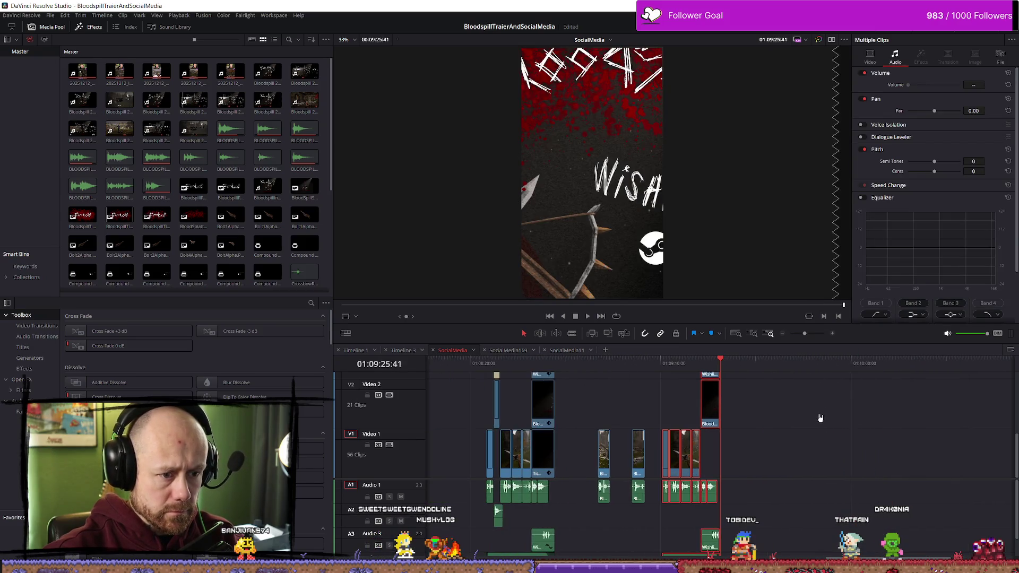
{"action": "mouse_move", "coordinate": [577, 544]}
{"action": "left_mouse_down"}
{"action": "mouse_move", "coordinate": [473, 525]}
{"action": "mouse_move", "coordinate": [469, 361]}
{"action": "mouse_move", "coordinate": [484, 387]}
{"action": "left_mouse_up"}
{"action": "key", "text": "Delete"}
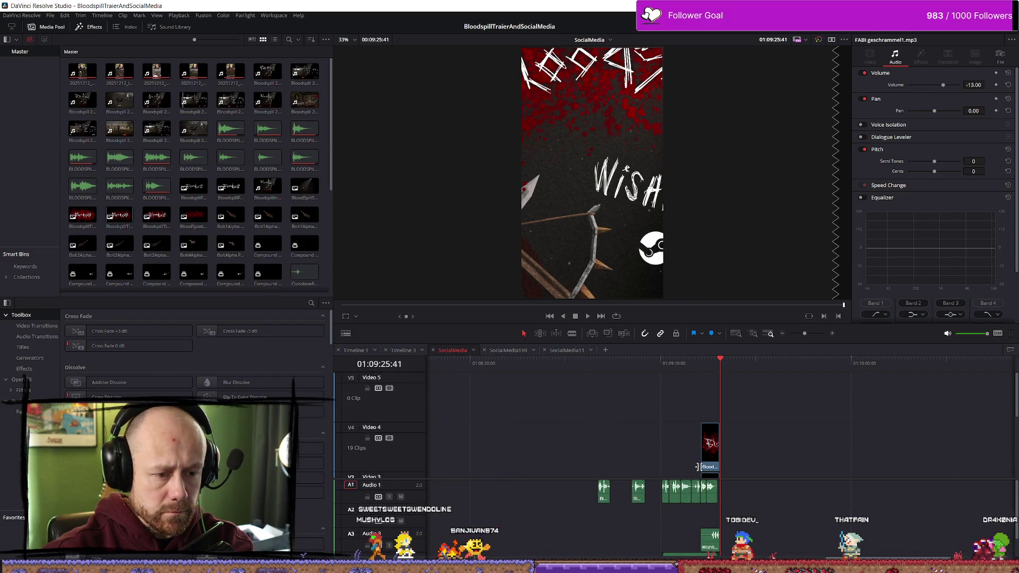
{"action": "scroll", "coordinate": [690, 420], "scroll_direction": "down", "scroll_amount": 3}
{"action": "left_click", "coordinate": [664, 361]}
{"action": "key", "text": "space"}
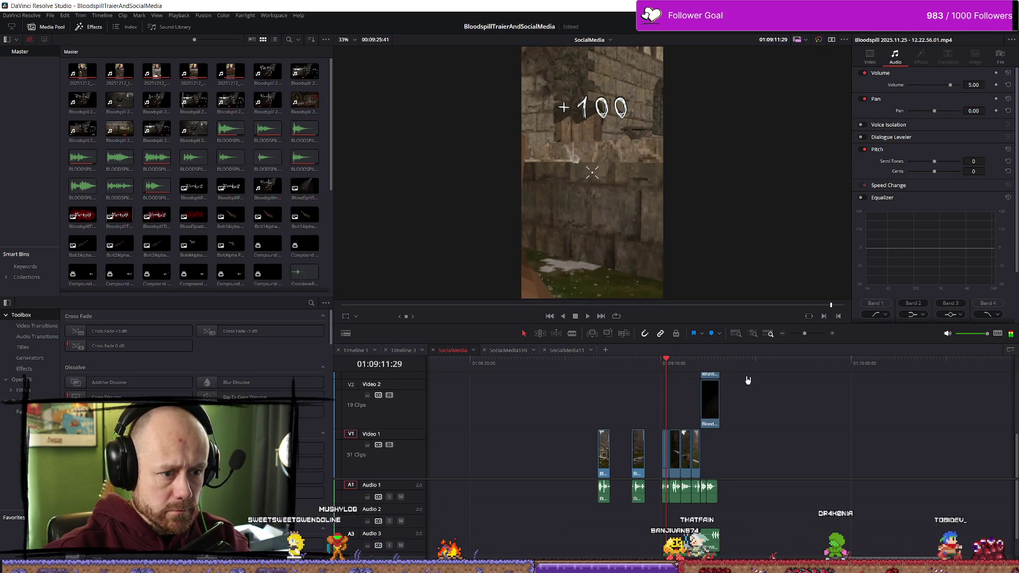
{"action": "key", "text": "ctrl+z"}
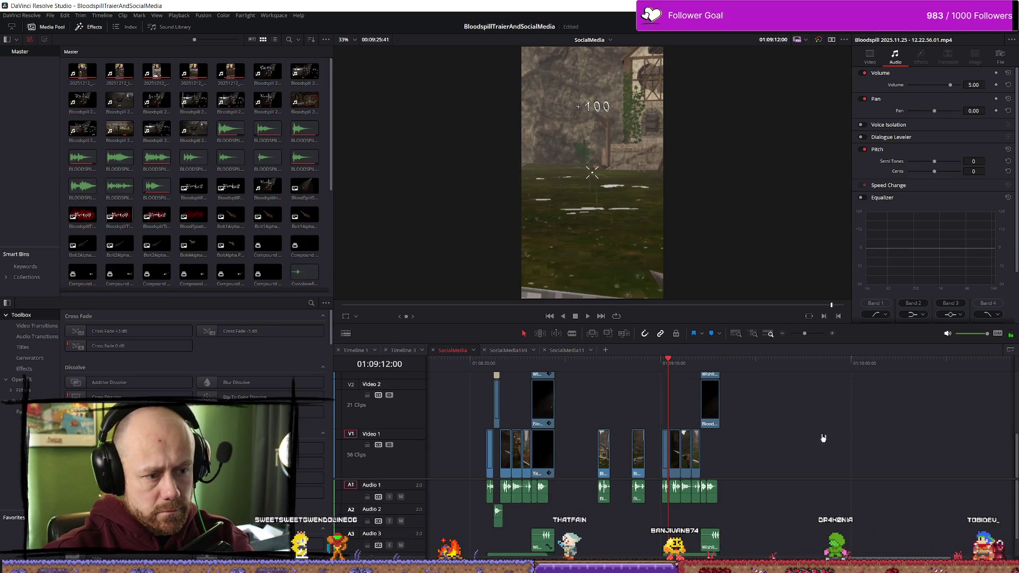
Step: Select the wishlist background clip on Video 2 and drag it upward
{"action": "left_click", "coordinate": [717, 418]}
{"action": "left_click_drag", "start_coordinate": [706, 428], "coordinate": [712, 376]}
{"action": "scroll", "coordinate": [775, 432], "scroll_direction": "up", "scroll_amount": 3}
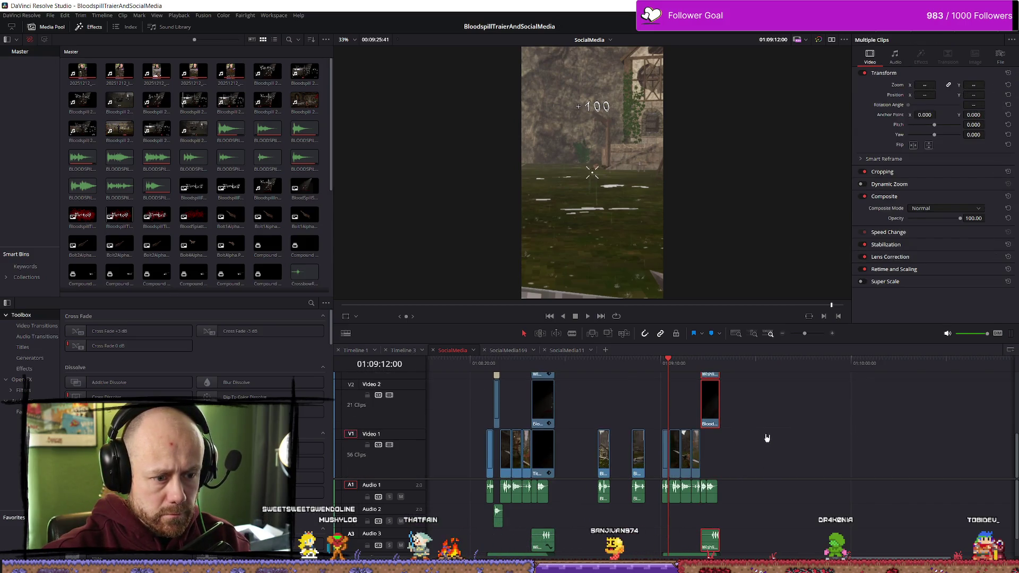
{"action": "scroll", "coordinate": [749, 426], "scroll_direction": "down", "scroll_amount": 2}
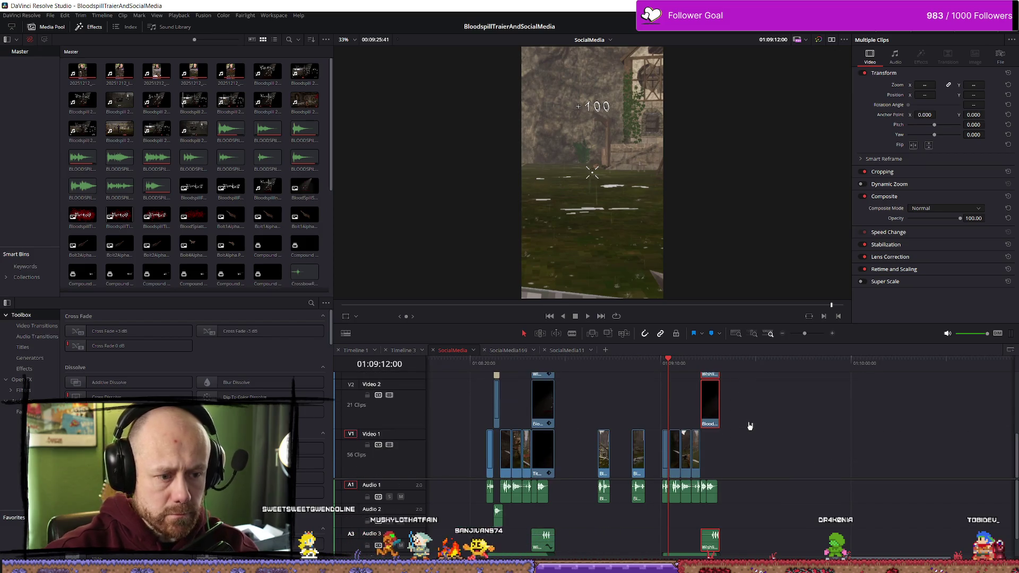
{"action": "scroll", "coordinate": [843, 429], "scroll_direction": "up", "scroll_amount": 3}
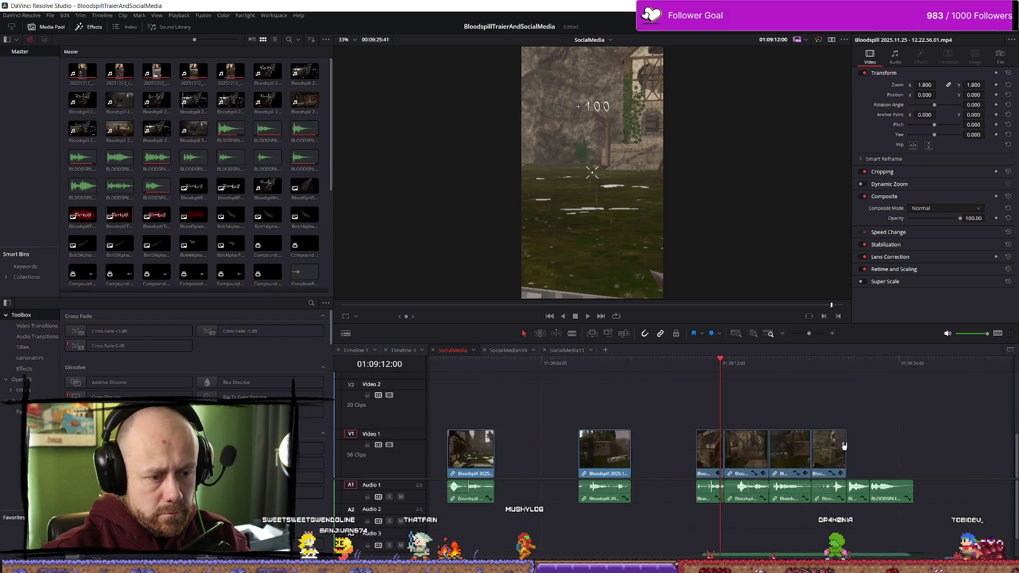
{"action": "scroll", "coordinate": [762, 406], "scroll_direction": "down", "scroll_amount": 3}
Step: Reset the four pasted gameplay clips' zoom from 1.800 to 1.000 and lift the title clip a track
{"action": "left_click_drag", "start_coordinate": [807, 423], "coordinate": [716, 459]}
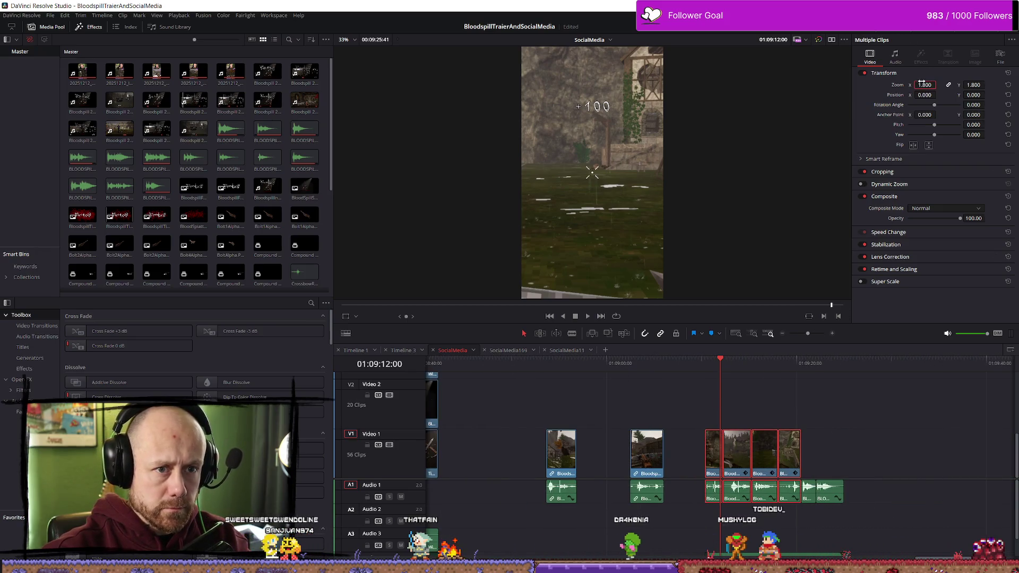
{"action": "left_click", "coordinate": [705, 368]}
{"action": "scroll", "coordinate": [535, 422], "scroll_direction": "up", "scroll_amount": 10}
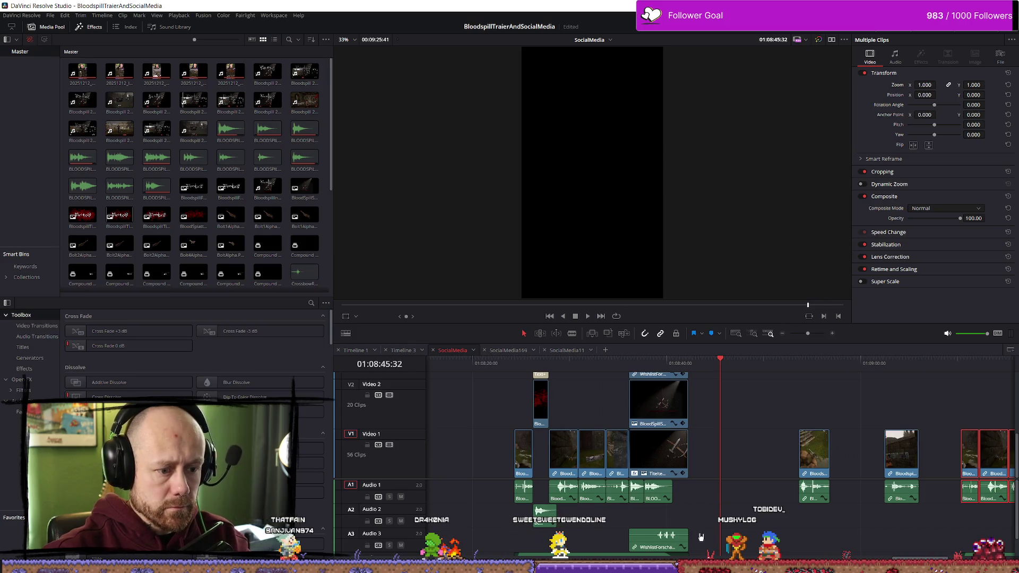
{"action": "mouse_move", "coordinate": [673, 466]}
{"action": "left_mouse_down"}
{"action": "mouse_move", "coordinate": [668, 424]}
{"action": "mouse_move", "coordinate": [643, 391]}
{"action": "left_mouse_up"}
{"action": "scroll", "coordinate": [723, 434], "scroll_direction": "down", "scroll_amount": 2}
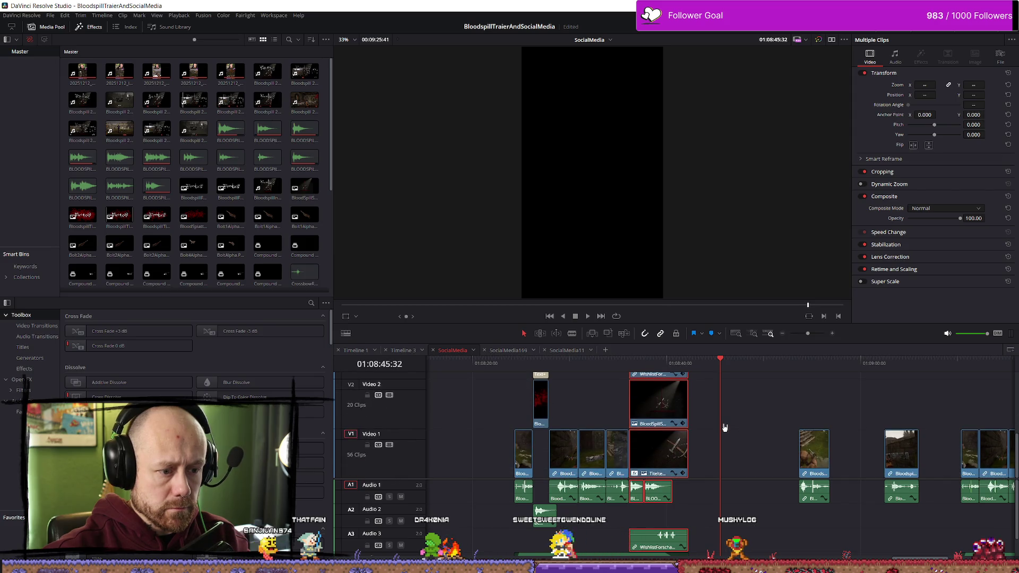
{"action": "scroll", "coordinate": [811, 439], "scroll_direction": "down", "scroll_amount": 3}
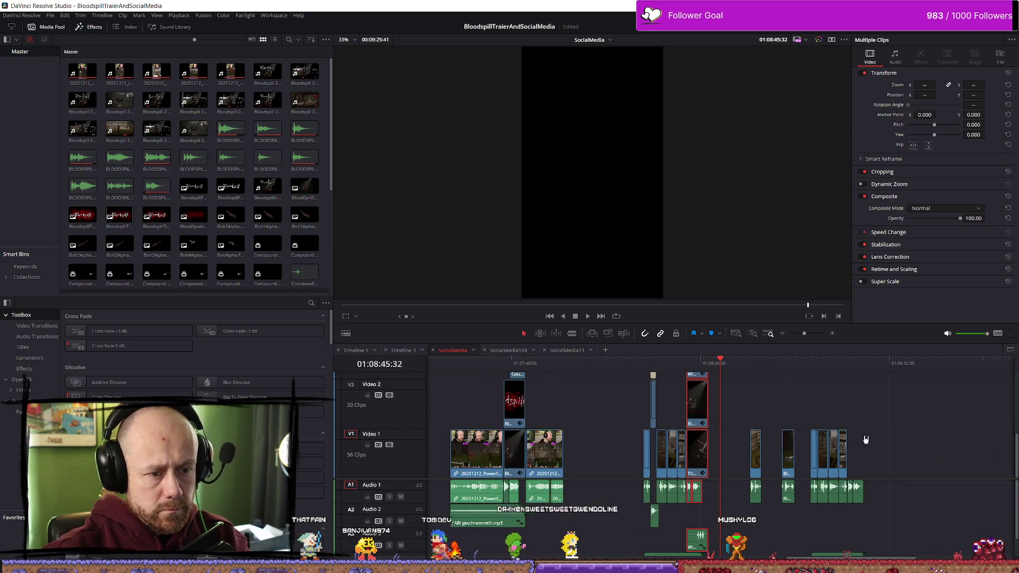
Step: Paste the Wishlist Now end card clips at 01:09:20:30 and play back the new ending
{"action": "left_click", "coordinate": [893, 360]}
{"action": "scroll", "coordinate": [979, 423], "scroll_direction": "up", "scroll_amount": 3}
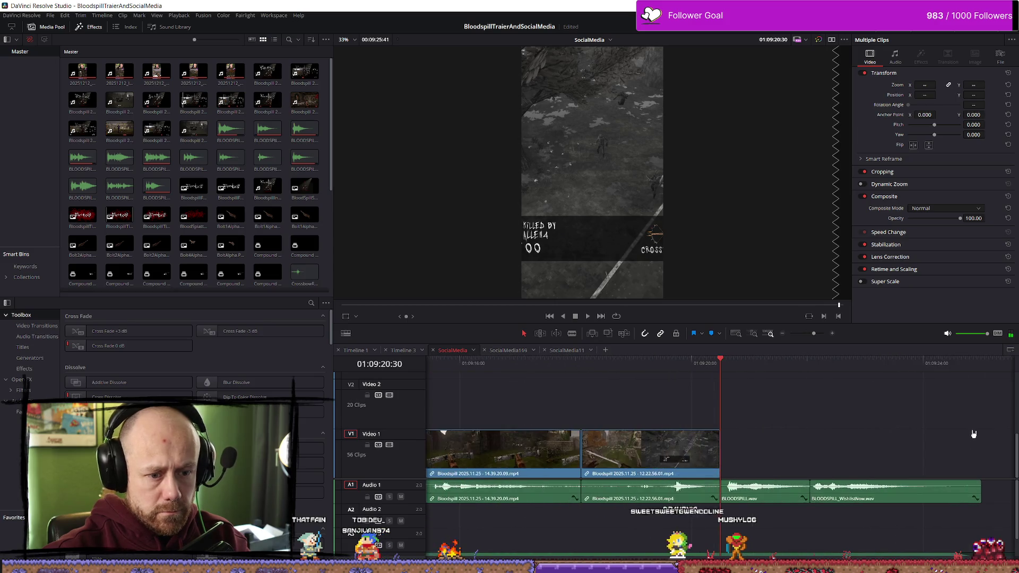
{"action": "key", "text": "ctrl+v"}
{"action": "scroll", "coordinate": [788, 483], "scroll_direction": "down", "scroll_amount": 4}
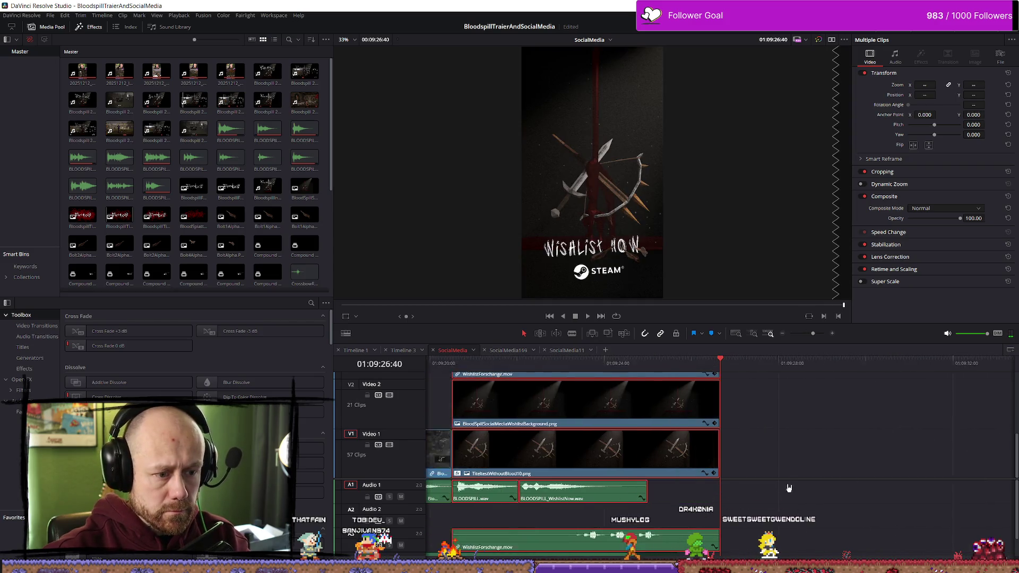
{"action": "key", "text": "space"}
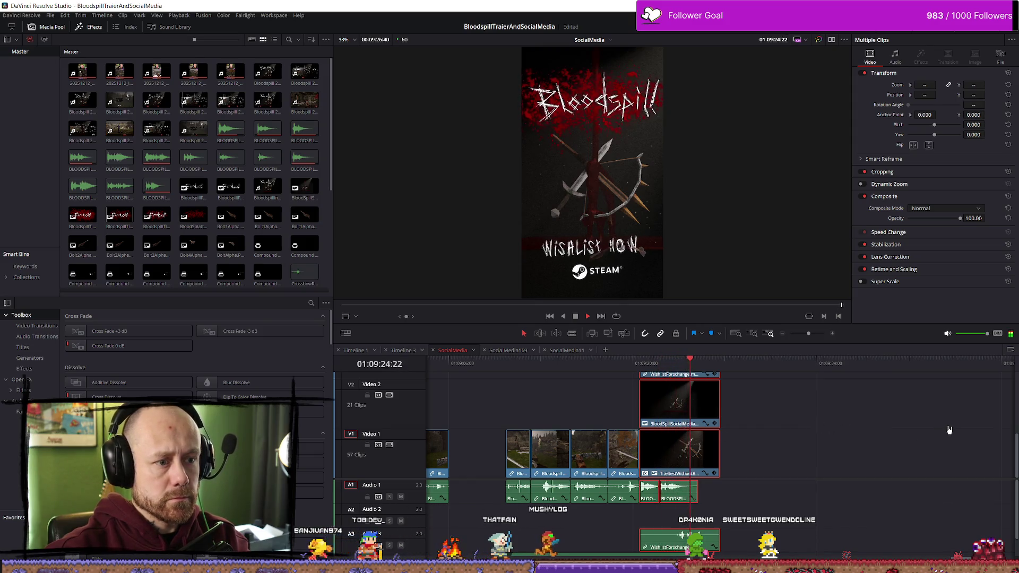
{"action": "scroll", "coordinate": [889, 510], "scroll_direction": "down", "scroll_amount": 2}
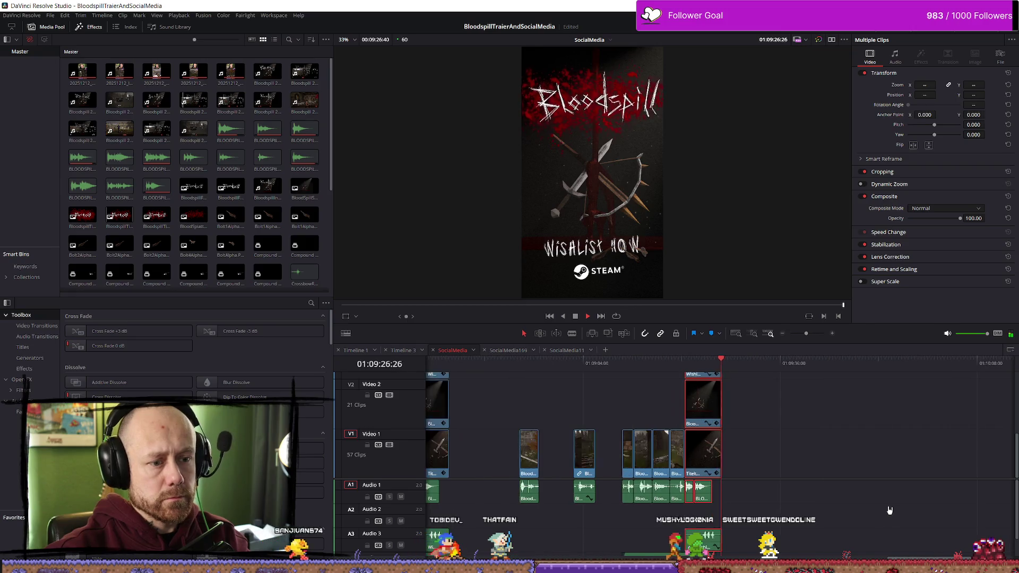
{"action": "scroll", "coordinate": [891, 502], "scroll_direction": "up", "scroll_amount": 2}
Step: Mark in and out points from the closing section to the end card's last frame, then go to Deliver
{"action": "left_click", "coordinate": [613, 363]}
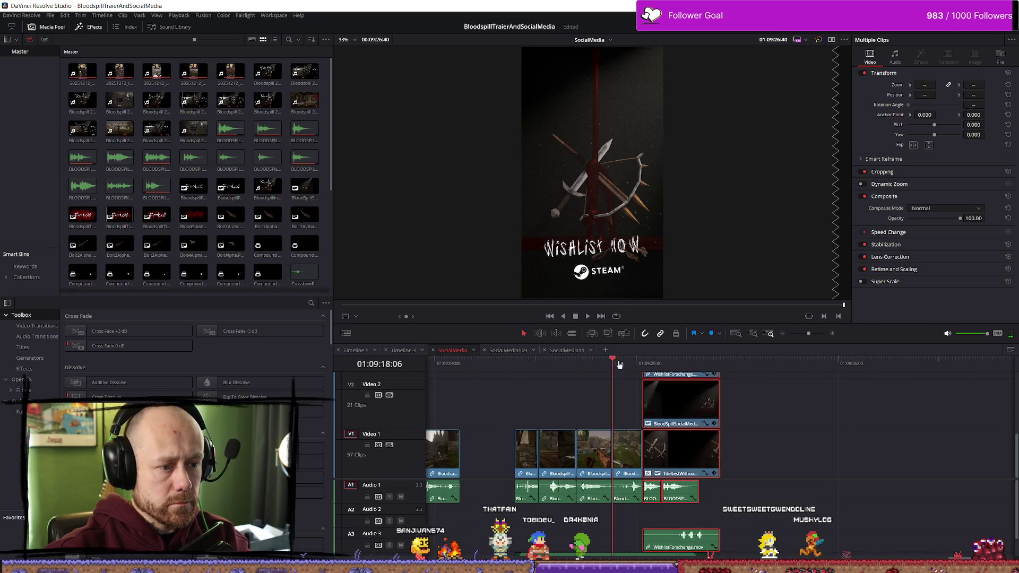
{"action": "left_click", "coordinate": [516, 365]}
{"action": "key", "text": "i"}
{"action": "left_click", "coordinate": [680, 365]}
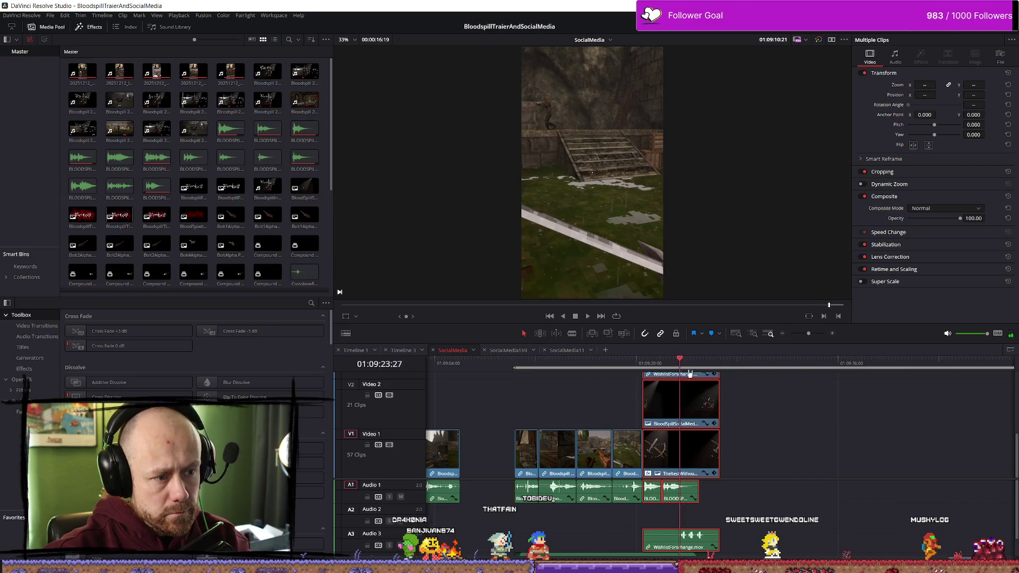
{"action": "left_click", "coordinate": [720, 370]}
{"action": "key", "text": "o"}
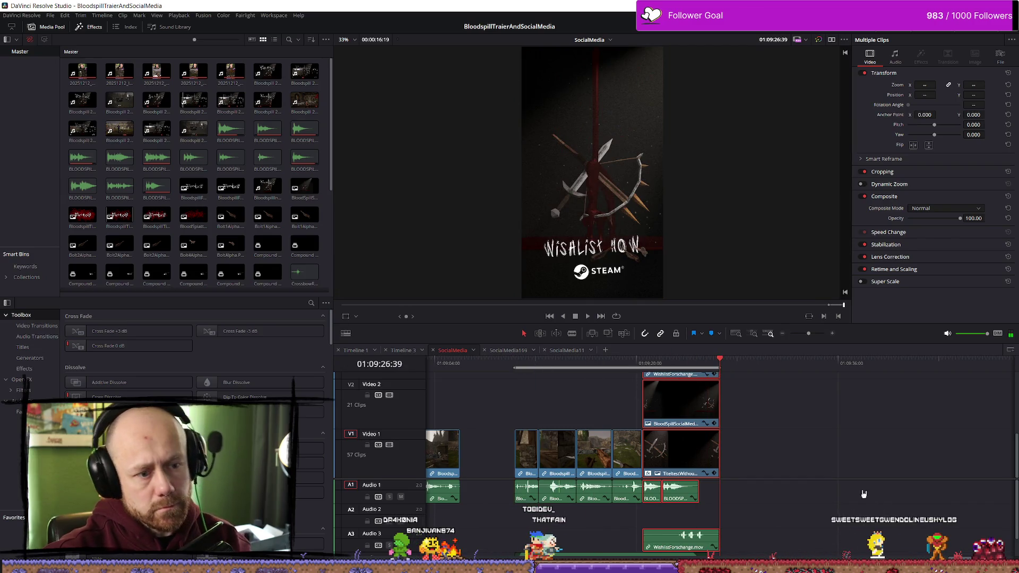
{"action": "key", "text": "shift+8"}
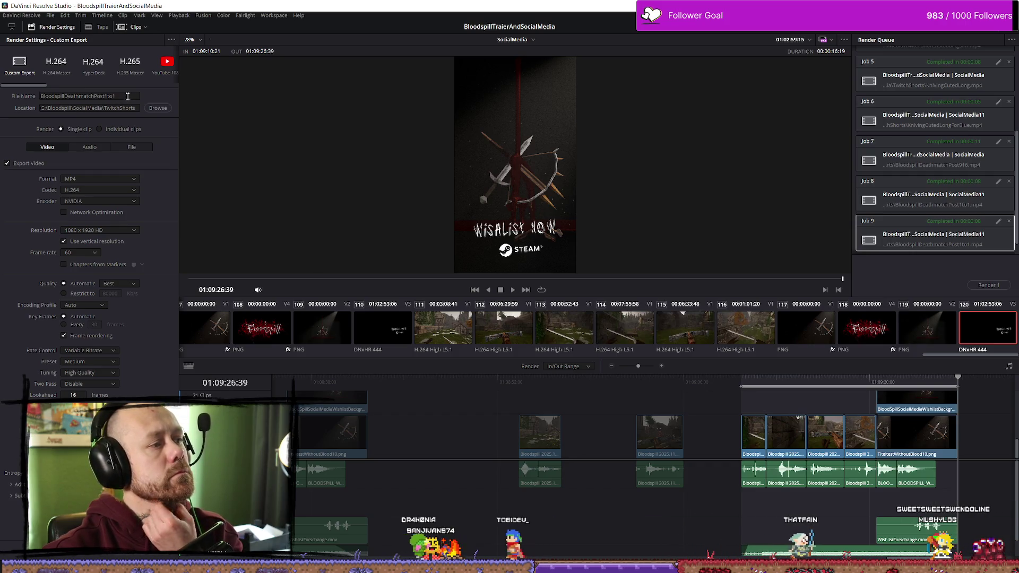
Step: Set the render output to BloodspillDeathmatchPost916.mp4 in the SocialMedia folder, overwriting the existing file
{"action": "left_click", "coordinate": [158, 108]}
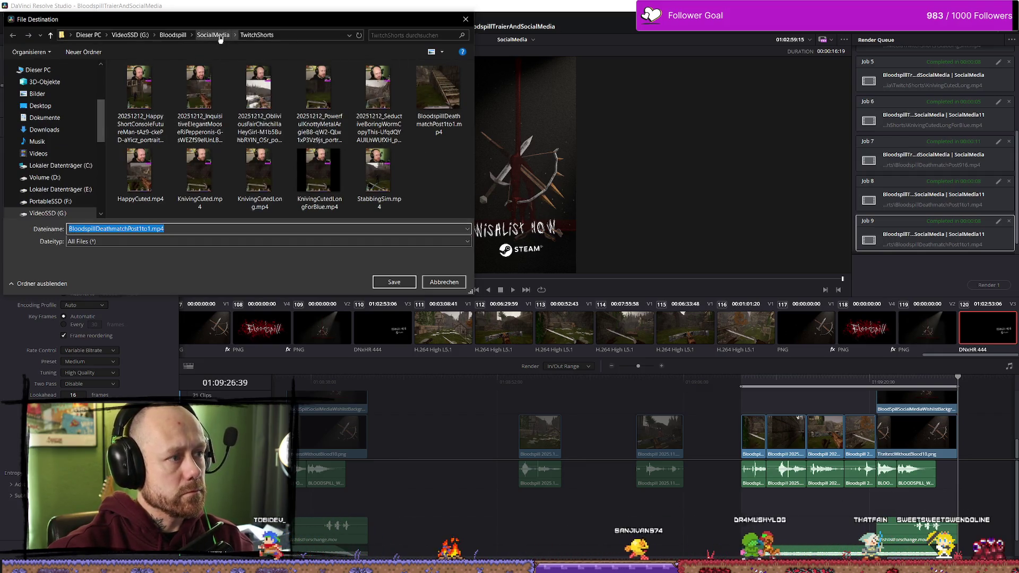
{"action": "left_click", "coordinate": [213, 35]}
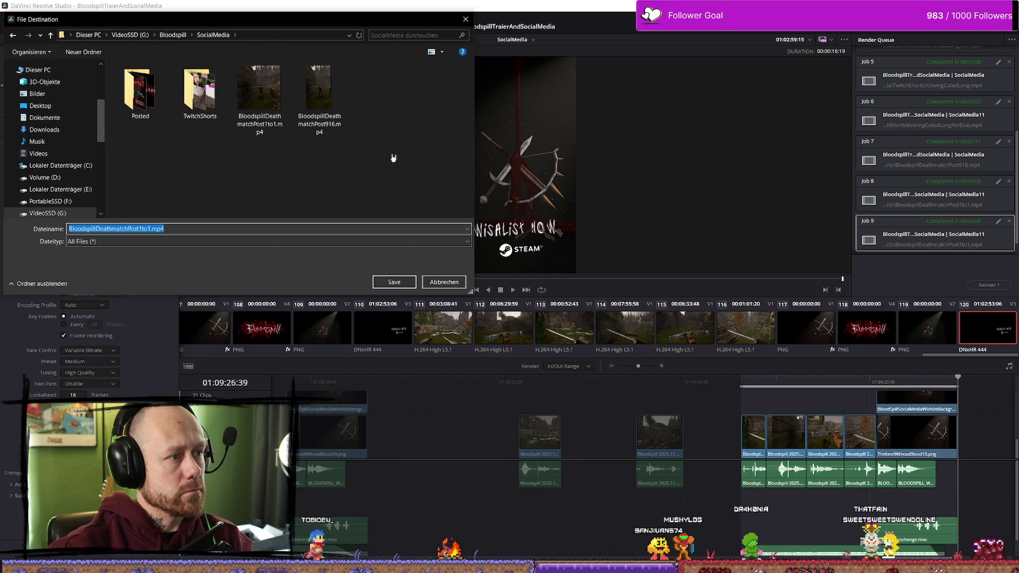
{"action": "left_click", "coordinate": [319, 98]}
{"action": "left_click", "coordinate": [409, 288]}
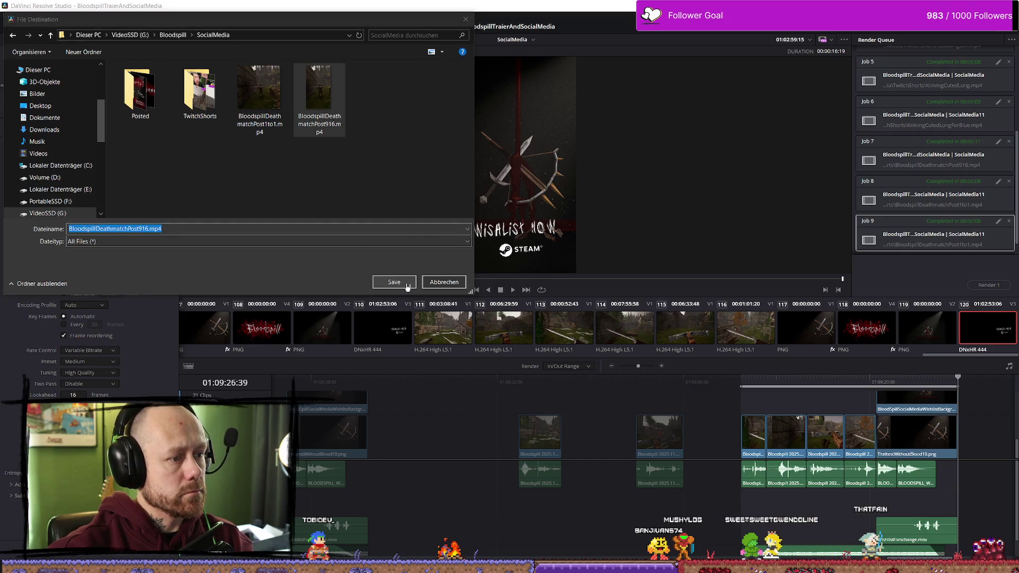
{"action": "left_click", "coordinate": [537, 292]}
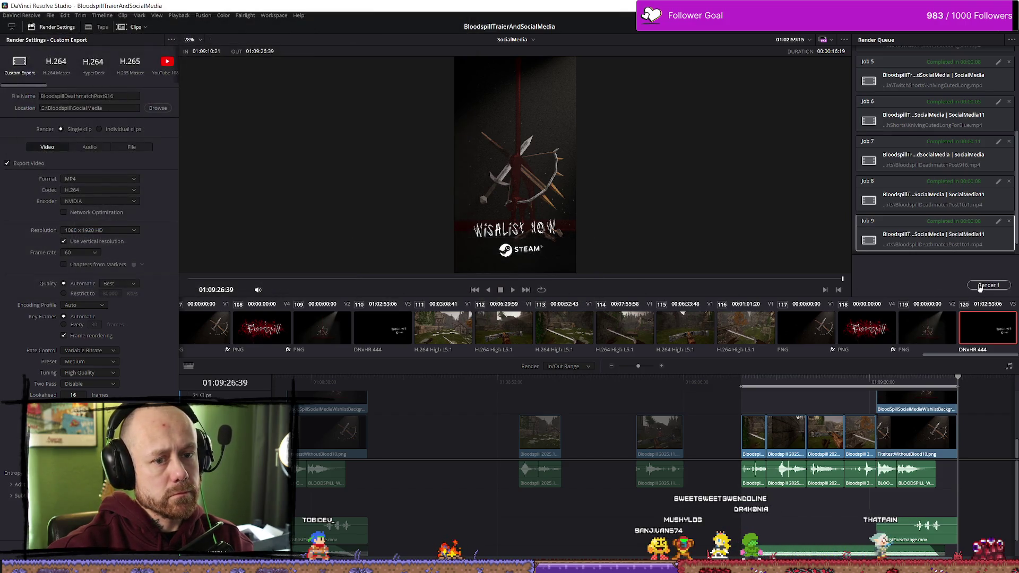
Step: Add the export as a new render job and render the queued job
{"action": "left_click", "coordinate": [983, 286]}
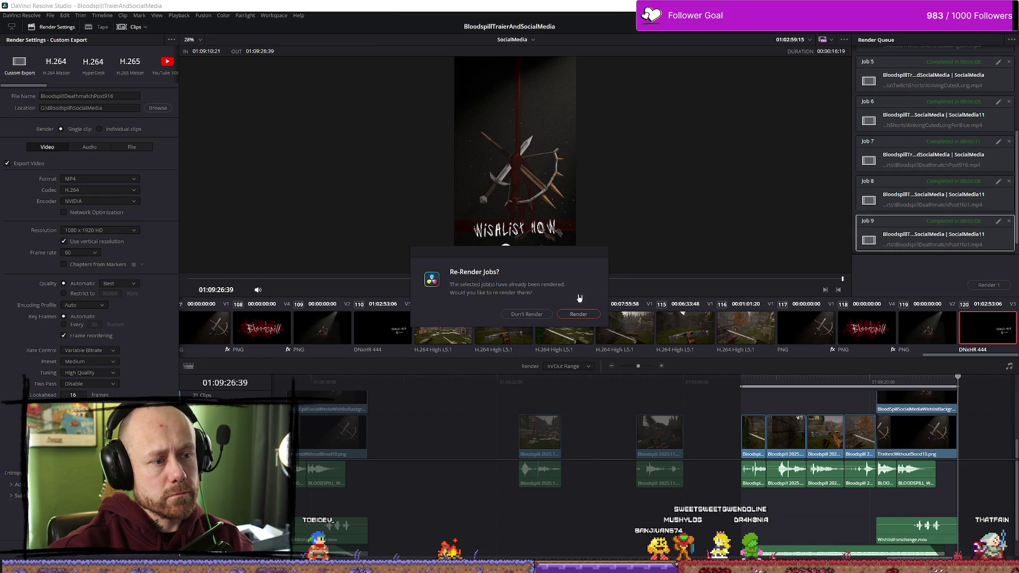
{"action": "left_click", "coordinate": [526, 315]}
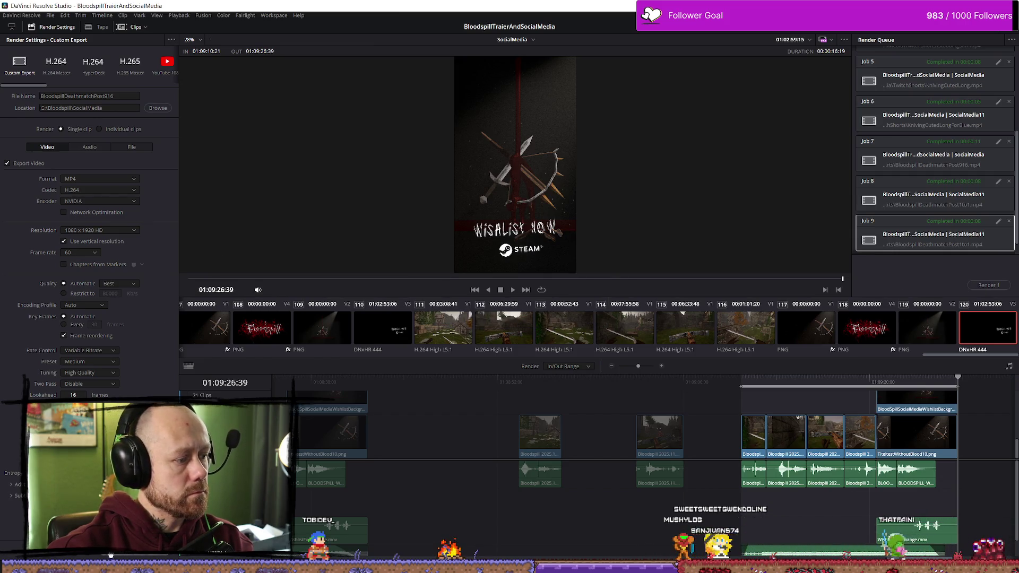
{"action": "left_click", "coordinate": [986, 285]}
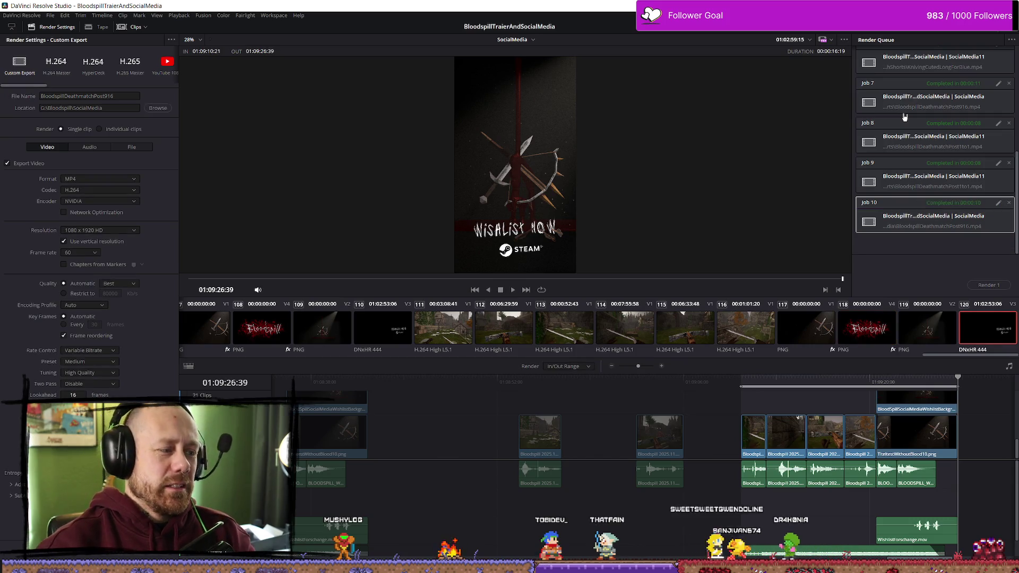
{"action": "key", "text": "alt+Tab"}
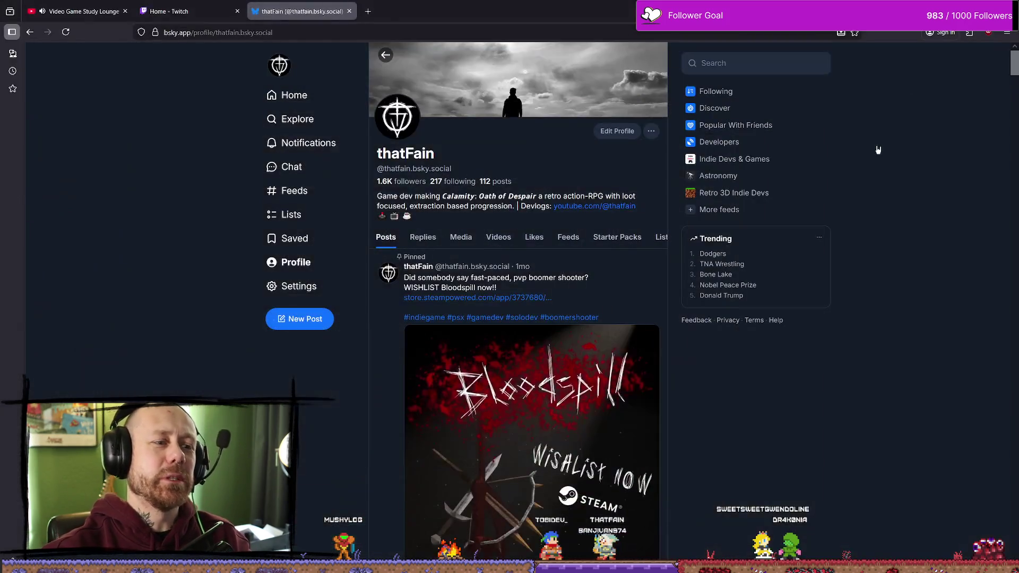
Step: Scroll the Bluesky profile to view the pinned Bloodspill wishlist post, then toggle back to DaVinci Resolve
{"action": "scroll", "coordinate": [476, 315], "scroll_direction": "down", "scroll_amount": 5}
{"action": "scroll", "coordinate": [529, 303], "scroll_direction": "up", "scroll_amount": 5}
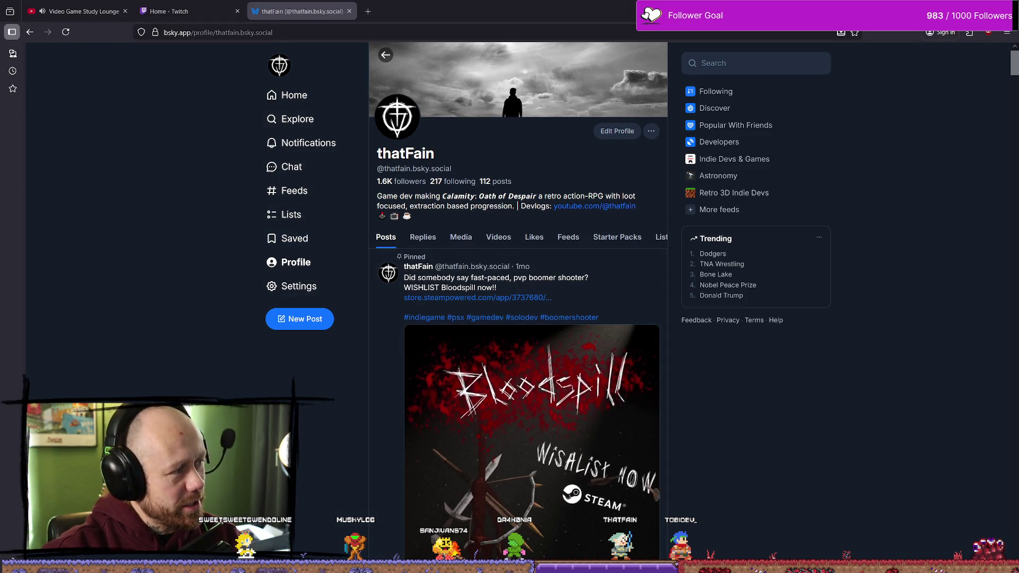
{"action": "key", "text": "alt+Tab"}
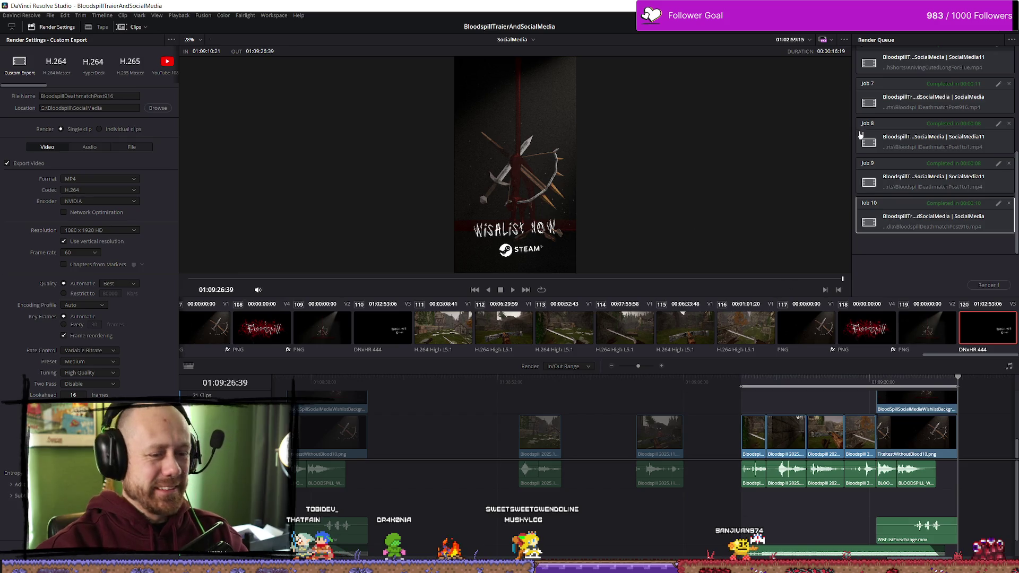
{"action": "key", "text": "alt+Tab"}
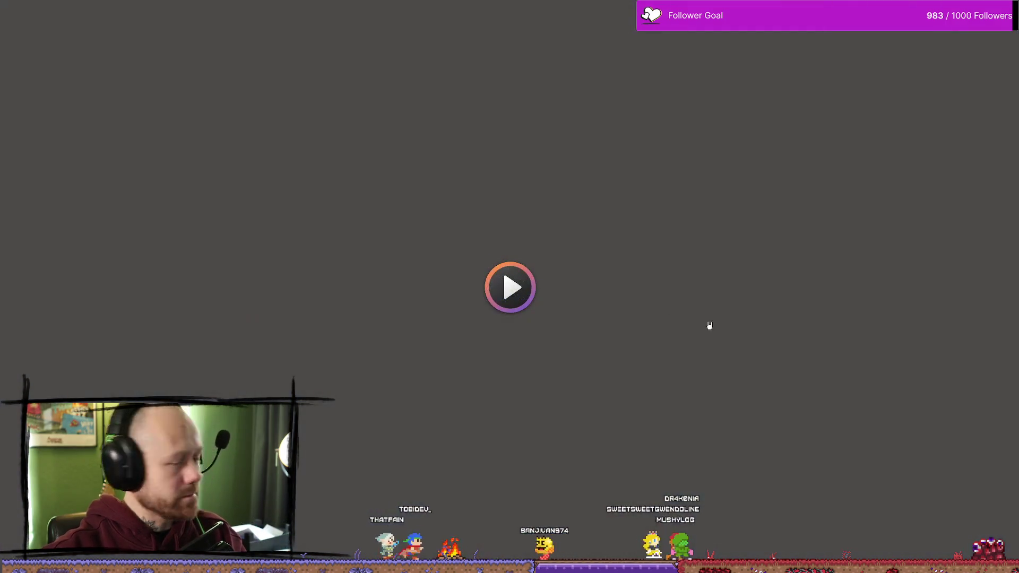
Step: Play the rendered Bloodspill video in the media player to check it
{"action": "left_click", "coordinate": [530, 334]}
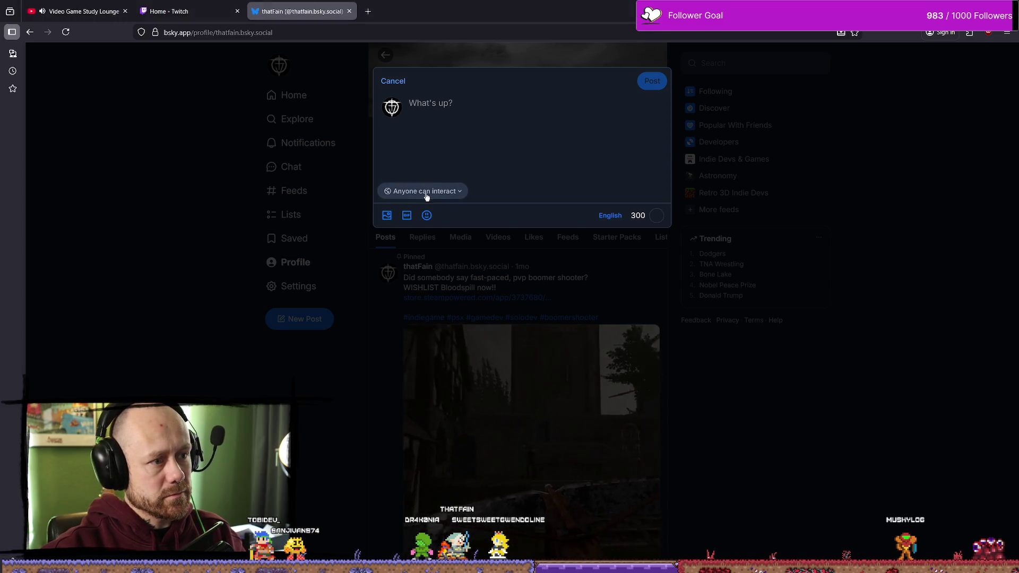
Step: Search 'comprimate vide' in a new tab and bring up FreeConvert's Video Compressor page
{"action": "left_click", "coordinate": [369, 11]}
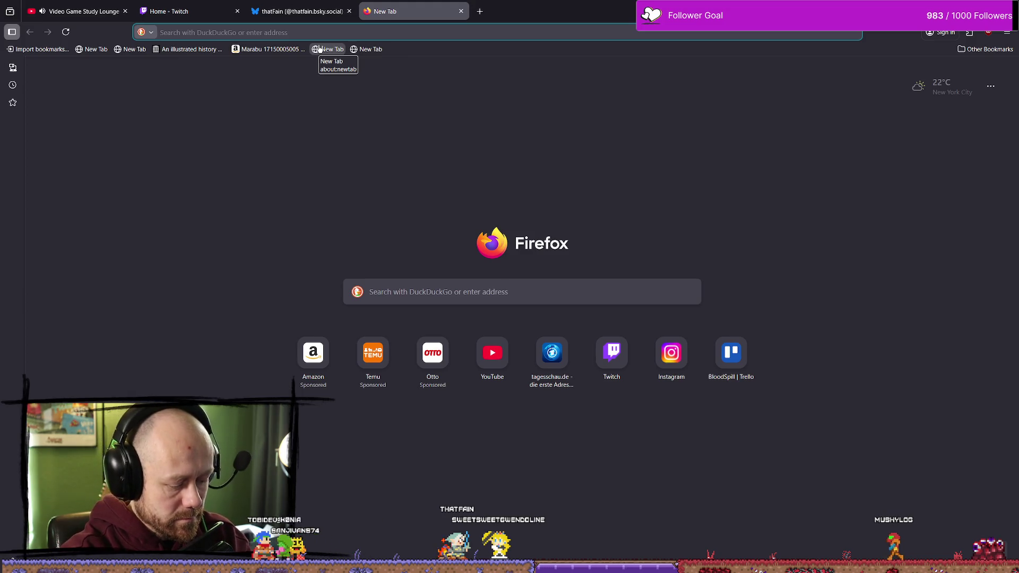
{"action": "type", "text": "vide"}
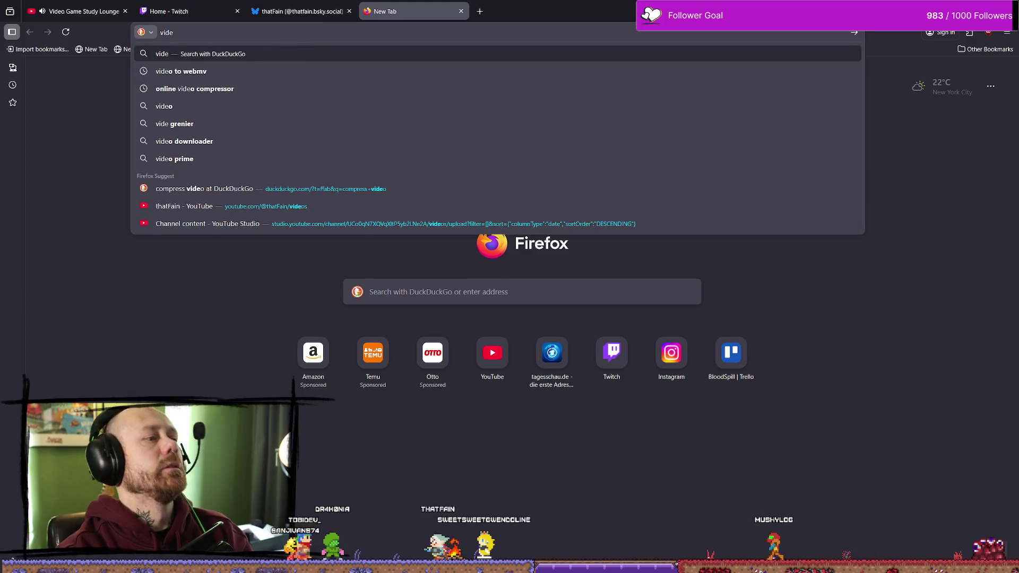
{"action": "key", "text": "BackSpace"}
{"action": "key", "text": "BackSpace"}
{"action": "key", "text": "BackSpace"}
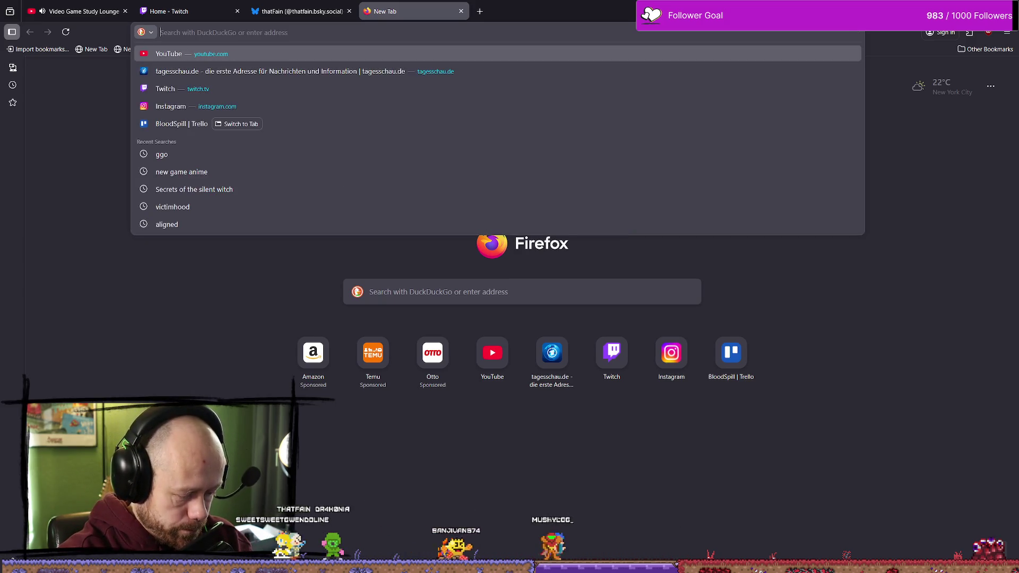
{"action": "type", "text": "compi"}
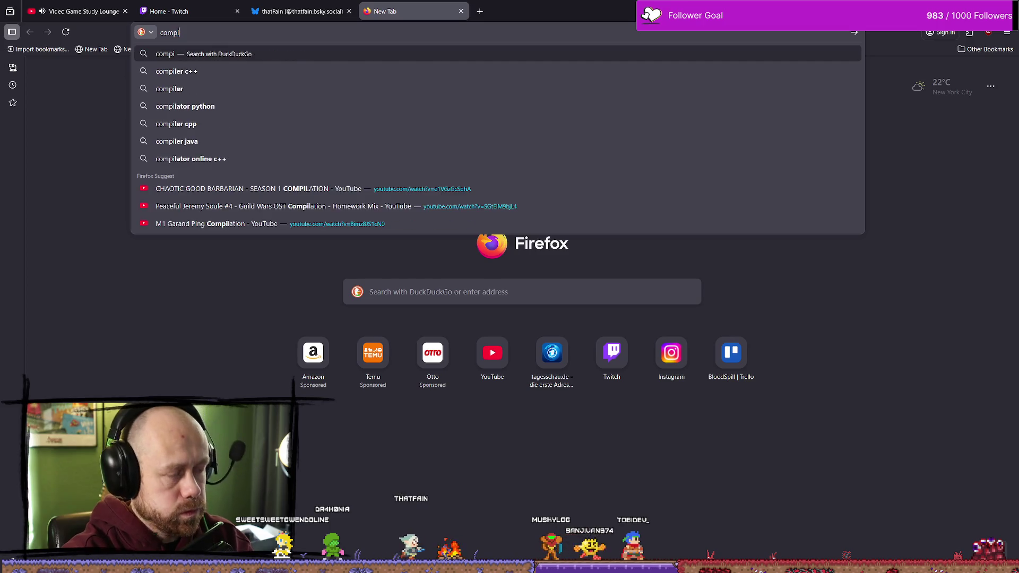
{"action": "key", "text": "BackSpace"}
{"action": "type", "text": "rimate vide"}
{"action": "key", "text": "Return"}
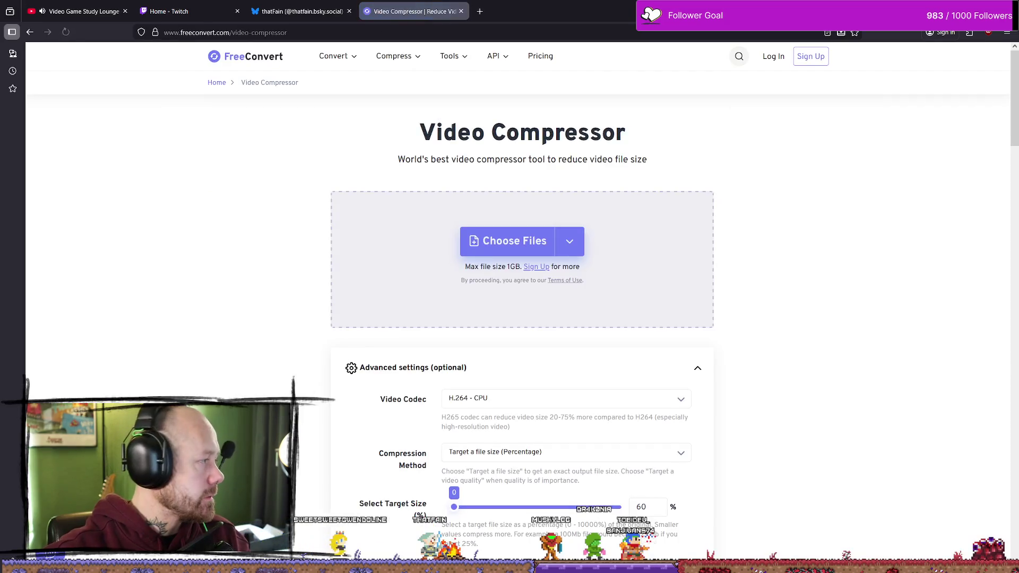
{"action": "mouse_move", "coordinate": [88, 246]}
{"action": "left_mouse_down"}
{"action": "mouse_move", "coordinate": [241, 274]}
{"action": "mouse_move", "coordinate": [469, 255]}
{"action": "mouse_move", "coordinate": [460, 260]}
{"action": "left_mouse_up"}
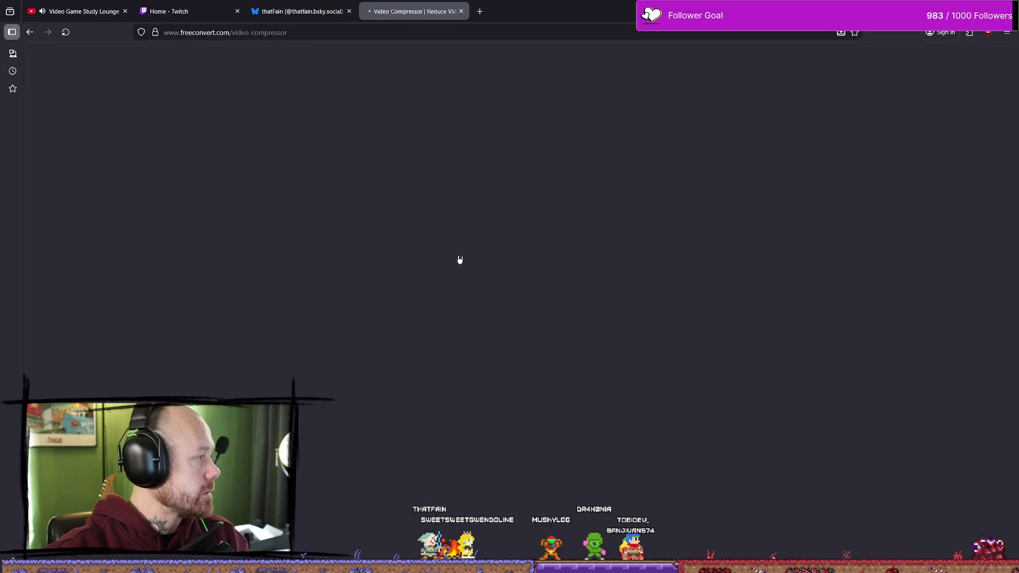
Step: Add BloodspillDeathmatchPost1to1.mp4 to FreeConvert's compressor and start compressing it
{"action": "key", "text": "alt+Left"}
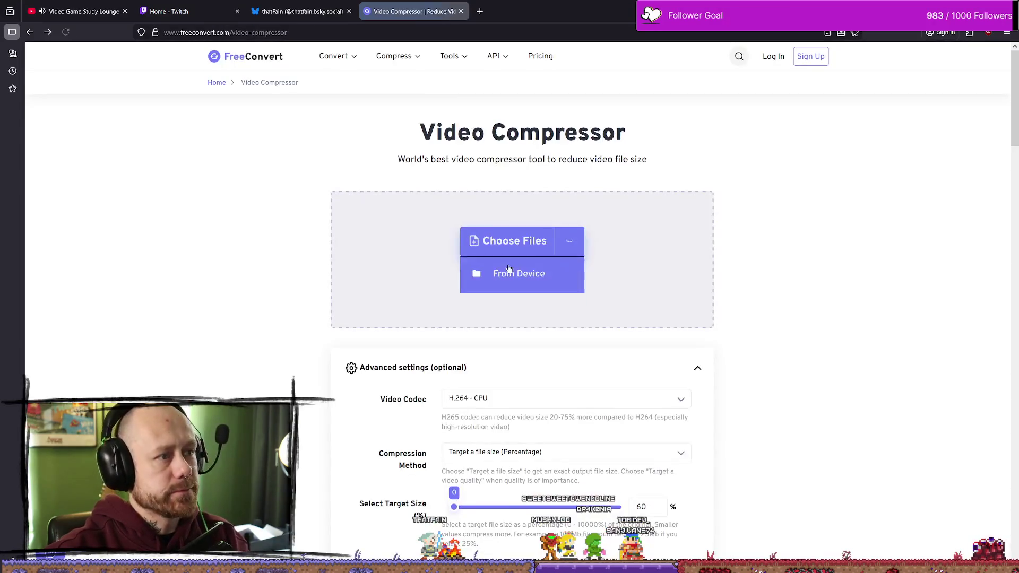
{"action": "mouse_move", "coordinate": [88, 246]}
{"action": "left_mouse_down"}
{"action": "mouse_move", "coordinate": [114, 284]}
{"action": "mouse_move", "coordinate": [478, 285]}
{"action": "mouse_move", "coordinate": [529, 295]}
{"action": "left_mouse_up"}
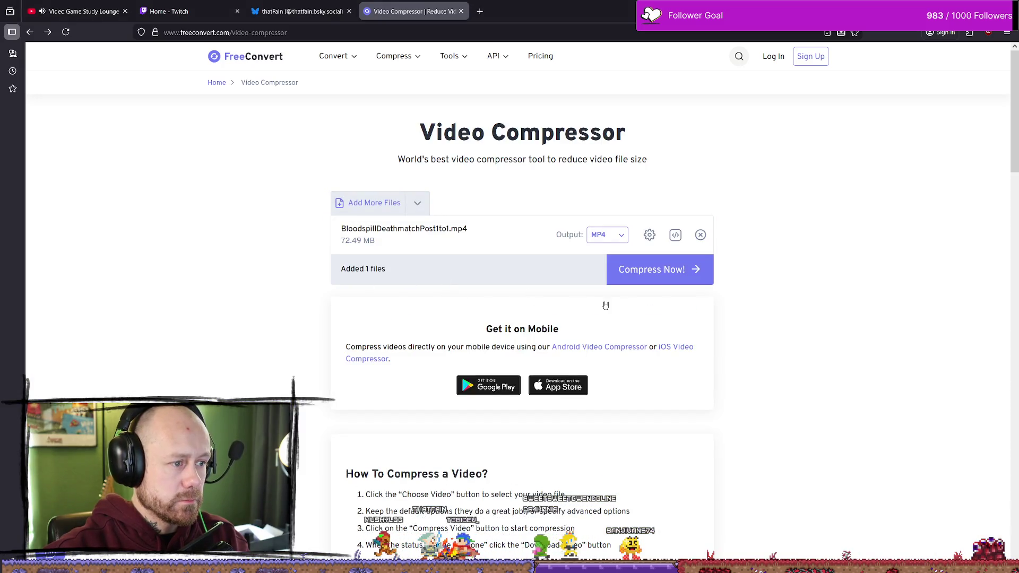
{"action": "left_click", "coordinate": [673, 269]}
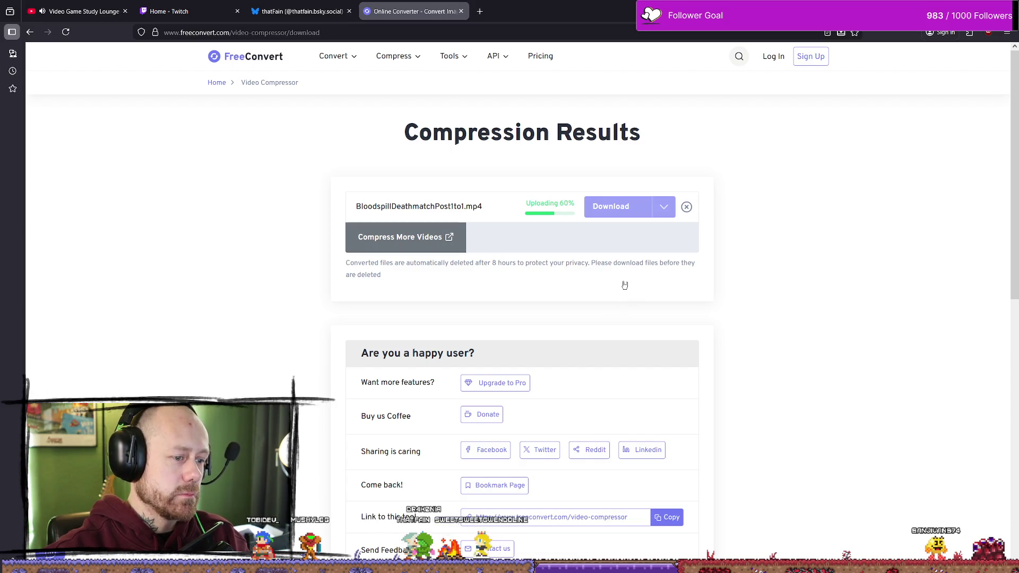
{"action": "key", "text": "alt+Tab"}
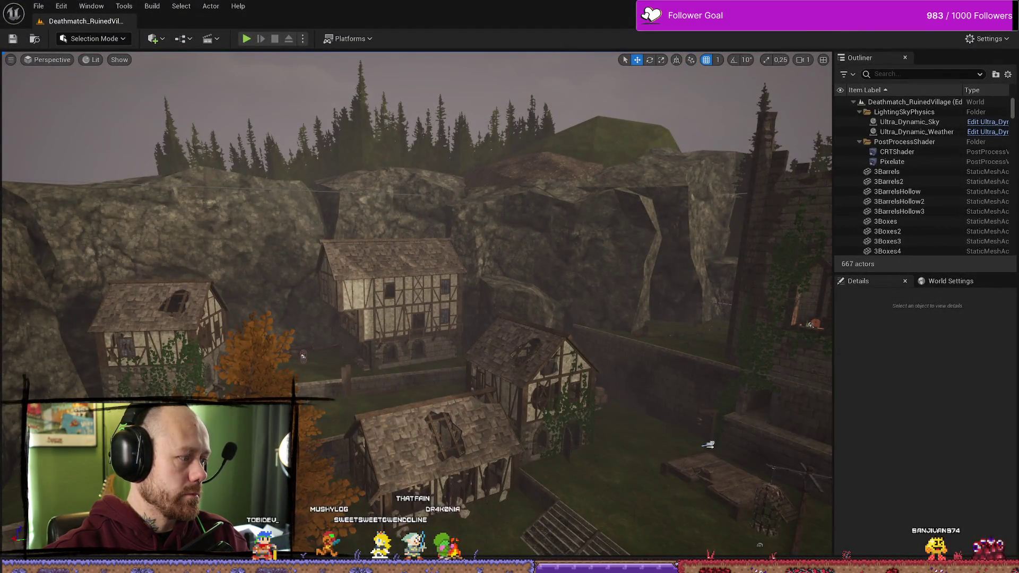
Step: Save all unsaved Unreal Engine levels and assets with File > Save All, then return to FreeConvert
{"action": "key", "text": "alt+Tab"}
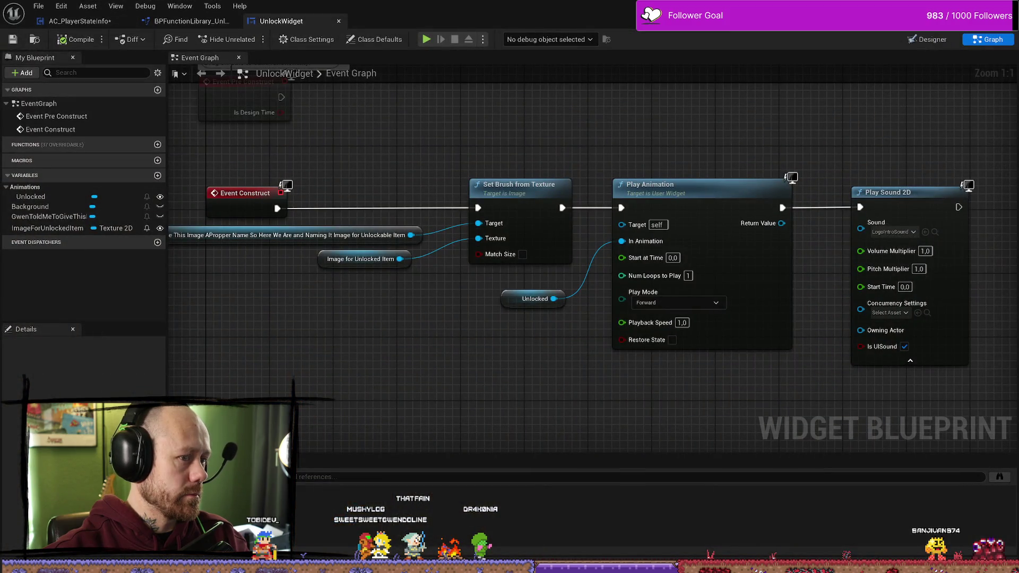
{"action": "left_click", "coordinate": [38, 8]}
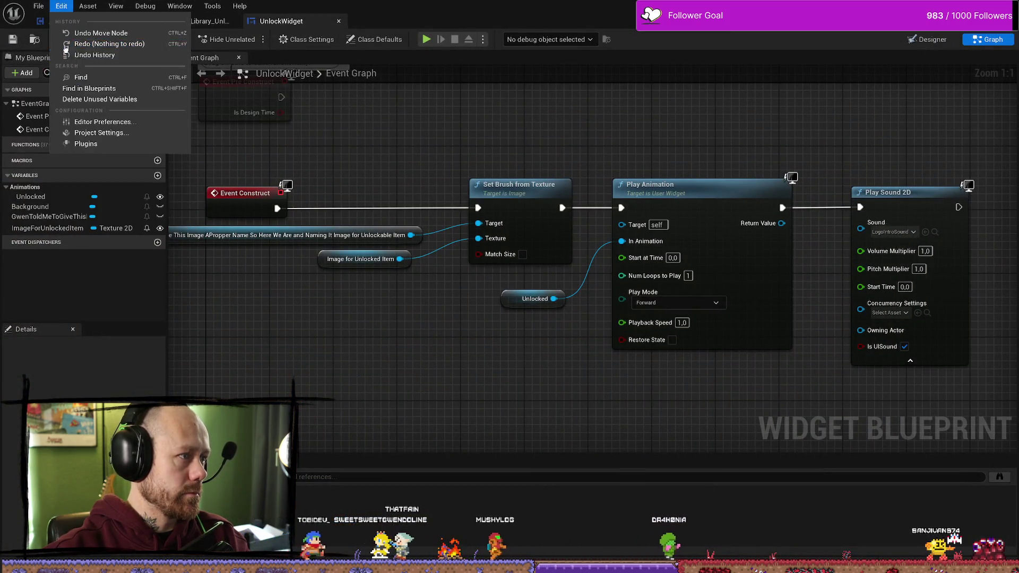
{"action": "left_click", "coordinate": [80, 71]}
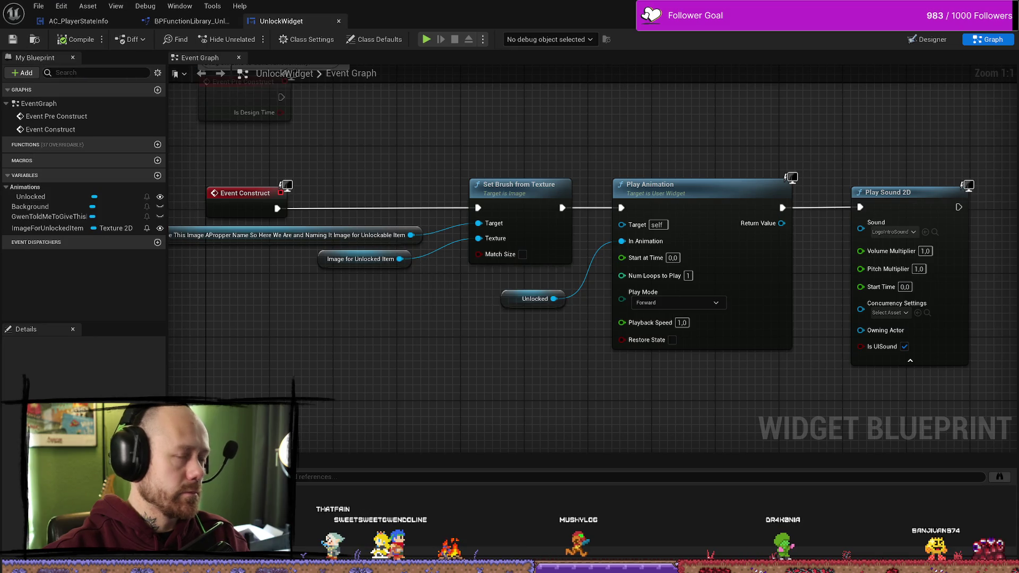
{"action": "key", "text": "alt+Tab"}
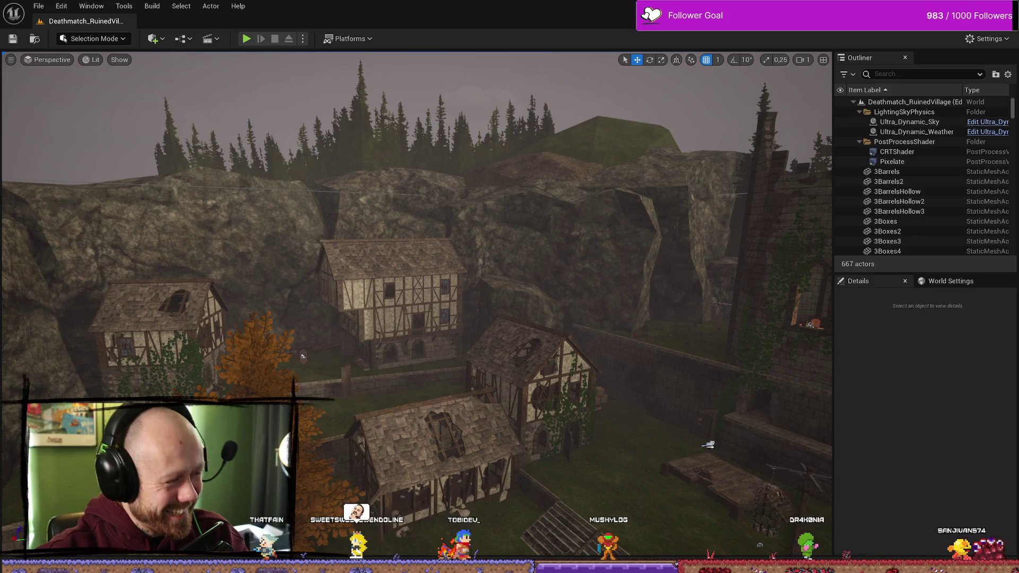
{"action": "key", "text": "alt+Tab"}
{"action": "key", "text": "alt+Tab"}
{"action": "key", "text": "alt+Tab"}
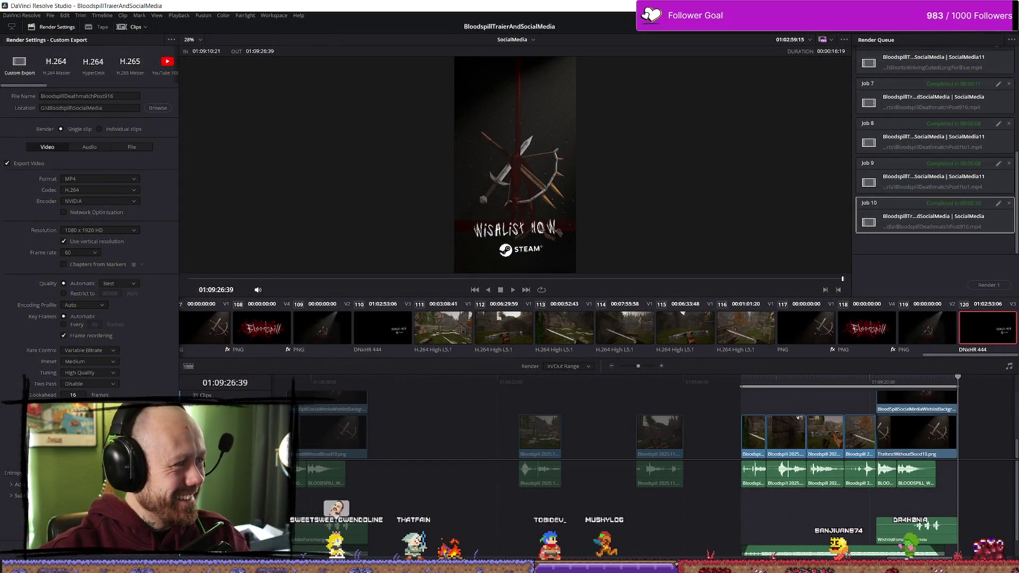
{"action": "key", "text": "alt+Tab"}
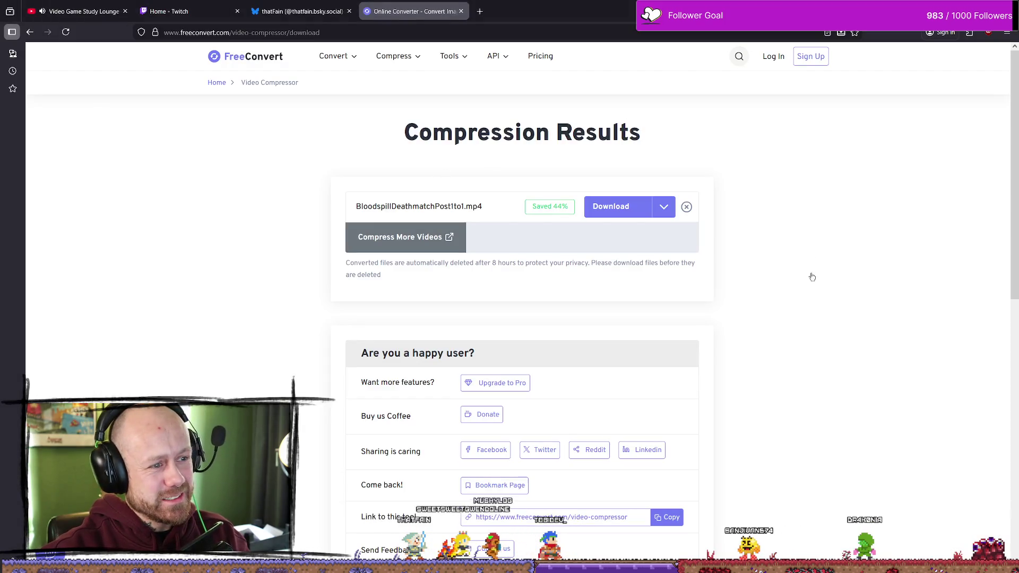
Step: Save the 44%-smaller video as BloodspillDeathmatchPost1to1Smaller.mp4, check Downloads, and return to Bluesky
{"action": "left_click", "coordinate": [629, 209]}
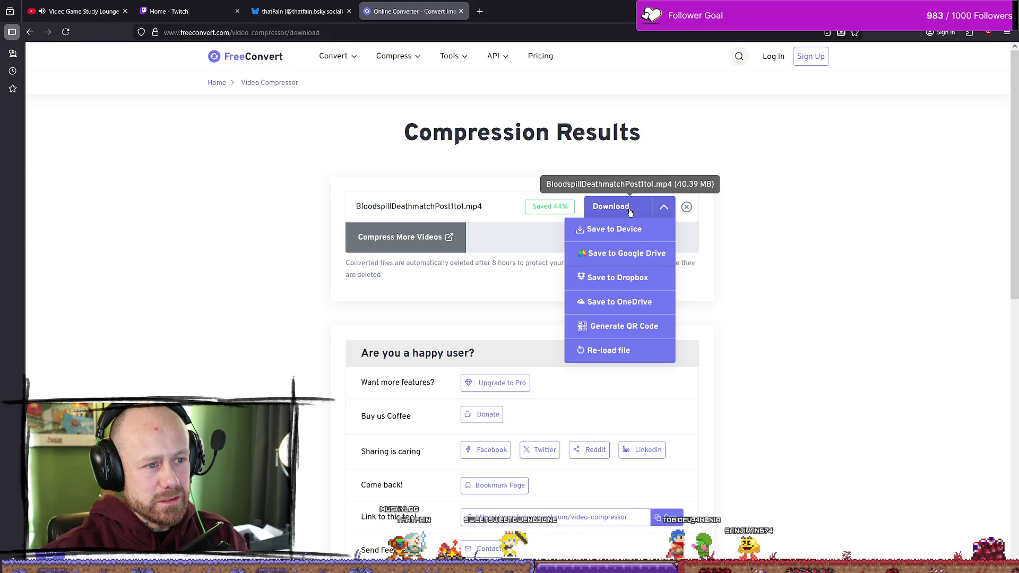
{"action": "left_click", "coordinate": [629, 209]}
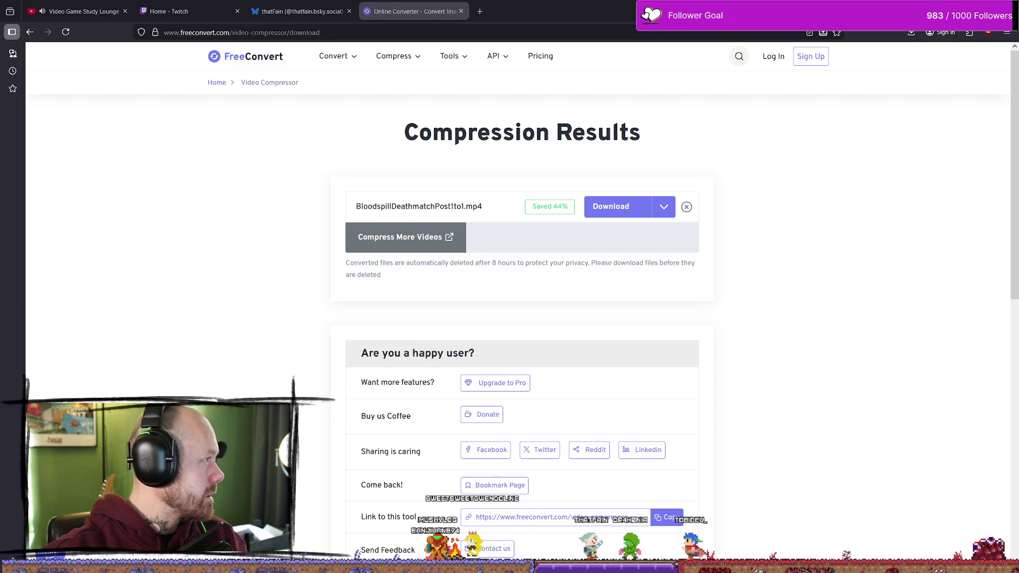
{"action": "key", "text": "alt+Tab"}
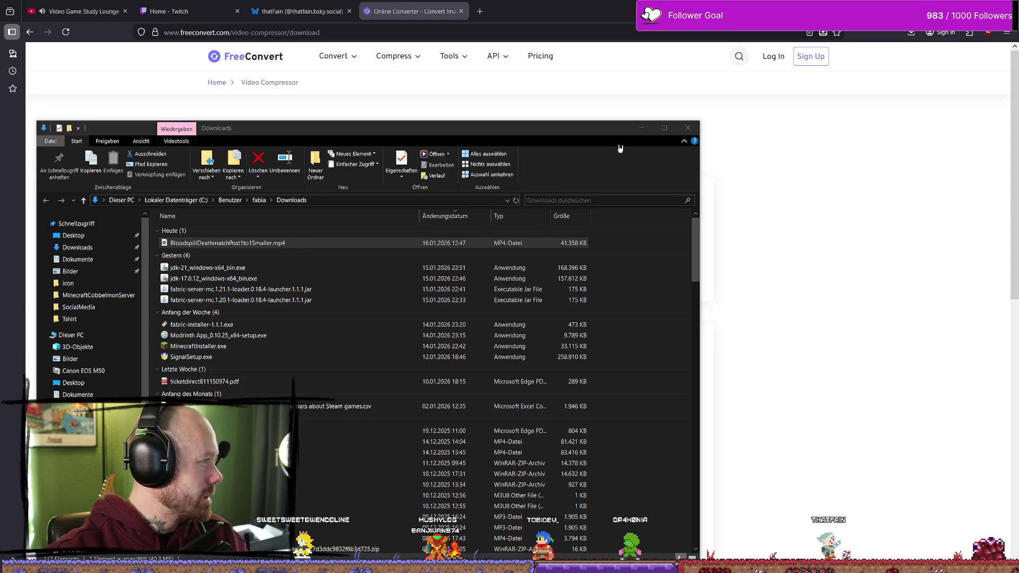
{"action": "left_click", "coordinate": [686, 130]}
{"action": "left_click", "coordinate": [290, 10]}
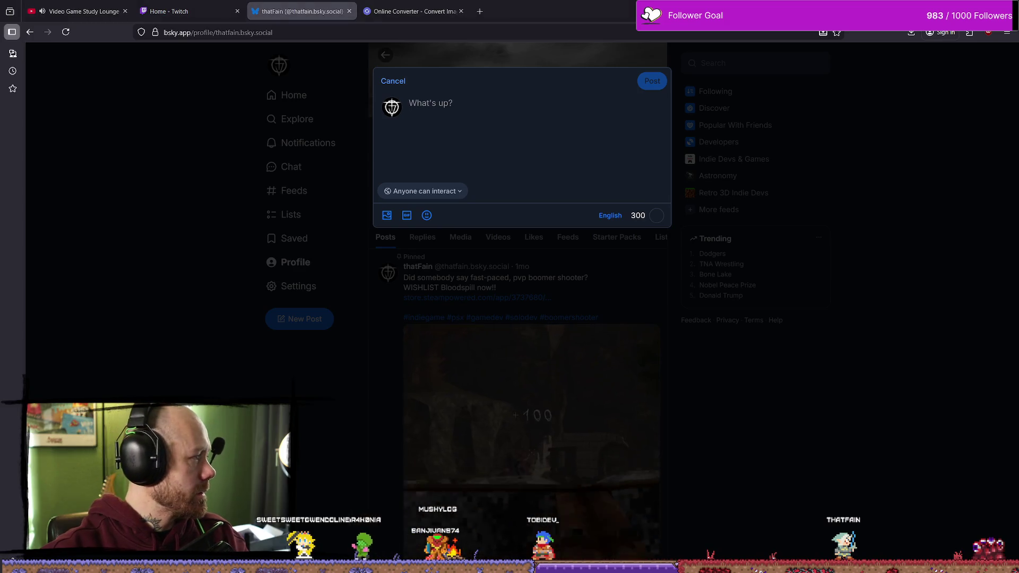
Step: Drag BloodspillDeathmatchPost1to1Smaller.mp4 into the Bluesky post composer to attach it
{"action": "left_click_drag", "start_coordinate": [0, 149], "coordinate": [531, 141]}
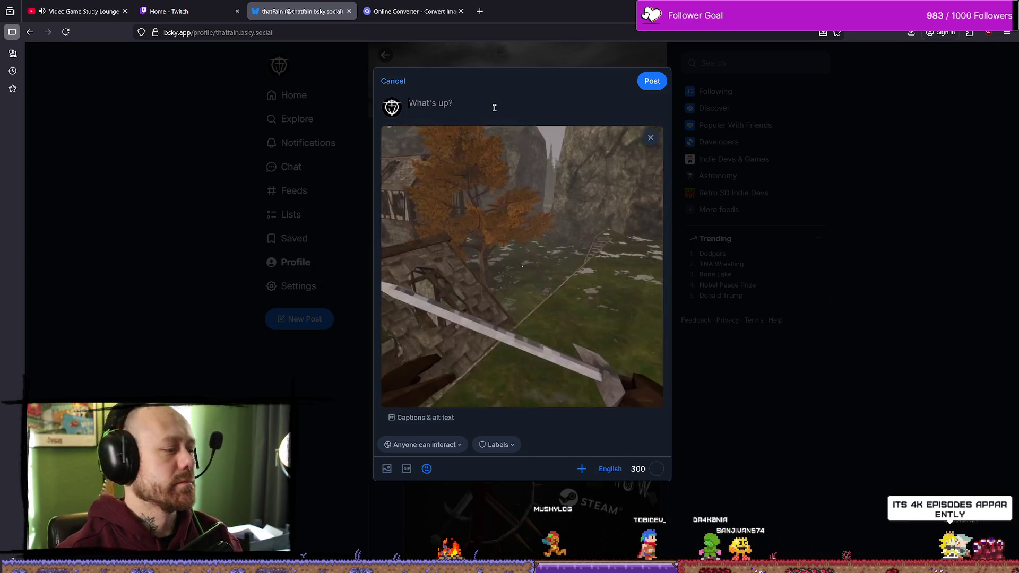
Step: Type a caption about parrying from projectiles, double kills and triple kills, correcting typos along the way
{"action": "type", "text": "Ther"}
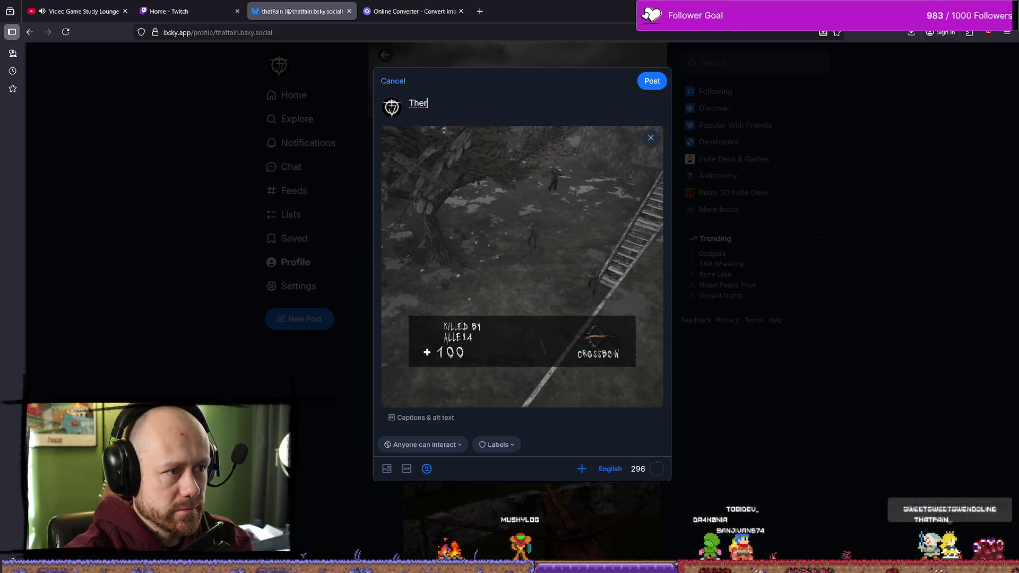
{"action": "type", "text": "e is pa"}
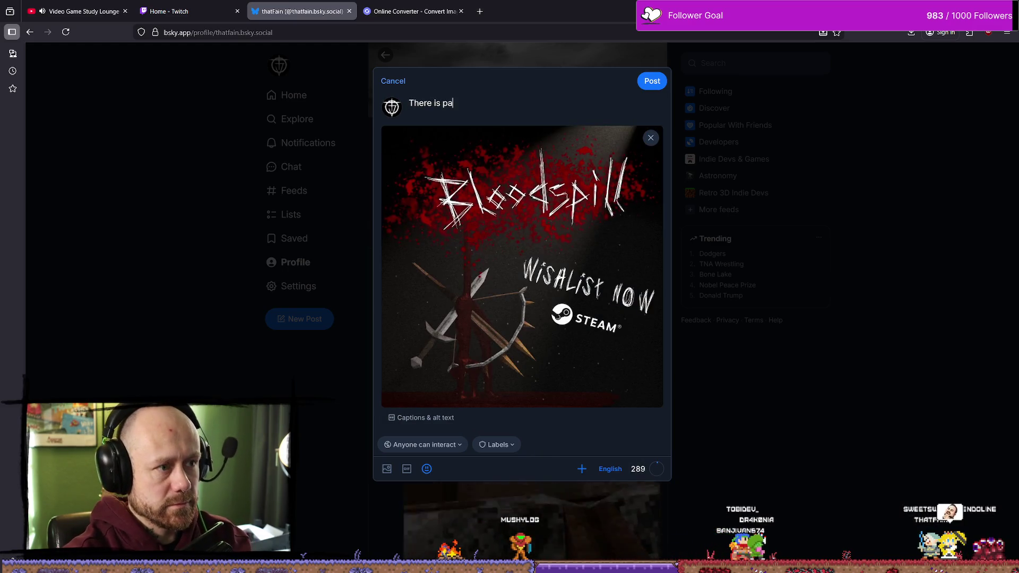
{"action": "type", "text": "rryineg"}
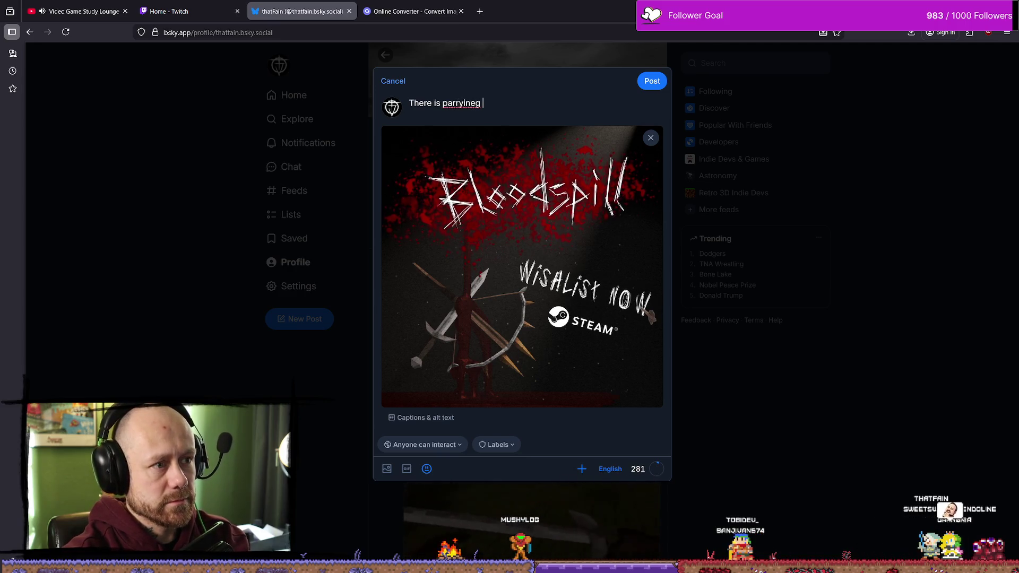
{"action": "key", "text": "BackSpace"}
{"action": "key", "text": "BackSpace"}
{"action": "key", "text": "BackSpace"}
{"action": "key", "text": "BackSpace"}
{"action": "type", "text": "y"}
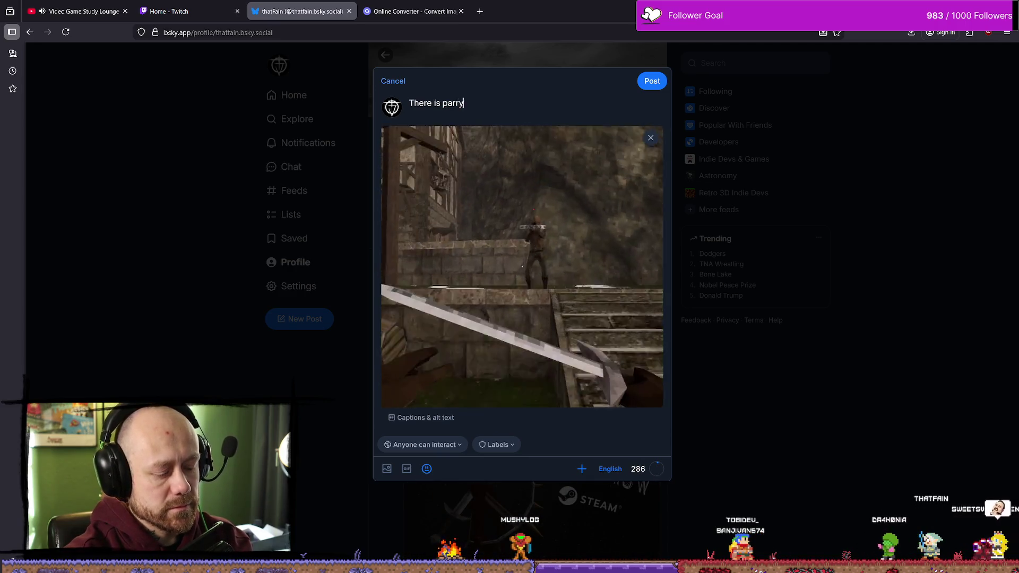
{"action": "type", "text": "ing from p"}
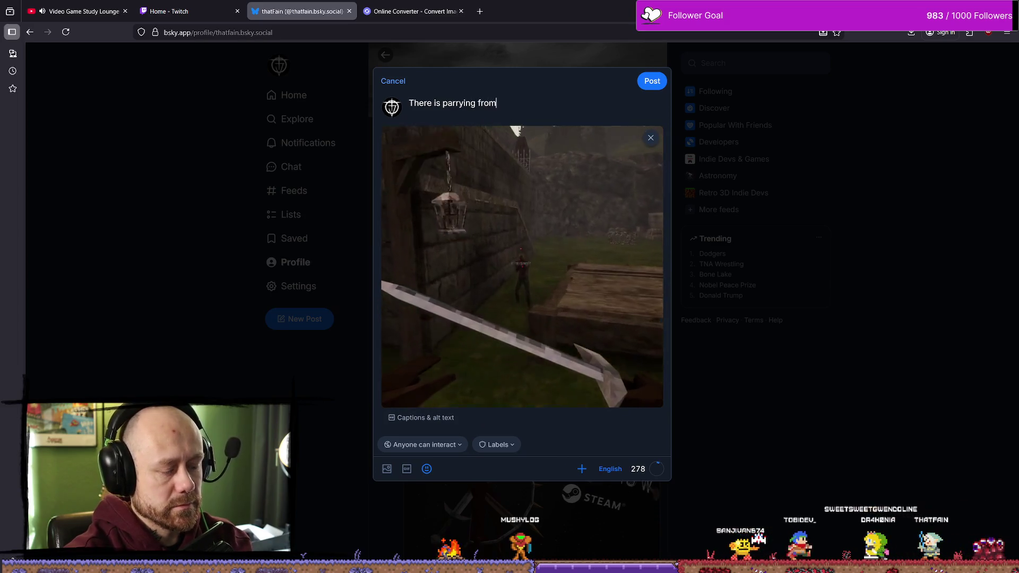
{"action": "type", "text": "rojecti"}
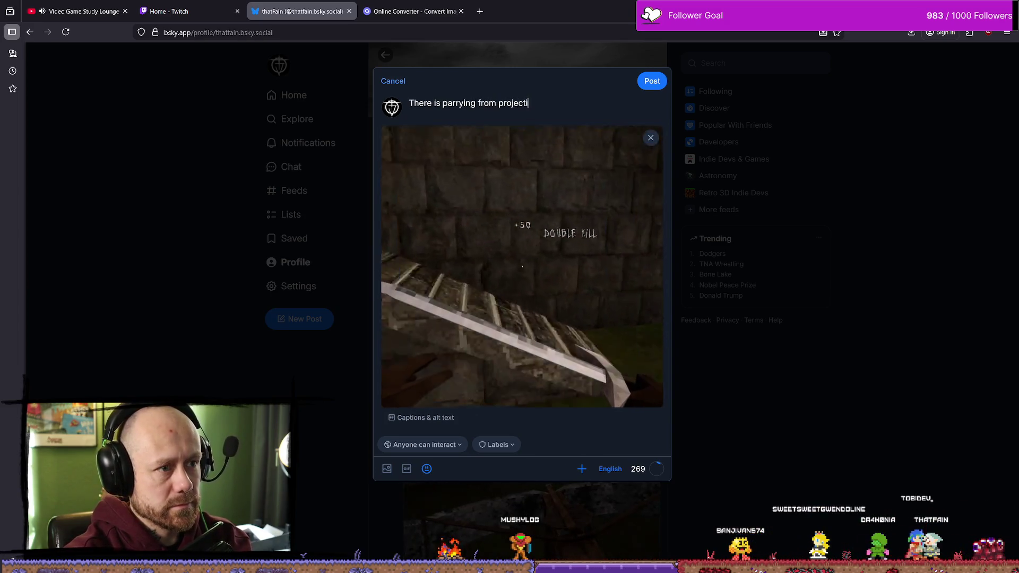
{"action": "type", "text": "les, double "}
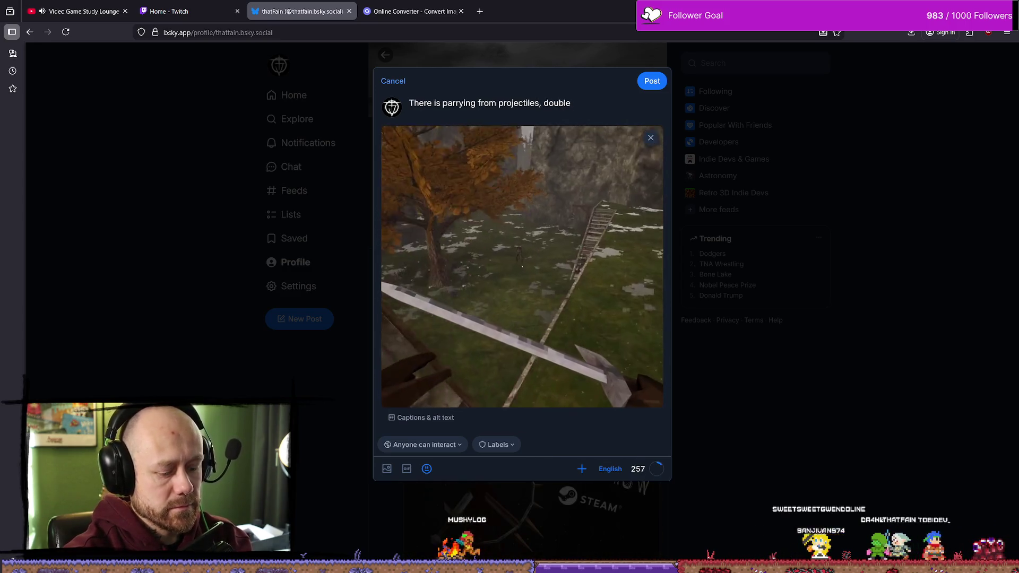
{"action": "type", "text": "kills"}
{"action": "key", "text": "BackSpace"}
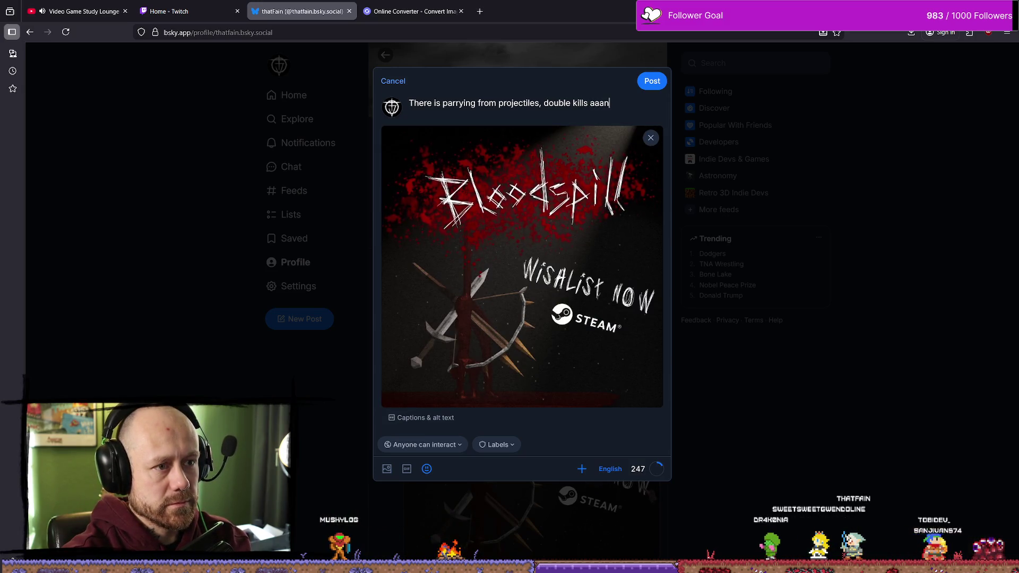
{"action": "type", "text": "tri"}
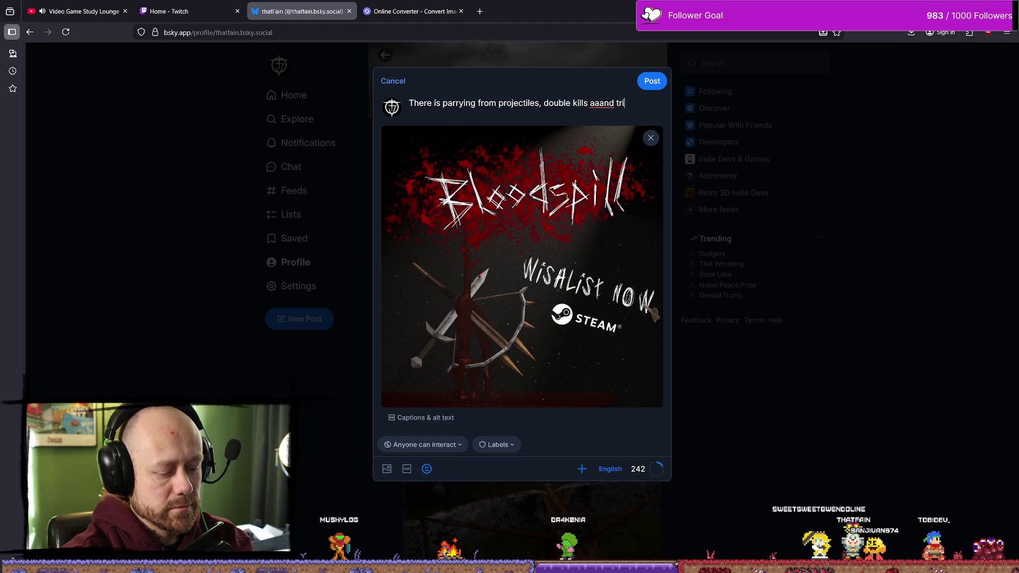
{"action": "type", "text": "plek"}
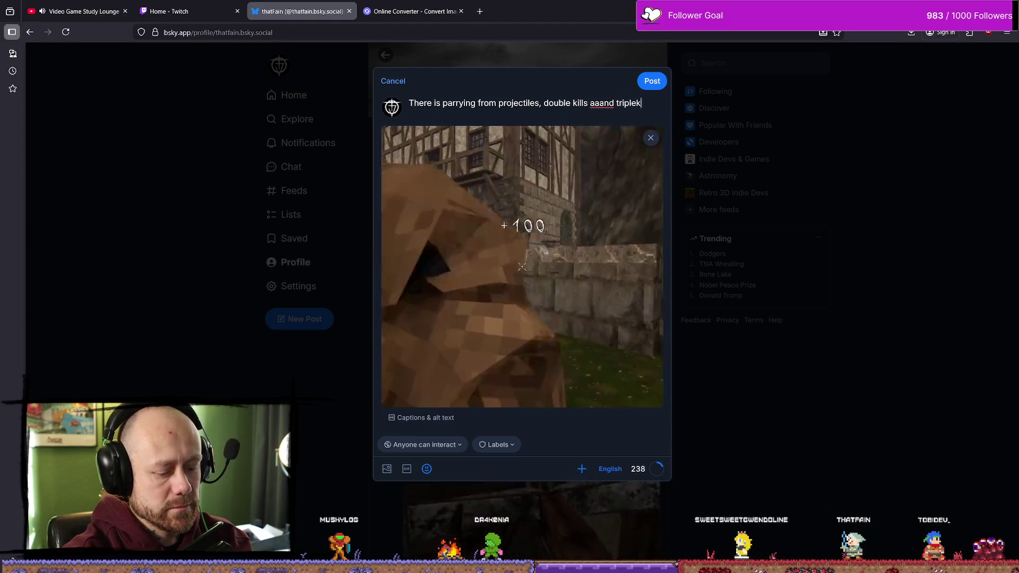
{"action": "key", "text": "BackSpace"}
{"action": "type", "text": "kills"}
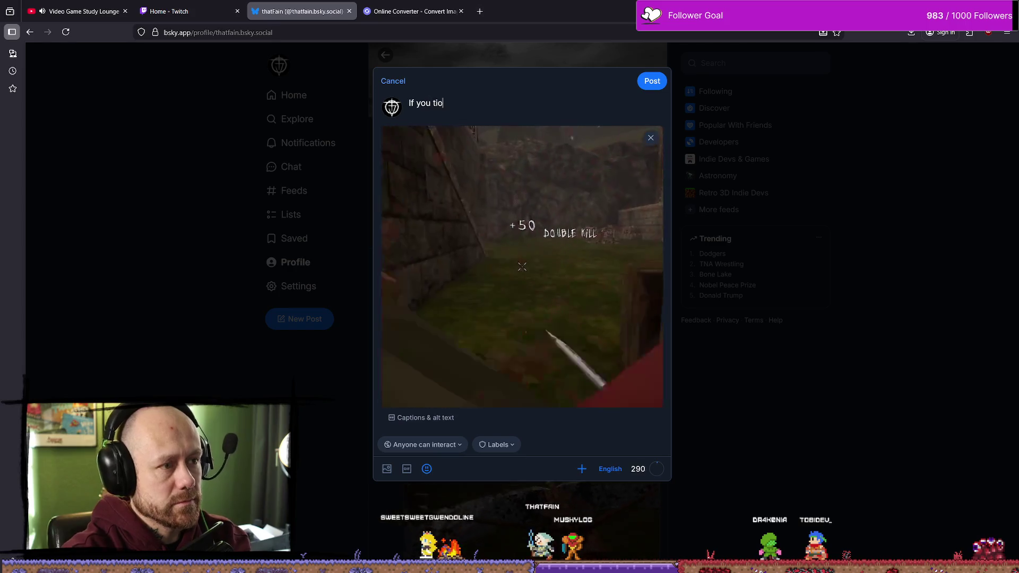
Step: Fix typos so the first line reads 'If you time it right you can block projectiles in Bloodspill!'
{"action": "key", "text": "BackSpace"}
{"action": "key", "text": "BackSpace"}
{"action": "key", "text": "BackSpace"}
{"action": "type", "text": "me it right yp"}
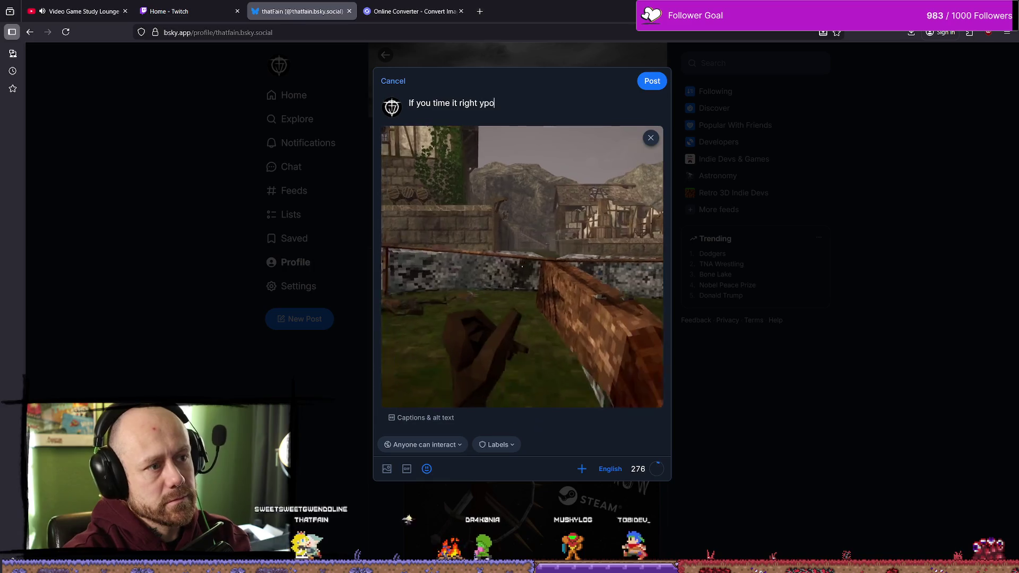
{"action": "key", "text": "BackSpace"}
{"action": "key", "text": "BackSpace"}
{"action": "key", "text": "BackSpace"}
{"action": "type", "text": "ou can block projectiles in Bloodspill !"}
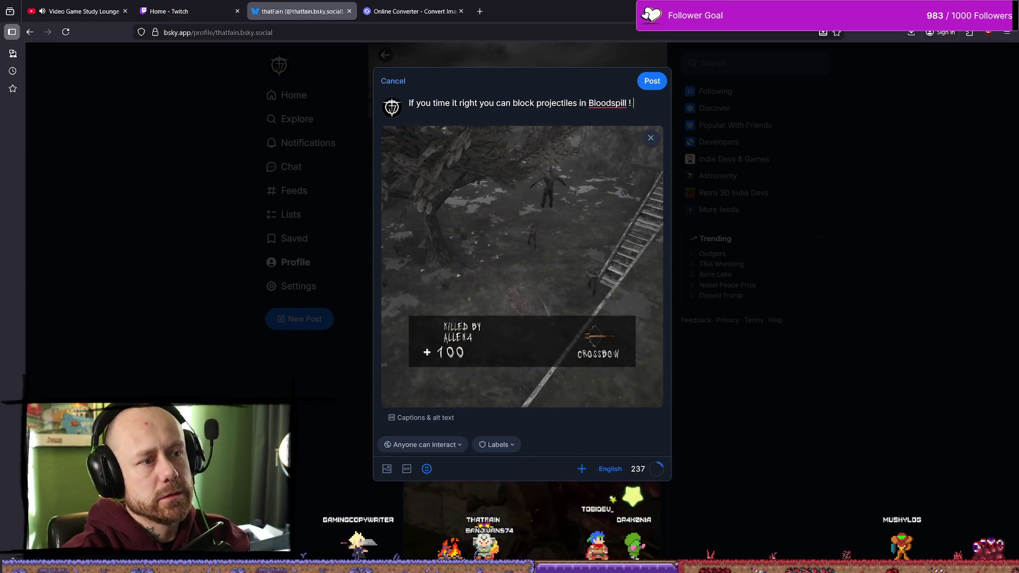
{"action": "key", "text": "BackSpace"}
{"action": "key", "text": "BackSpace"}
{"action": "key", "text": "BackSpace"}
{"action": "type", "text": "!"}
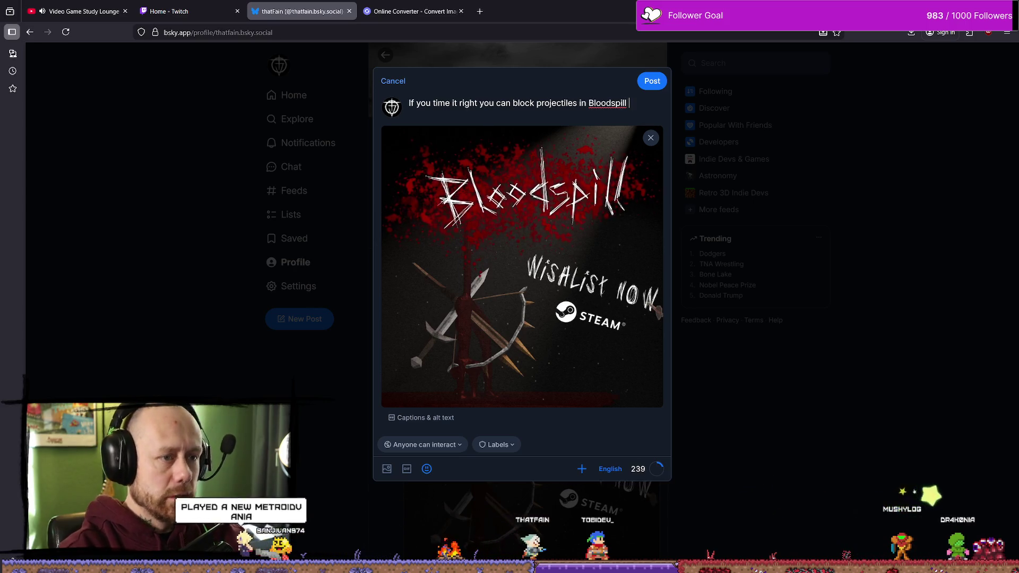
Step: Add a second line 'also you can wishlist the game ^^', then open a new Firefox tab
{"action": "key", "text": "Return"}
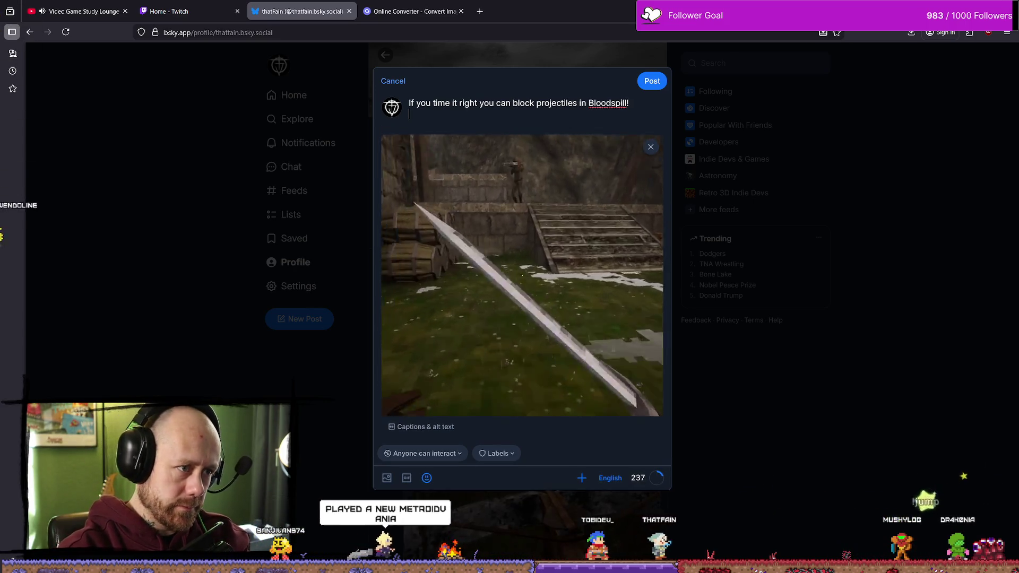
{"action": "key", "text": "BackSpace"}
{"action": "type", "text": "also you can wi"}
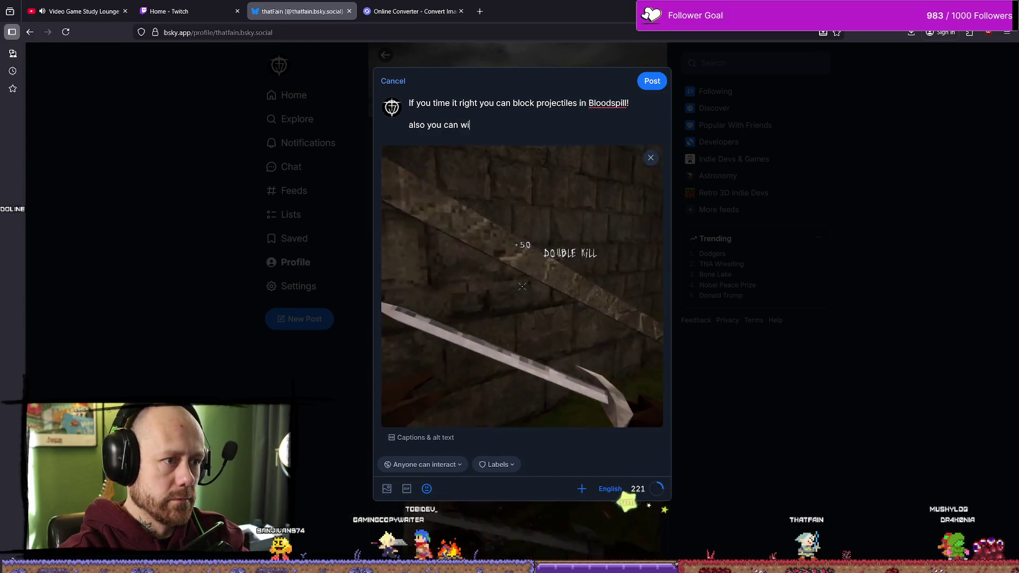
{"action": "type", "text": "shlist the game"}
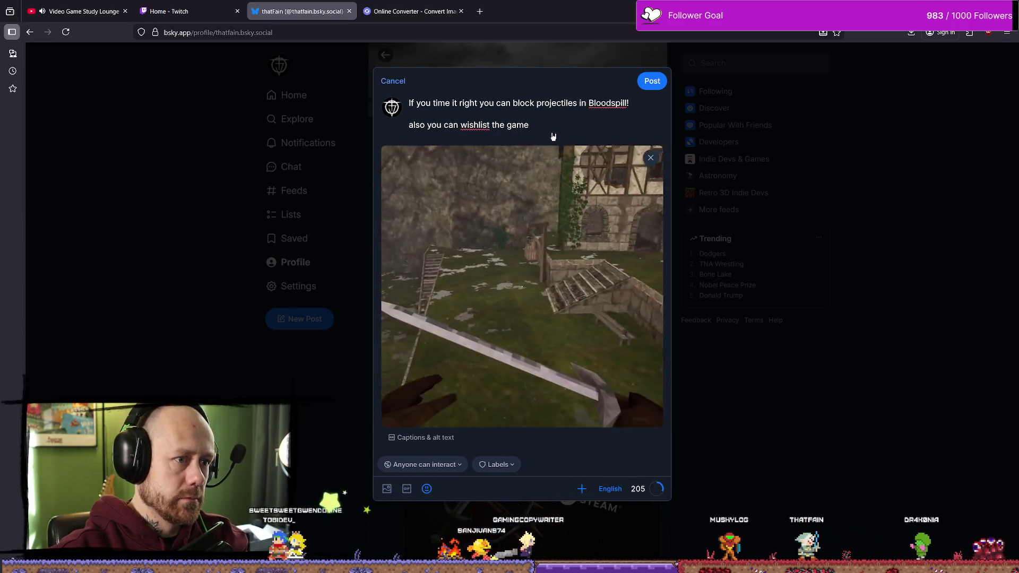
{"action": "left_click", "coordinate": [427, 488]}
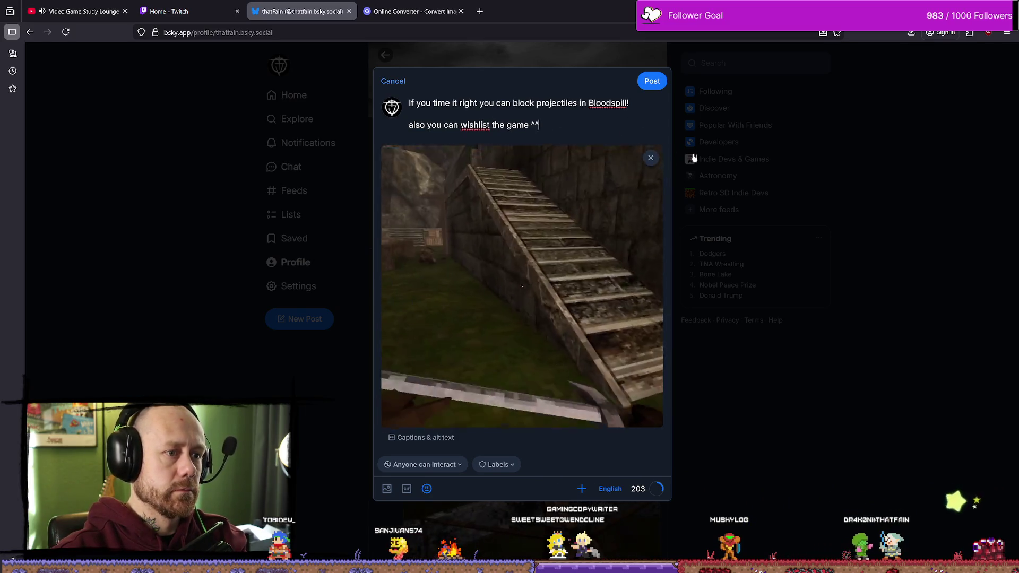
{"action": "key", "text": "Return"}
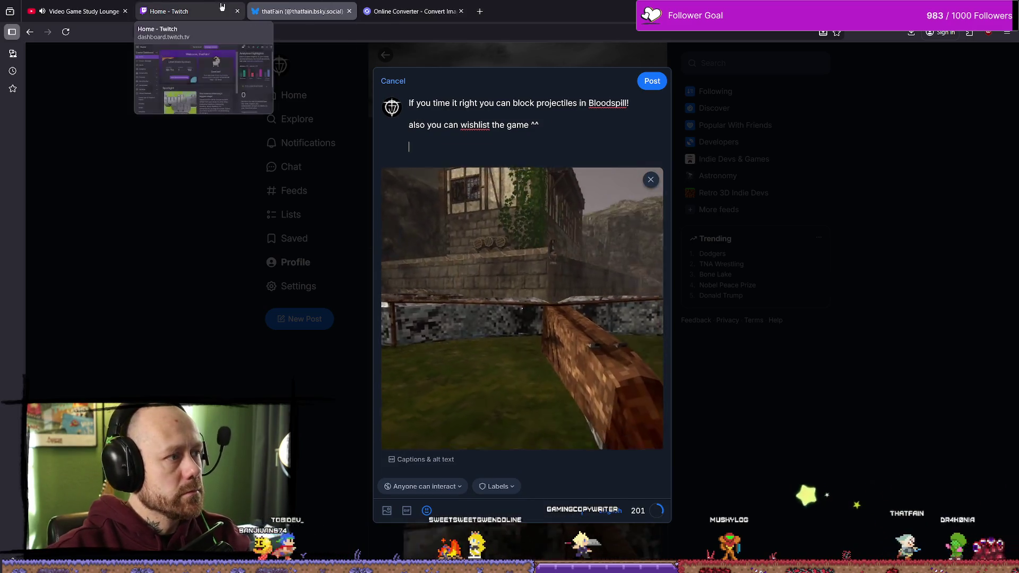
{"action": "key", "text": "ctrl+t"}
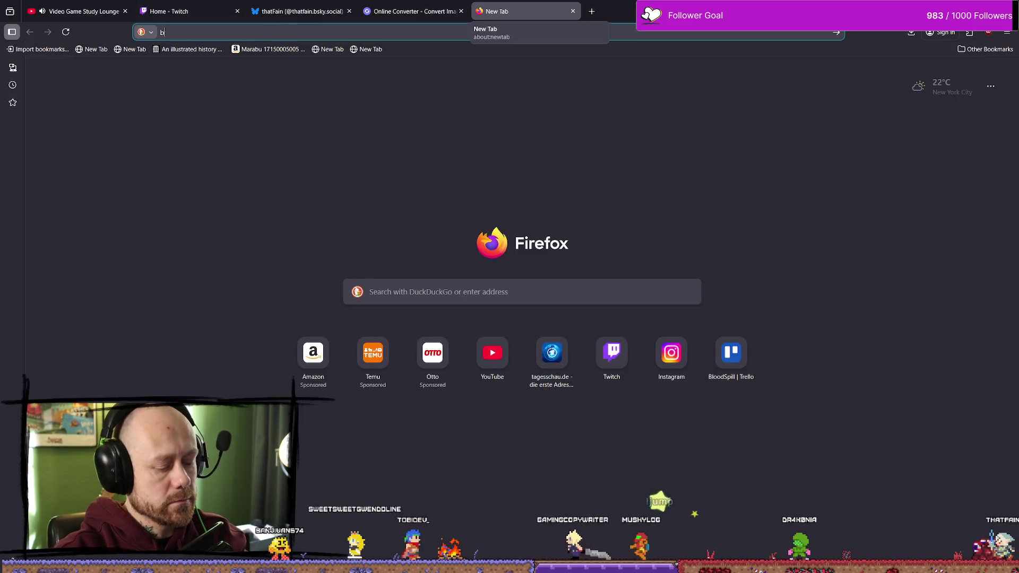
Step: Go to bsky.app and browse your own profile and its pinned post thread
{"action": "type", "text": "bluesk"}
{"action": "key", "text": "Down"}
{"action": "key", "text": "Down"}
{"action": "key", "text": "Down"}
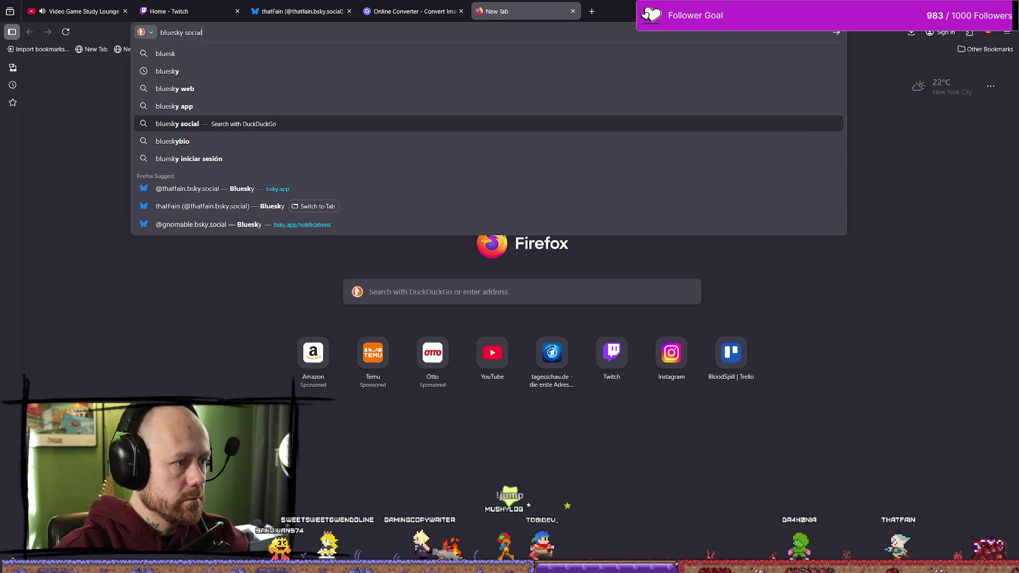
{"action": "key", "text": "Return"}
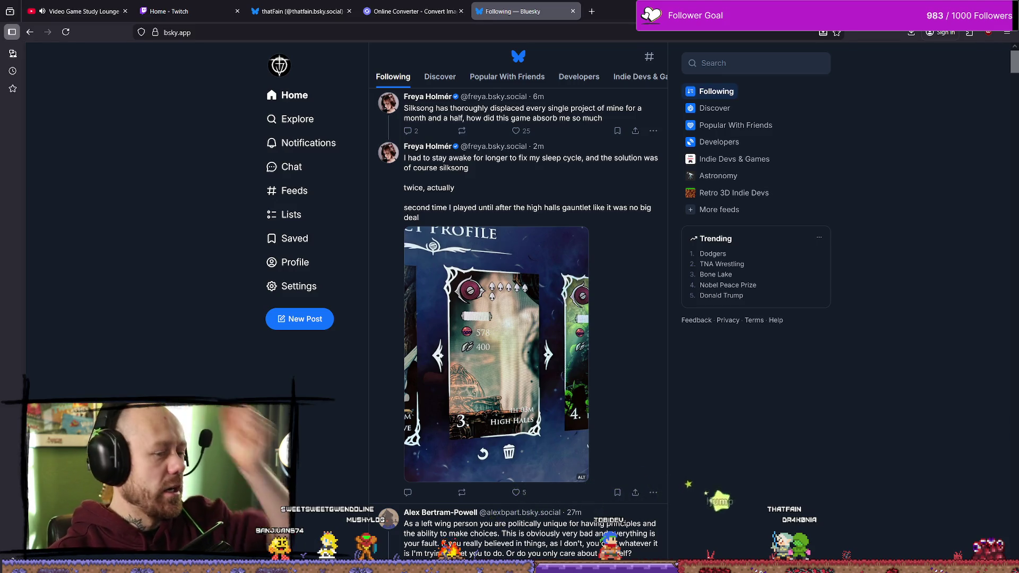
{"action": "left_click", "coordinate": [309, 263]}
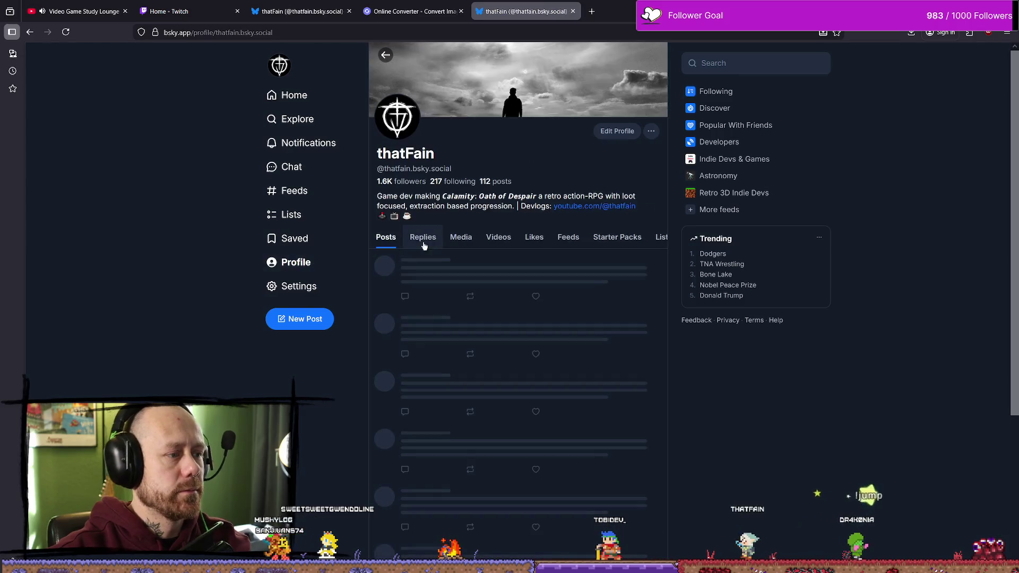
{"action": "scroll", "coordinate": [478, 223], "scroll_direction": "down", "scroll_amount": 8}
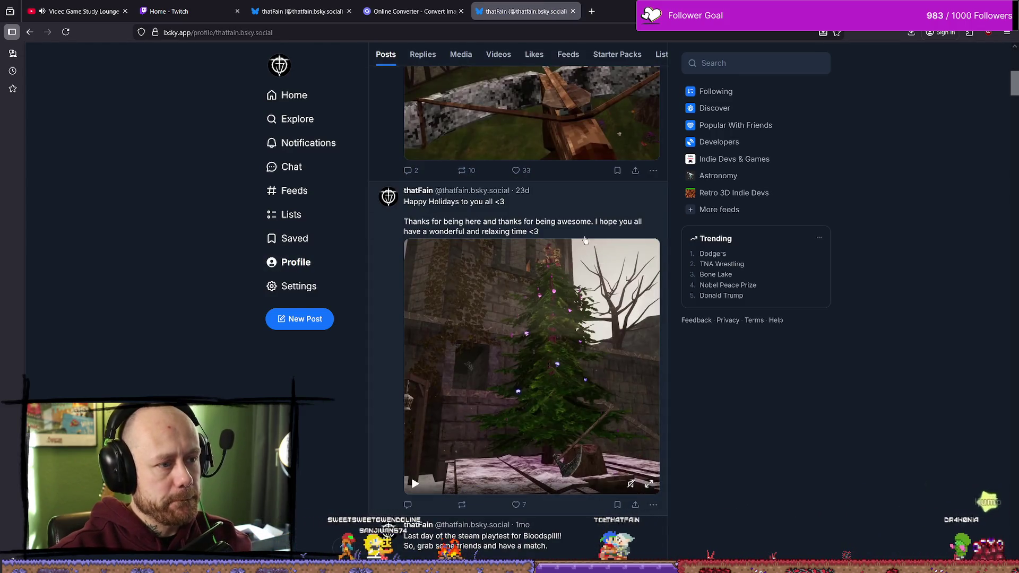
{"action": "scroll", "coordinate": [543, 159], "scroll_direction": "up", "scroll_amount": 4}
{"action": "scroll", "coordinate": [543, 152], "scroll_direction": "up", "scroll_amount": 2}
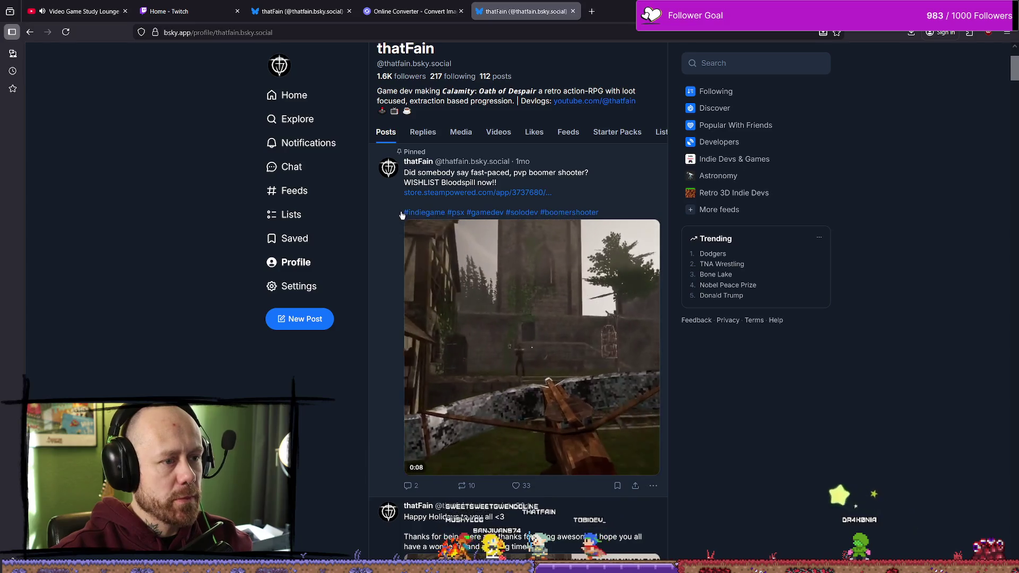
{"action": "left_click_drag", "start_coordinate": [403, 159], "coordinate": [433, 212]}
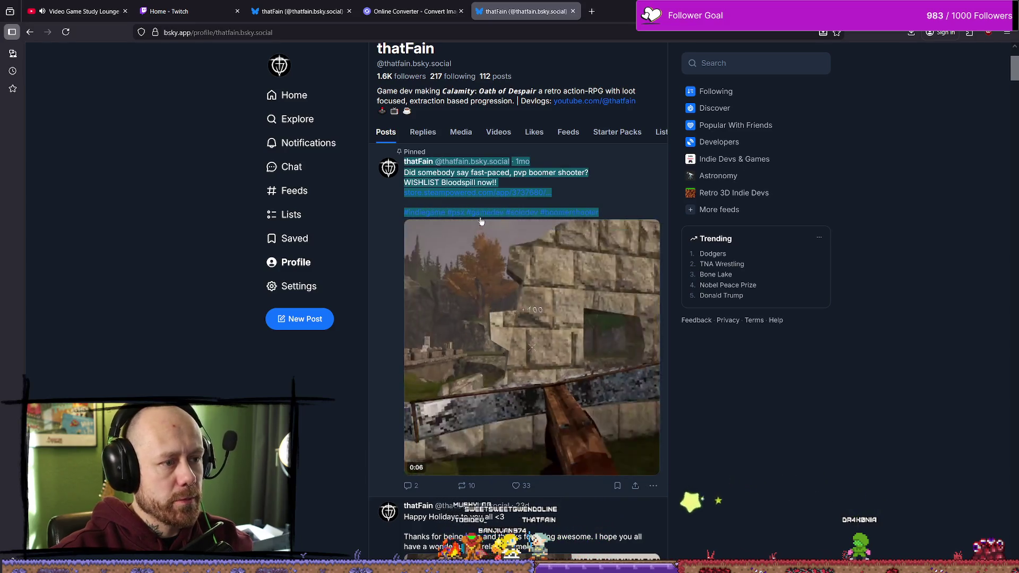
{"action": "left_click", "coordinate": [405, 350]}
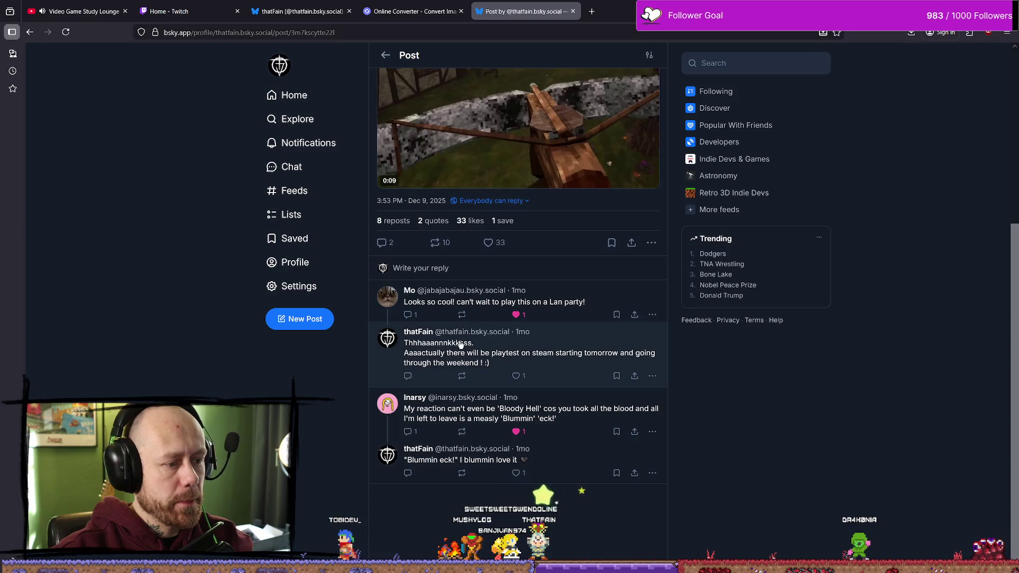
{"action": "scroll", "coordinate": [403, 265], "scroll_direction": "up", "scroll_amount": 3}
{"action": "key", "text": "alt+Left"}
Step: Copy the hashtag line from the 'New Devlog will come out tomorrow' post and return to the draft tab
{"action": "scroll", "coordinate": [488, 330], "scroll_direction": "down", "scroll_amount": 10}
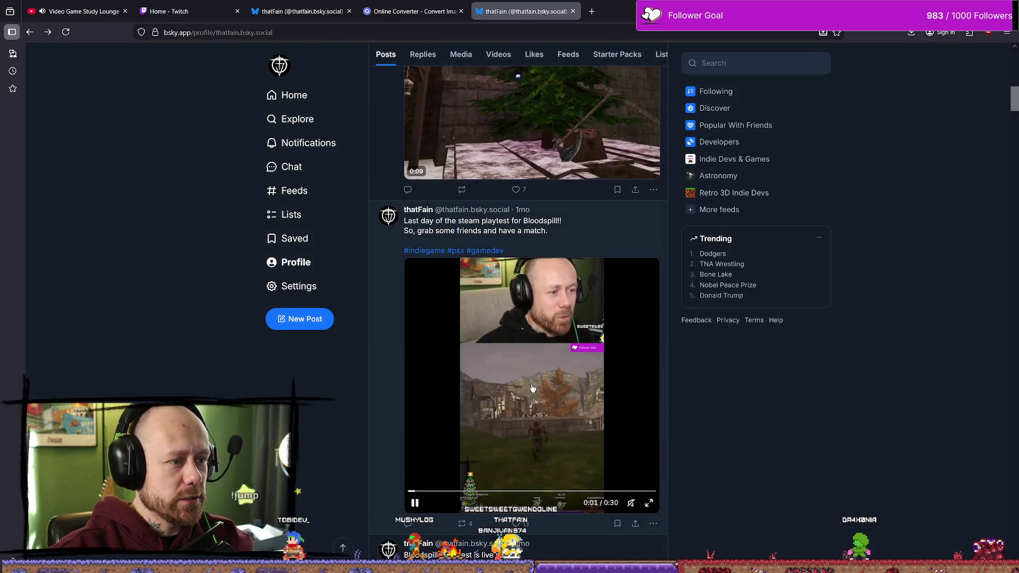
{"action": "scroll", "coordinate": [488, 330], "scroll_direction": "down", "scroll_amount": 5}
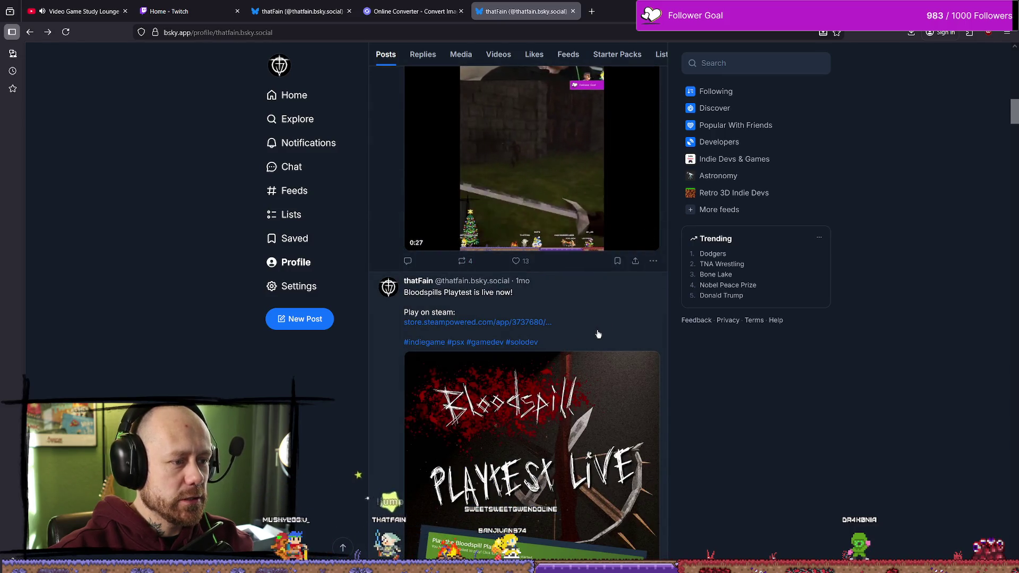
{"action": "scroll", "coordinate": [596, 336], "scroll_direction": "down", "scroll_amount": 12}
{"action": "scroll", "coordinate": [603, 326], "scroll_direction": "up", "scroll_amount": 5}
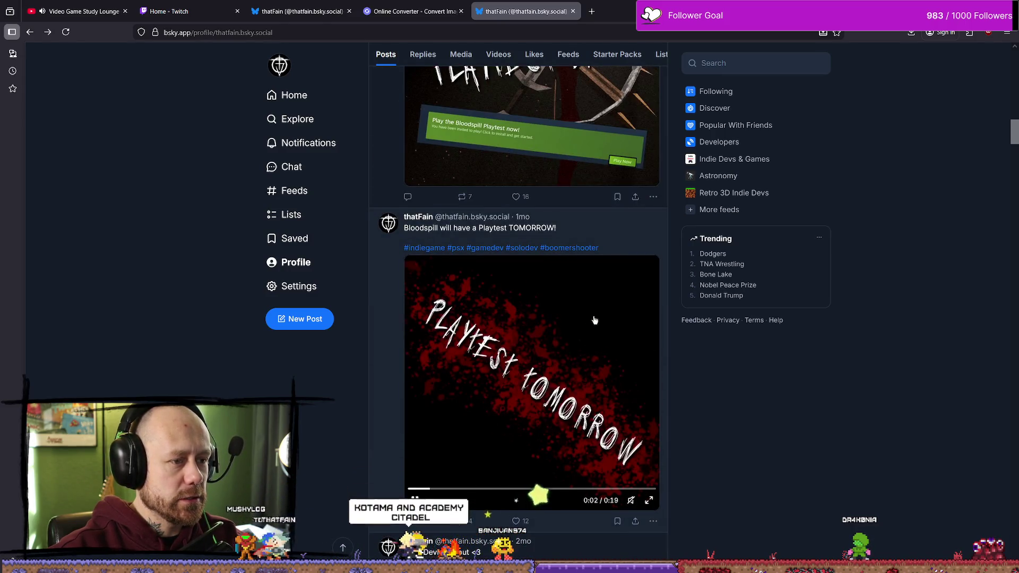
{"action": "scroll", "coordinate": [591, 319], "scroll_direction": "down", "scroll_amount": 7}
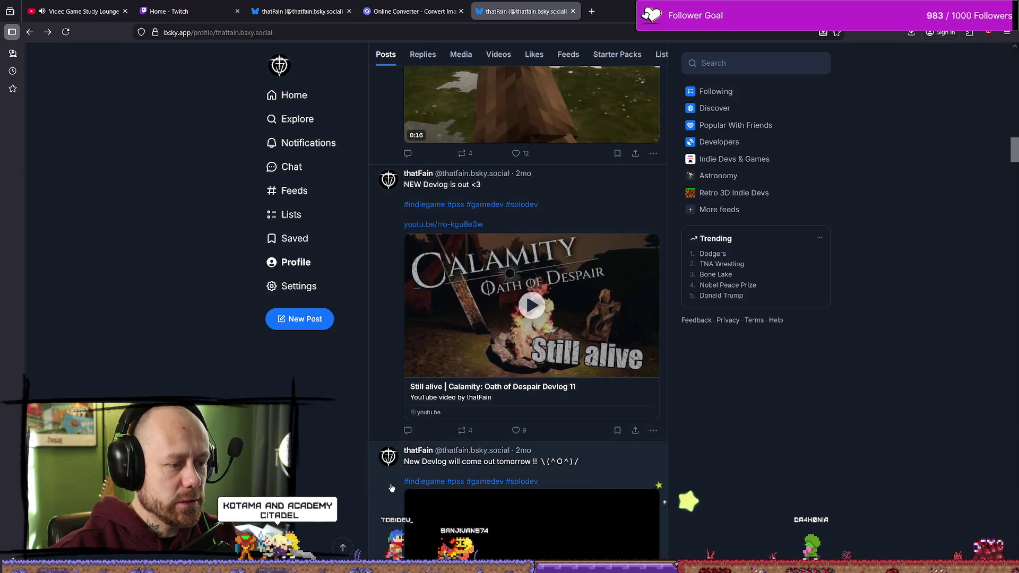
{"action": "scroll", "coordinate": [392, 487], "scroll_direction": "down", "scroll_amount": 1}
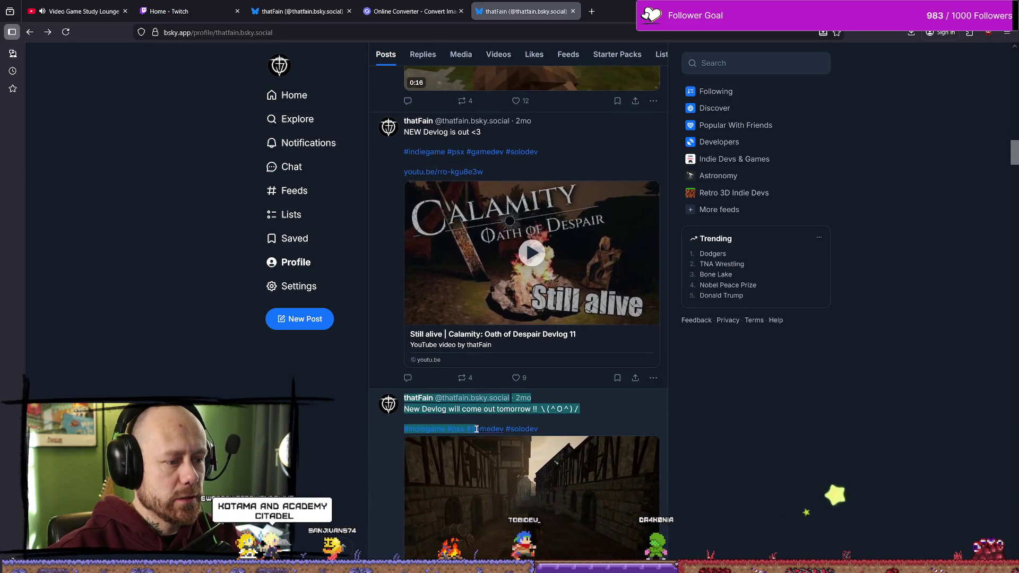
{"action": "left_click_drag", "start_coordinate": [476, 429], "coordinate": [541, 430]}
{"action": "left_click", "coordinate": [542, 430]}
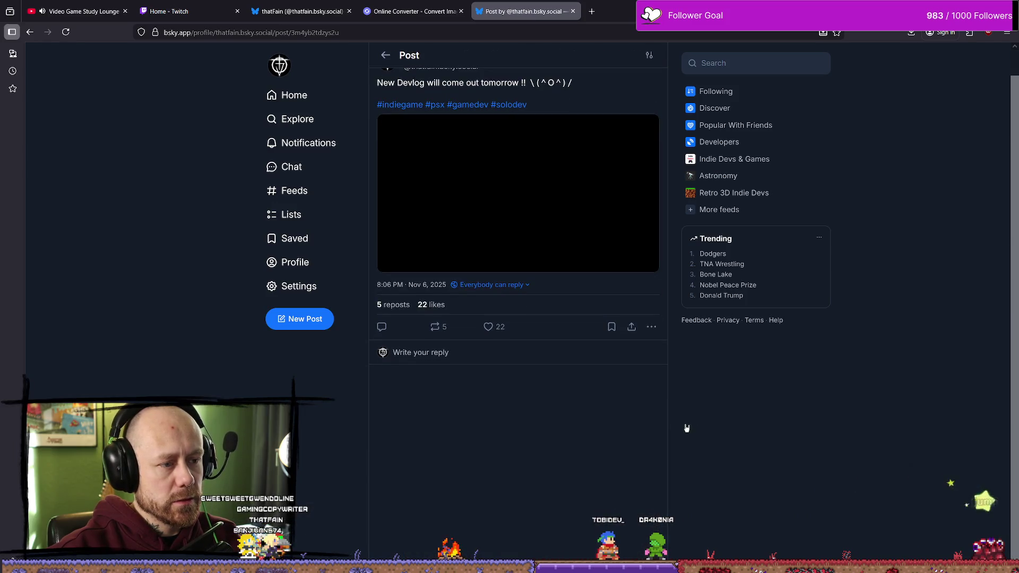
{"action": "left_click_drag", "start_coordinate": [527, 132], "coordinate": [375, 132]}
{"action": "key", "text": "ctrl+c"}
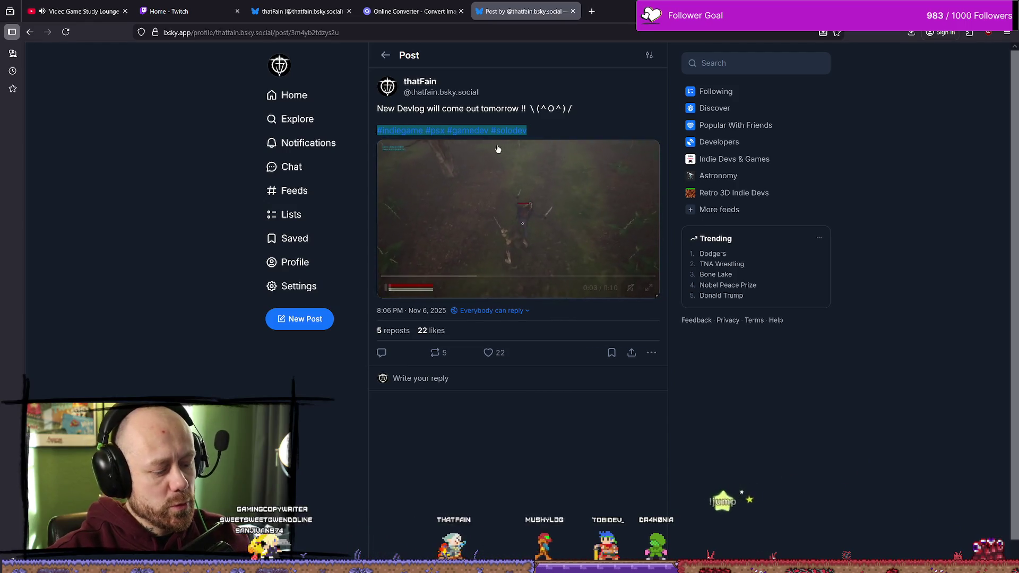
{"action": "left_click", "coordinate": [300, 11]}
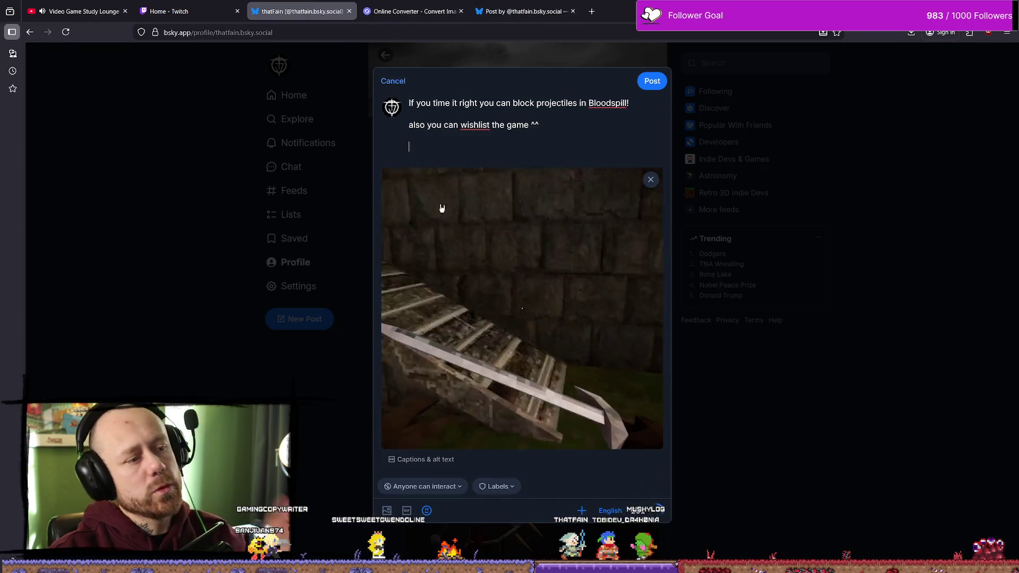
Step: Paste the #indiegame #psx #gamedev #solodev hashtags and change the first line to 'juuust right'
{"action": "key", "text": "ctrl+v"}
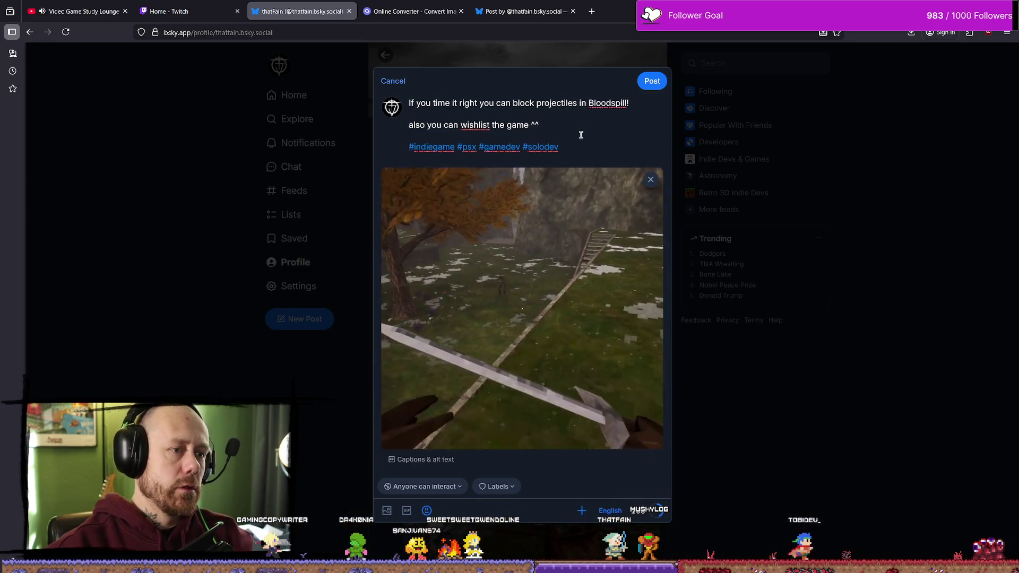
{"action": "left_click", "coordinate": [558, 135]}
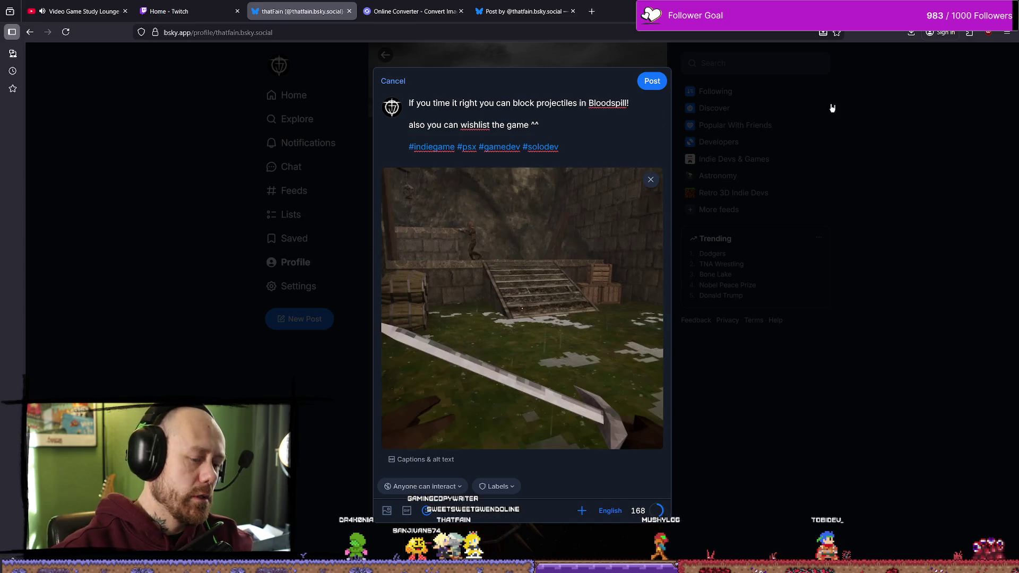
{"action": "type", "text": "juust"}
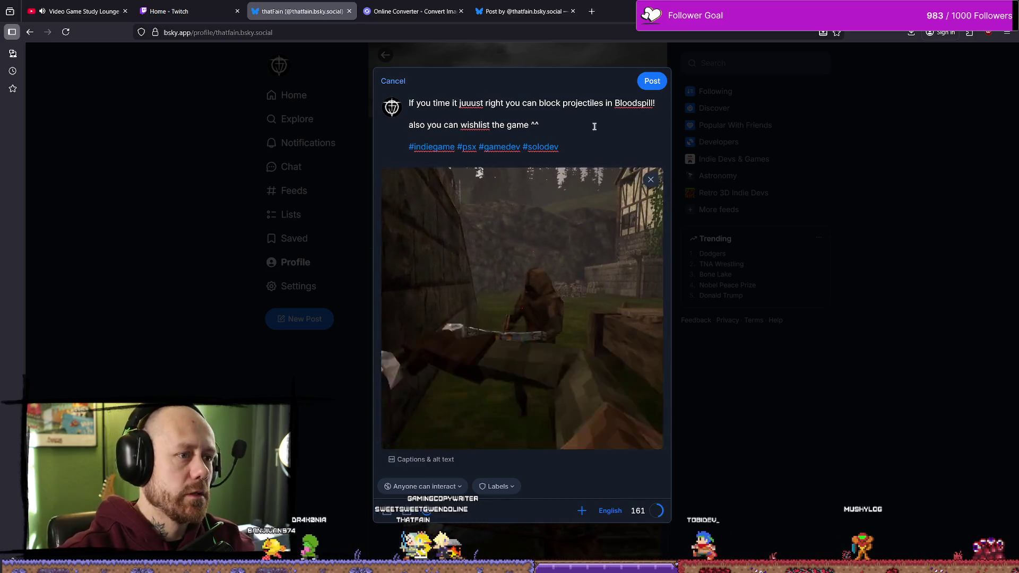
{"action": "left_click", "coordinate": [592, 10]}
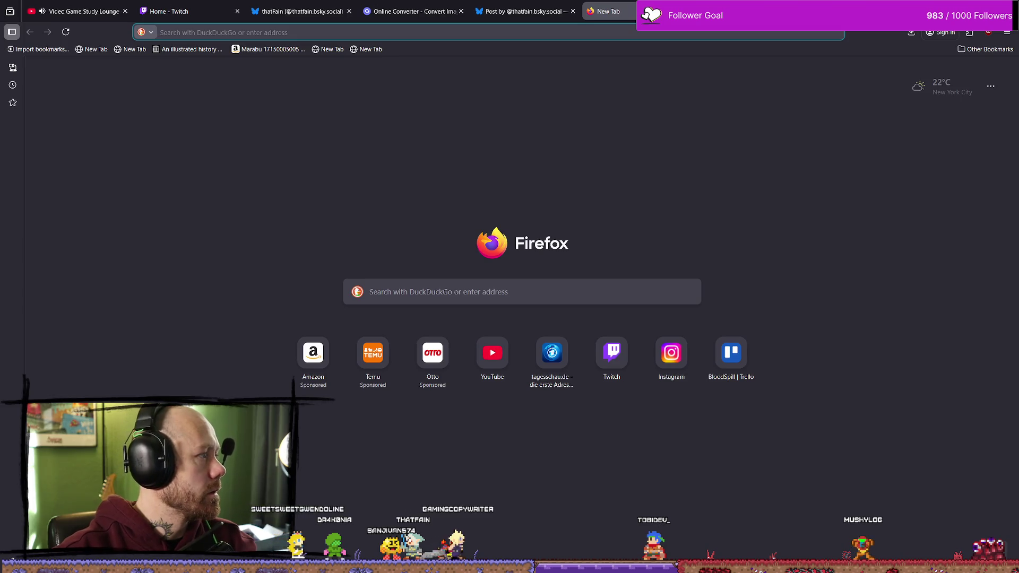
Step: Close the empty new tab to get back to the Bluesky draft
{"action": "key", "text": "ctrl+w"}
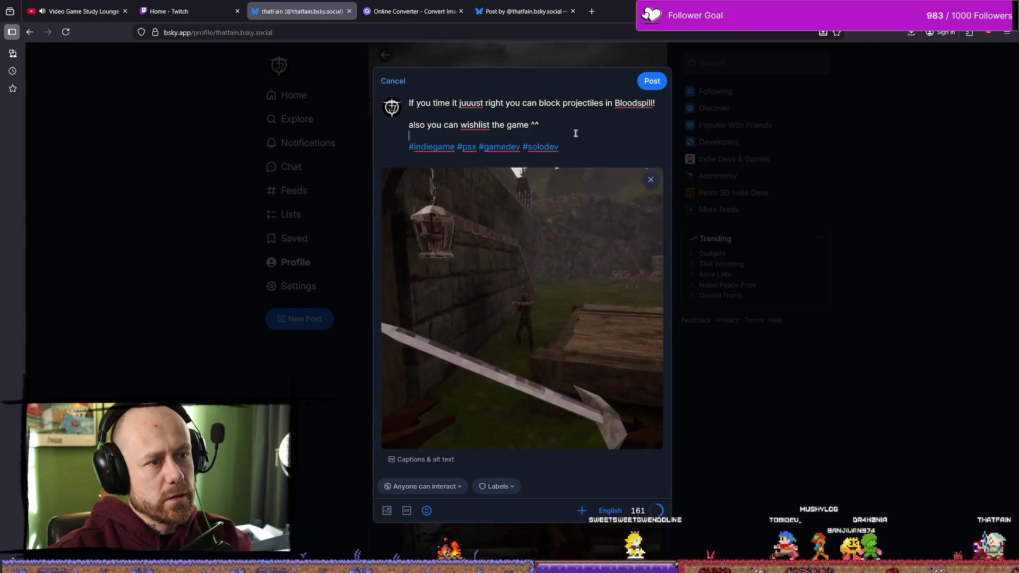
Step: Insert 'oh and ' before 'also you can wishlist the game ^^' and publish the post
{"action": "left_click", "coordinate": [558, 126]}
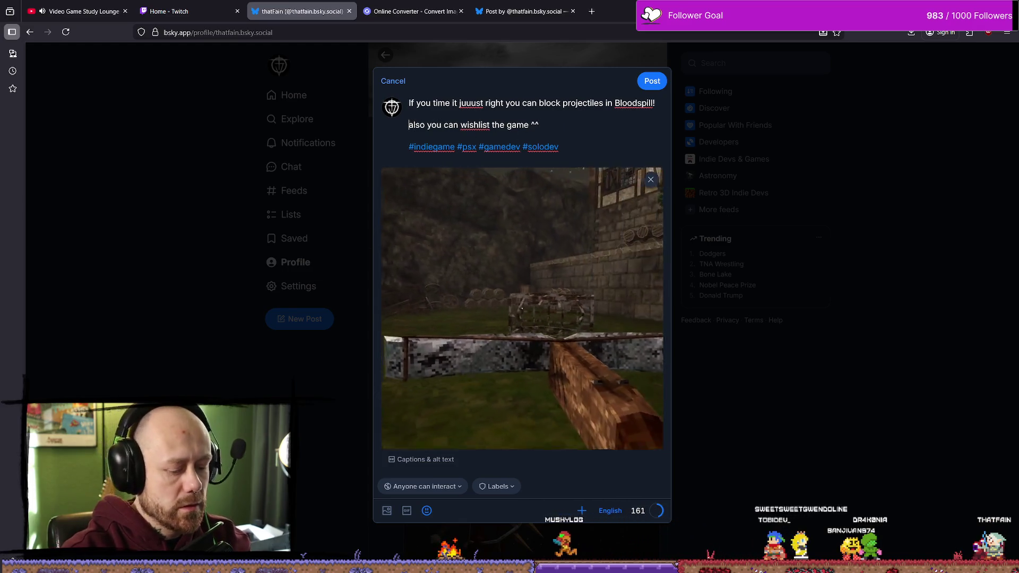
{"action": "type", "text": "oh and"}
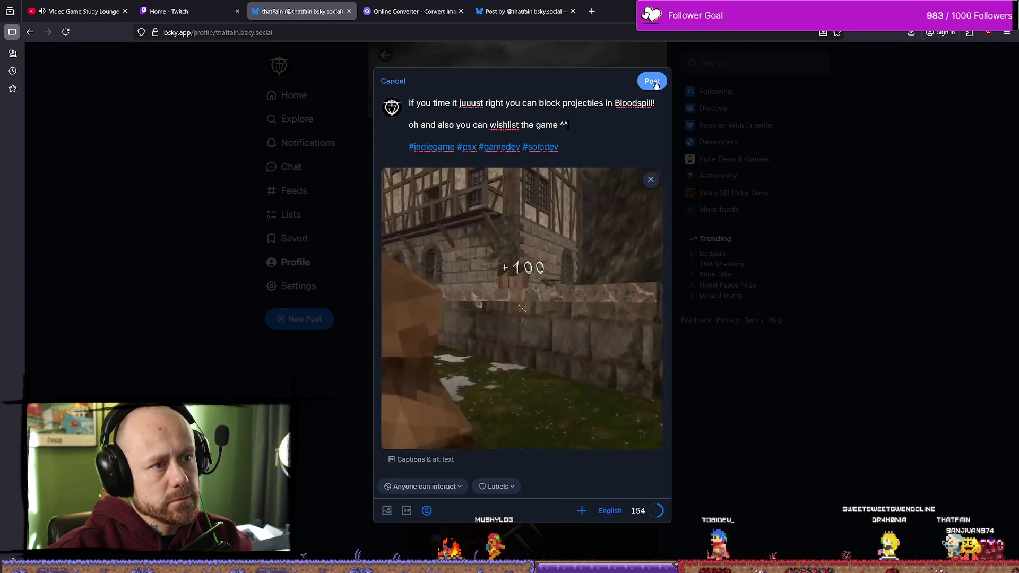
{"action": "left_click_drag", "start_coordinate": [589, 138], "coordinate": [409, 103]}
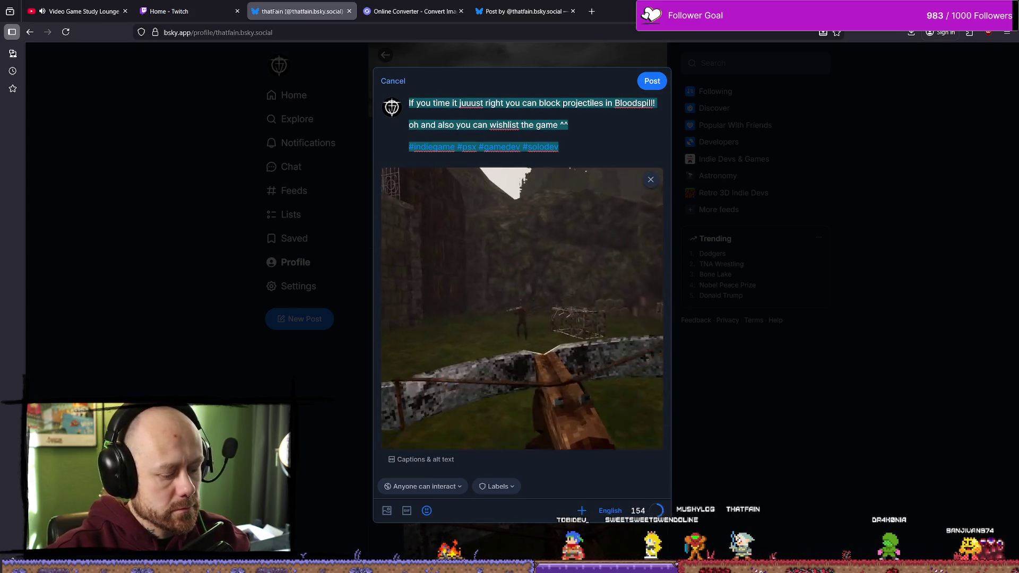
{"action": "left_click", "coordinate": [652, 81]}
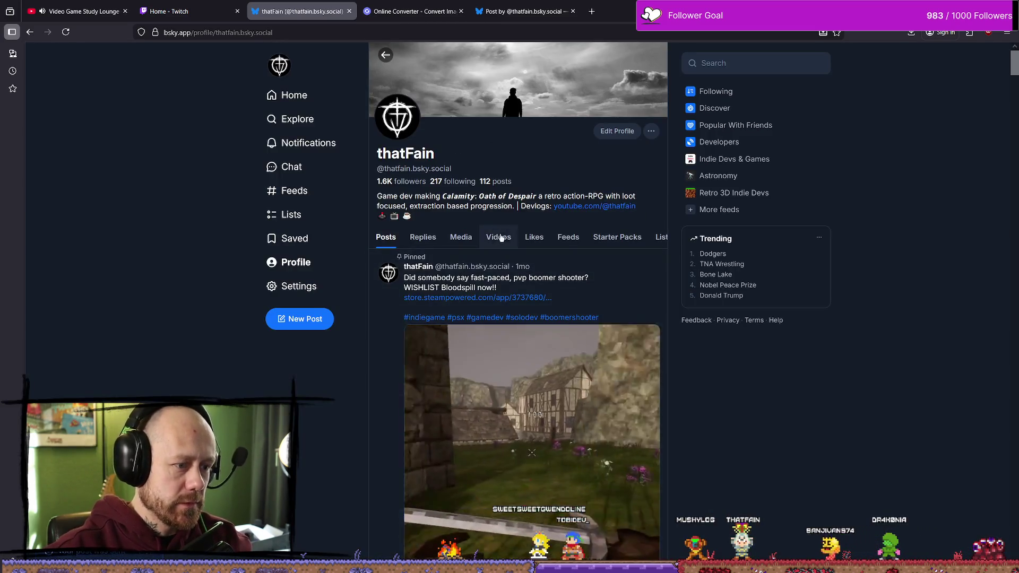
Step: View the published Bloodspill post and its repost notification
{"action": "left_click", "coordinate": [85, 552]}
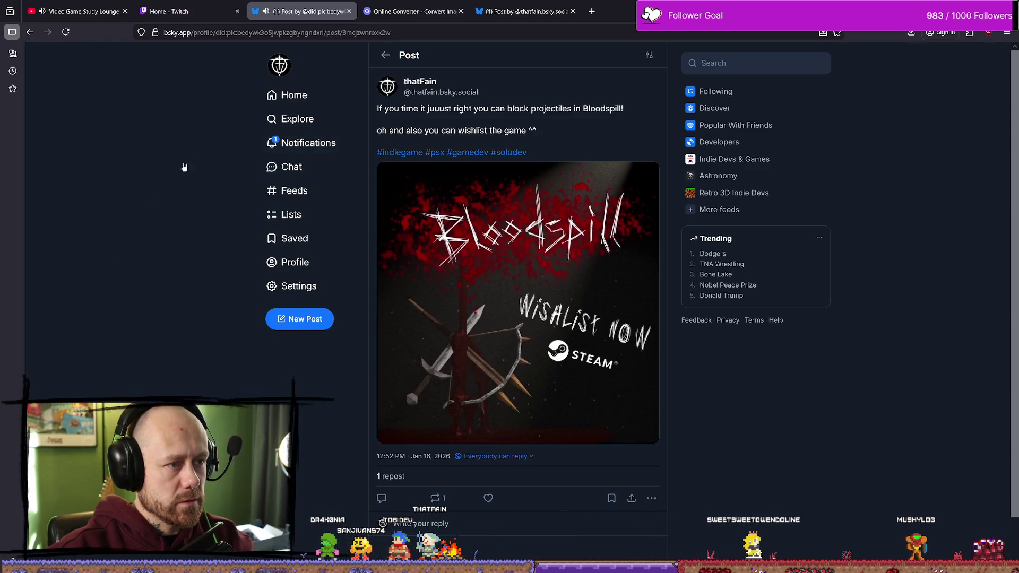
{"action": "left_click", "coordinate": [290, 96]}
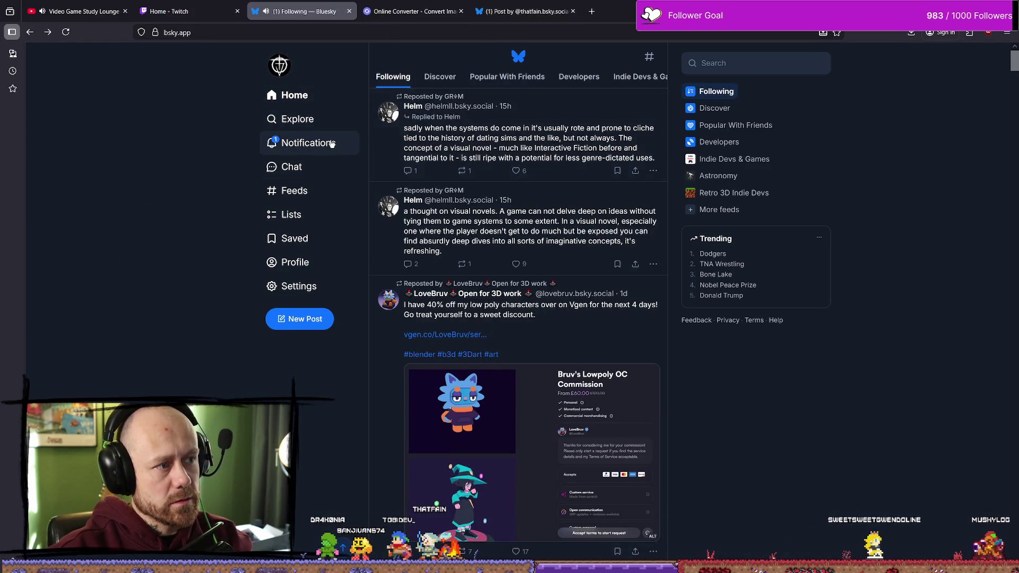
{"action": "left_click", "coordinate": [329, 143]}
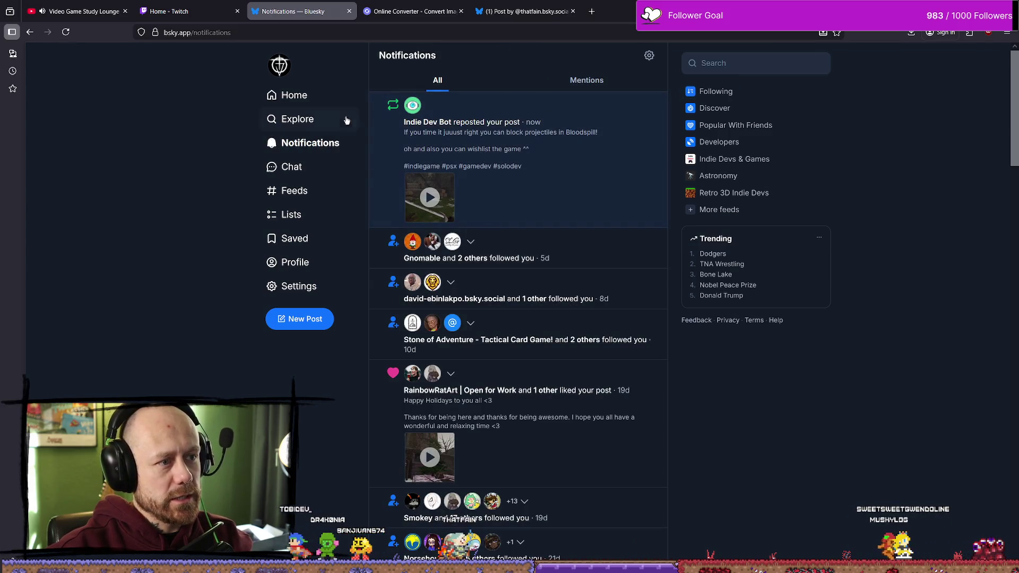
{"action": "left_click", "coordinate": [290, 96]}
Step: Load twitch.tv in the current browser tab
{"action": "left_click", "coordinate": [334, 32]}
{"action": "type", "text": "twitch.tv/"}
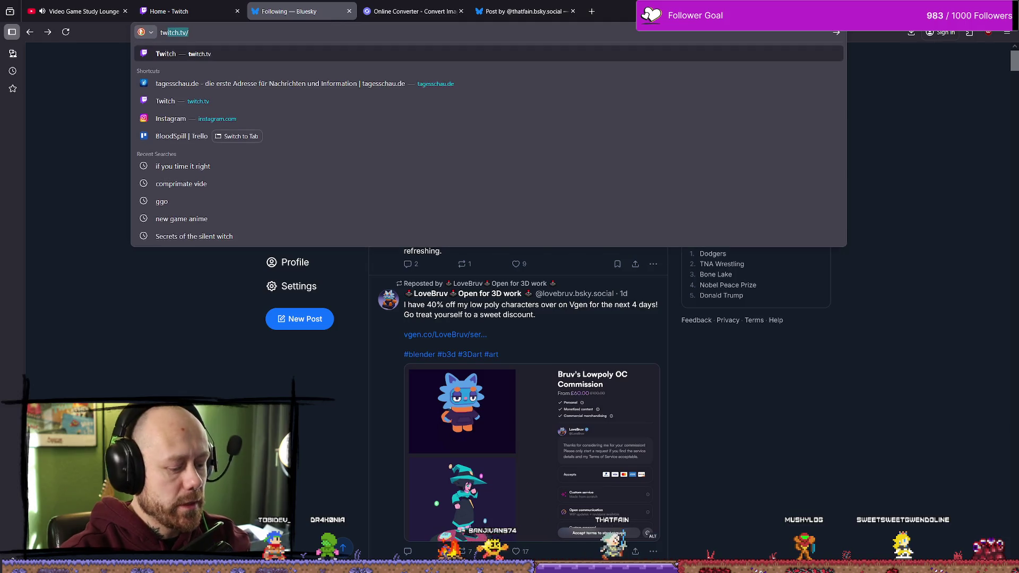
{"action": "key", "text": "Return"}
{"action": "key", "text": "ctrl+l"}
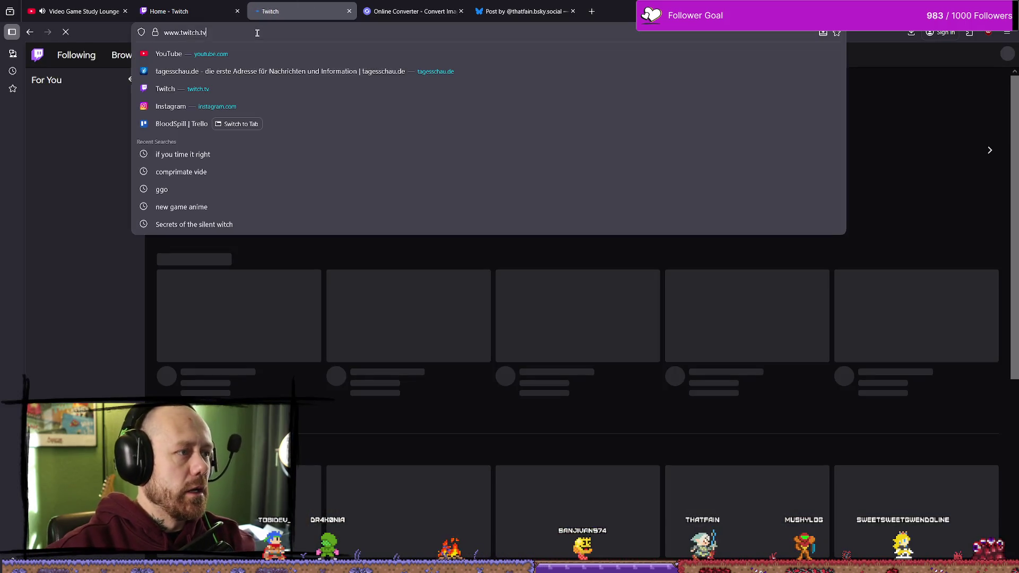
Step: Load X (twitter) and close the FreeConvert tab
{"action": "type", "text": "twitter"}
{"action": "key", "text": "Return"}
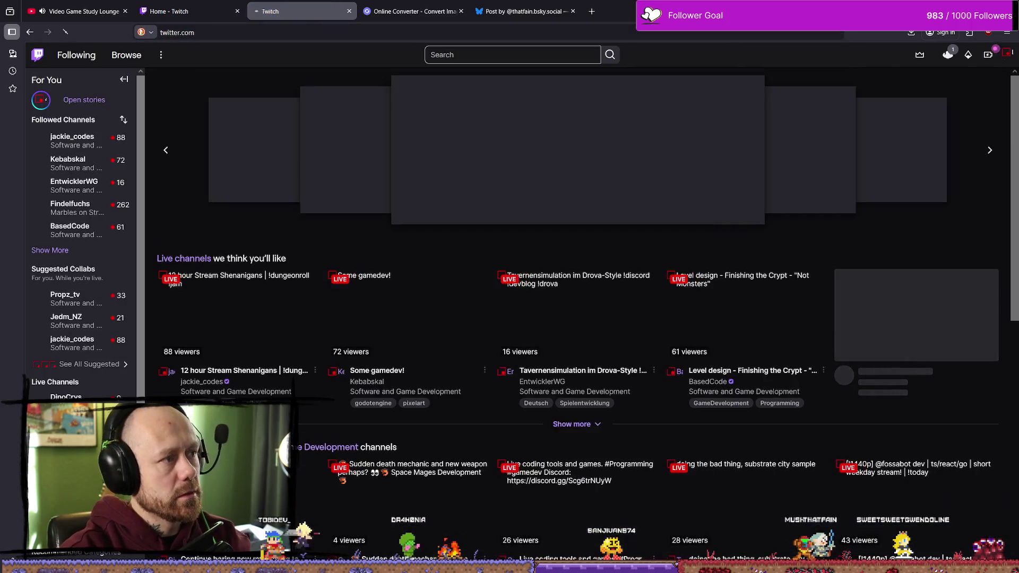
{"action": "left_click", "coordinate": [554, 9]}
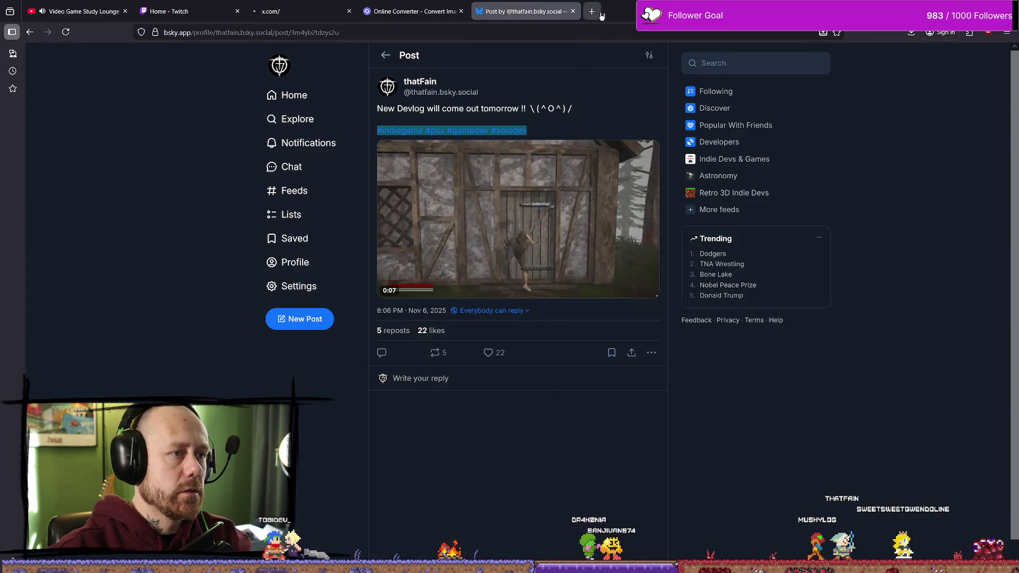
{"action": "left_click", "coordinate": [455, 11]}
{"action": "left_click", "coordinate": [462, 11]}
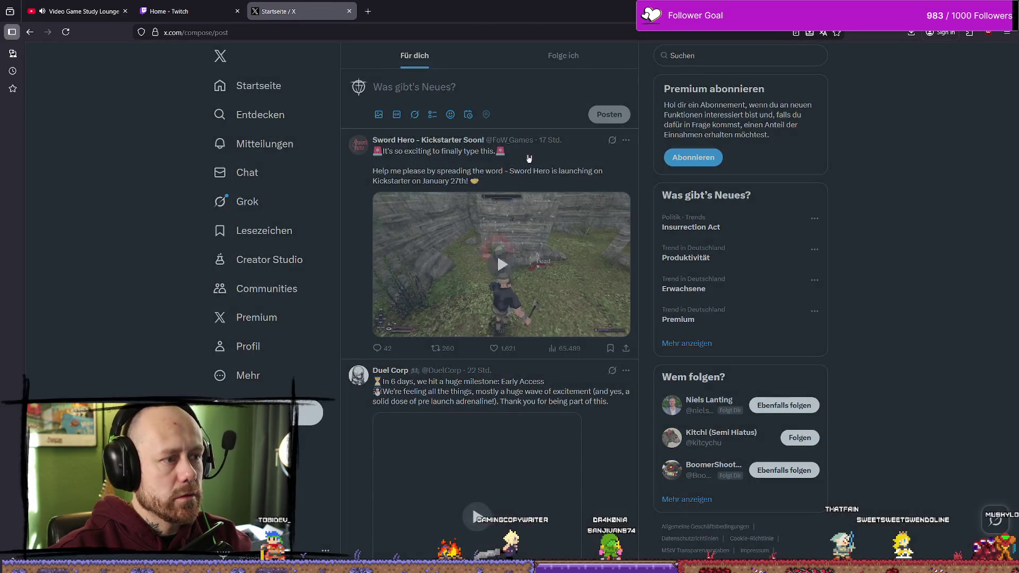
Step: Start a new X post, browse the Desktop folder for media, then cancel and close the composer
{"action": "key", "text": "n"}
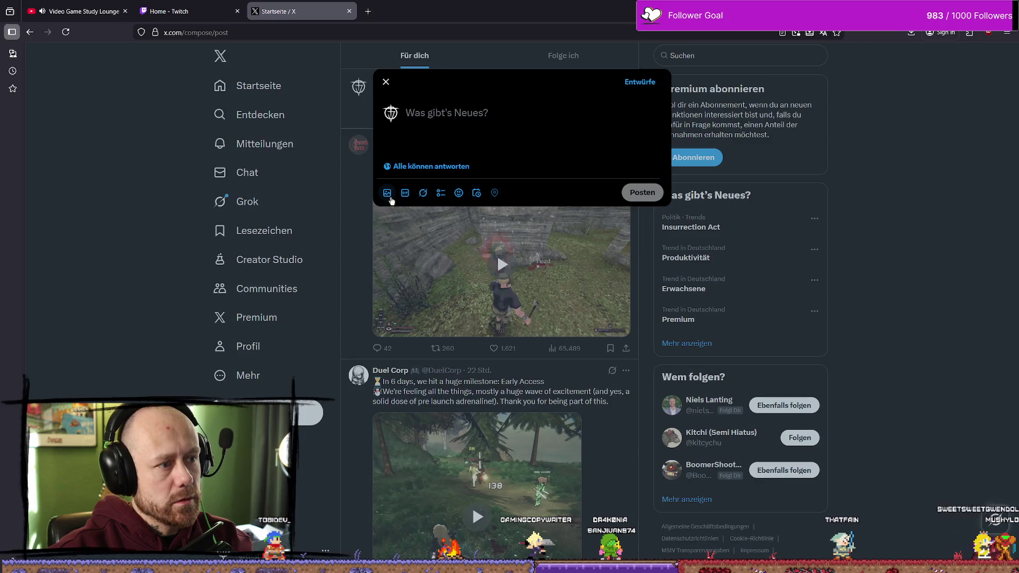
{"action": "left_click", "coordinate": [387, 193]}
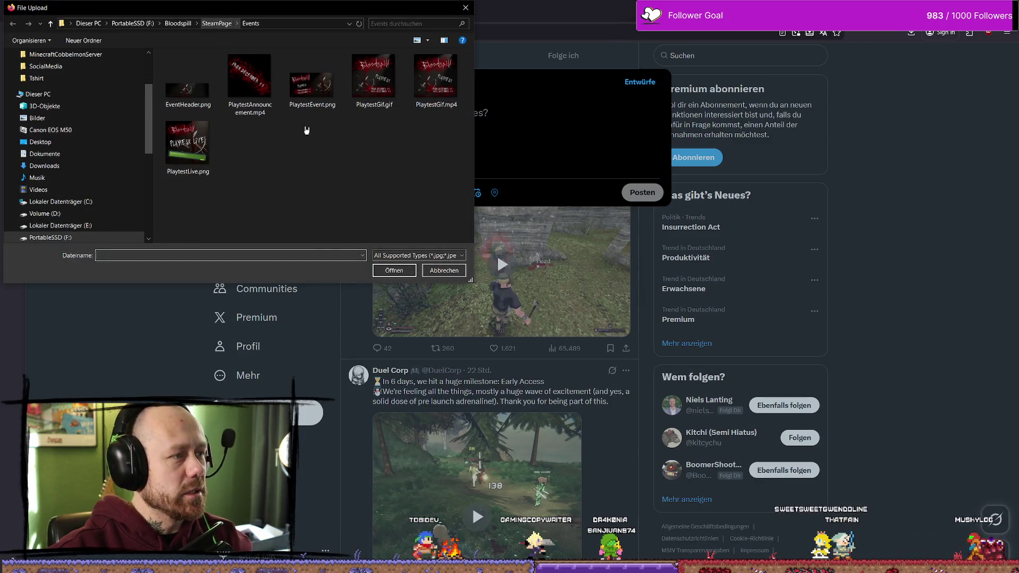
{"action": "scroll", "coordinate": [93, 78], "scroll_direction": "up", "scroll_amount": 1}
{"action": "scroll", "coordinate": [93, 78], "scroll_direction": "up", "scroll_amount": 2}
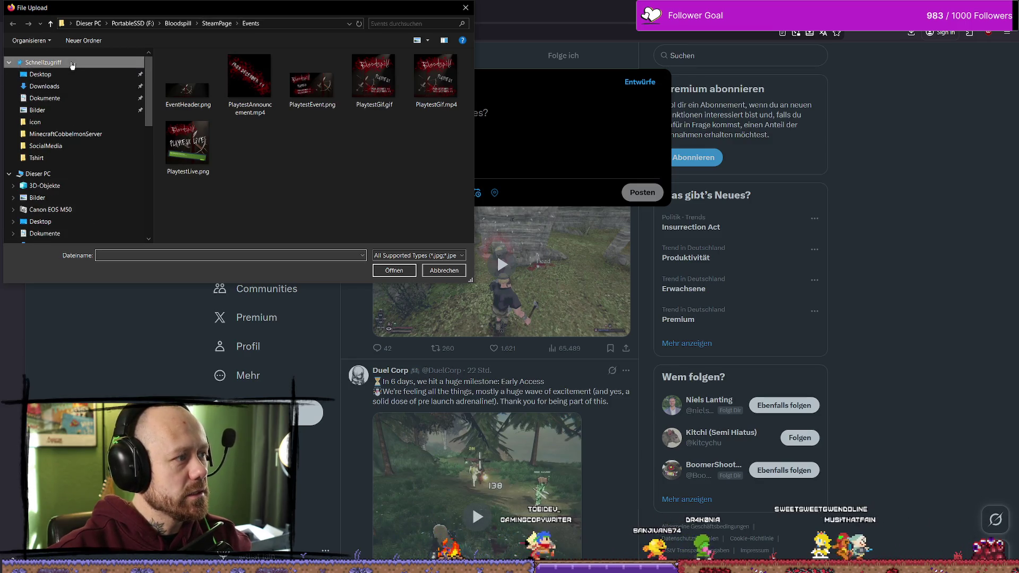
{"action": "left_click", "coordinate": [58, 73]}
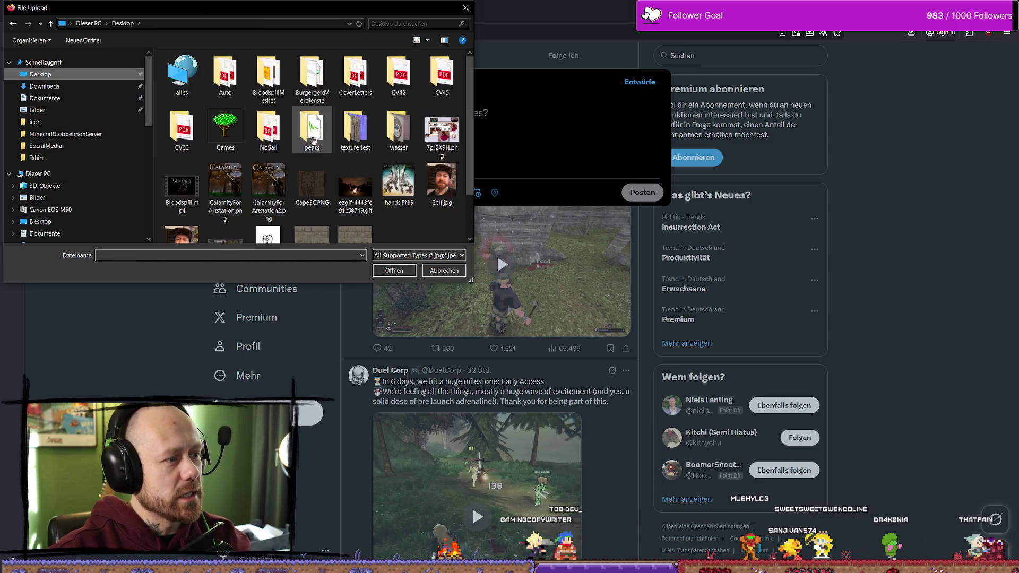
{"action": "scroll", "coordinate": [417, 201], "scroll_direction": "down", "scroll_amount": 1}
{"action": "scroll", "coordinate": [425, 195], "scroll_direction": "up", "scroll_amount": 1}
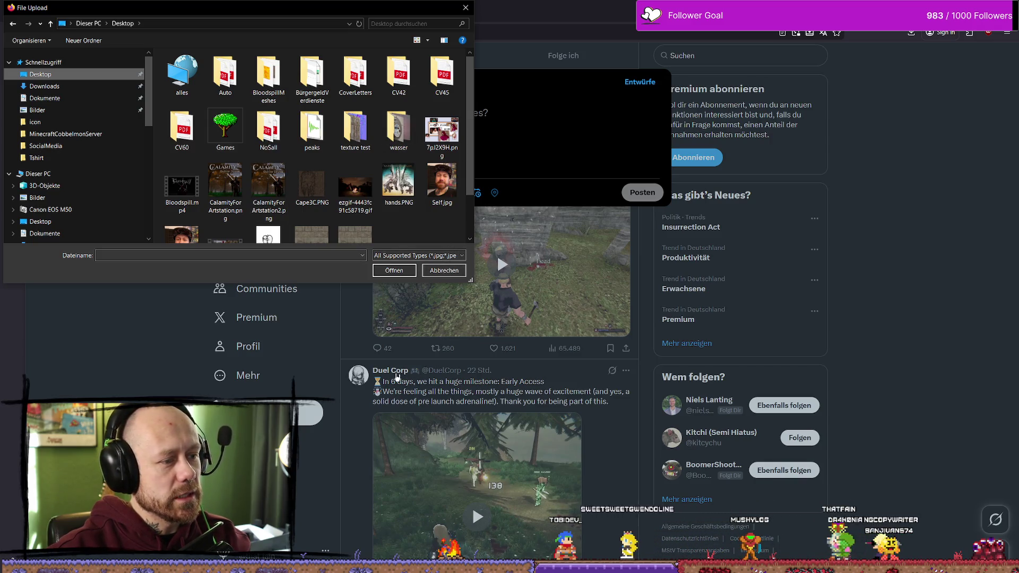
{"action": "left_click", "coordinate": [444, 270]}
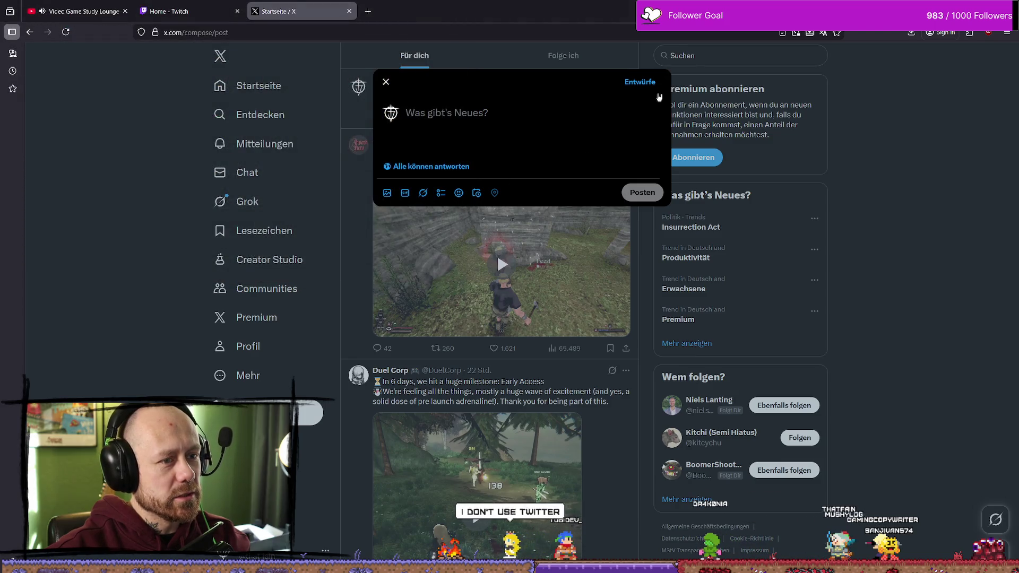
{"action": "left_click", "coordinate": [365, 169]}
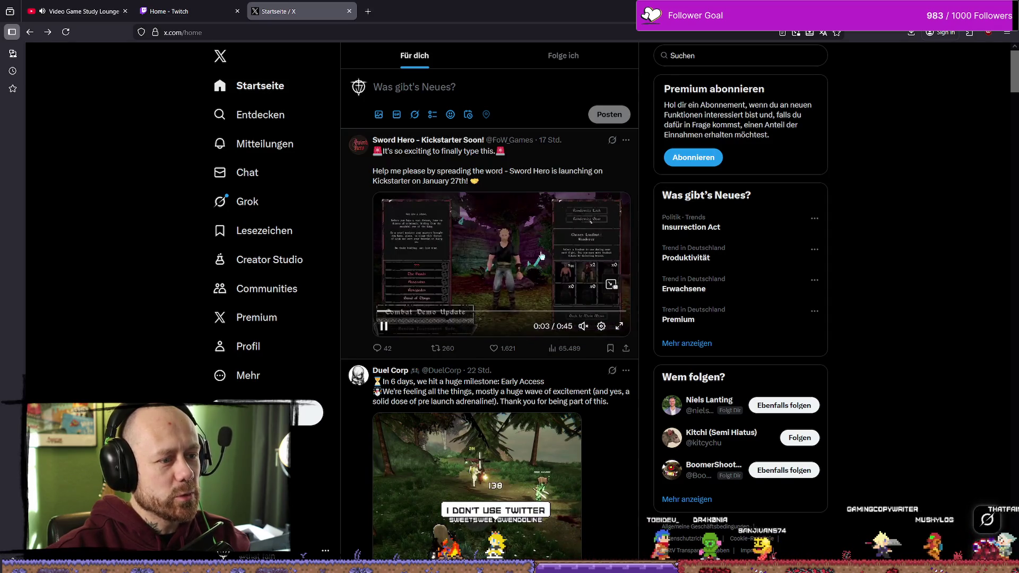
Step: Pause the feed video and open an empty new-post composer on X
{"action": "left_click", "coordinate": [481, 270]}
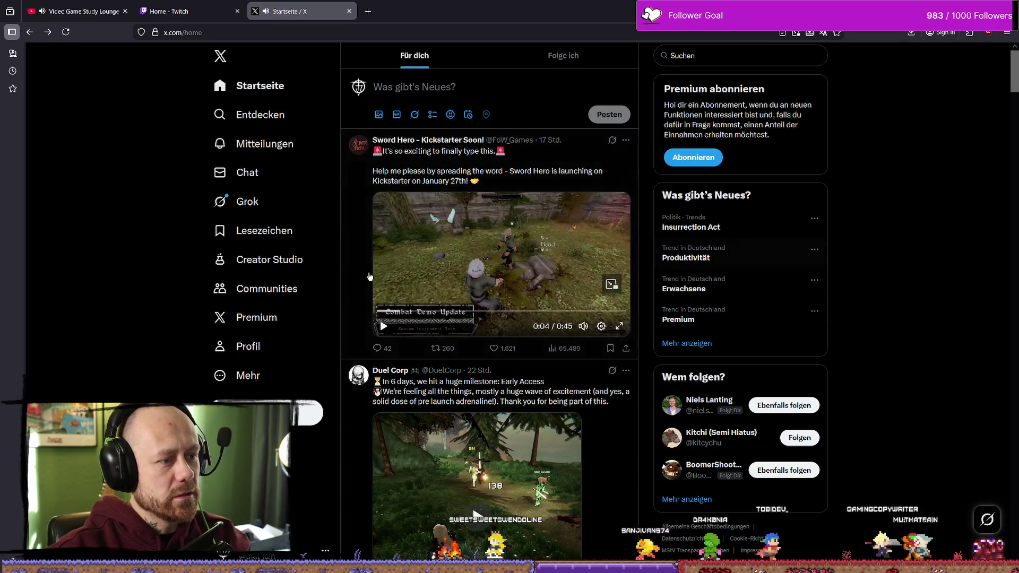
{"action": "left_click", "coordinate": [385, 86]}
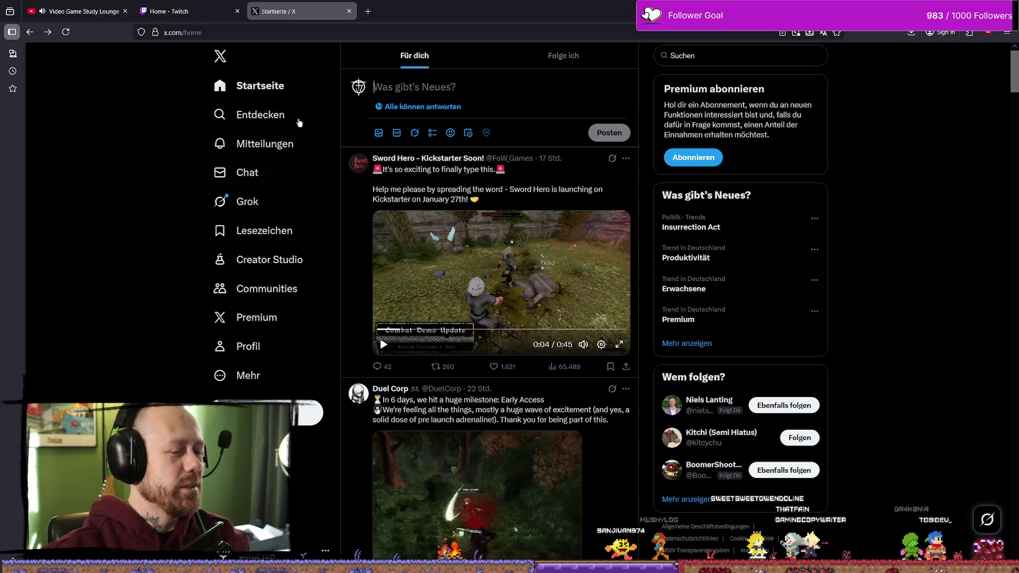
{"action": "key", "text": "n"}
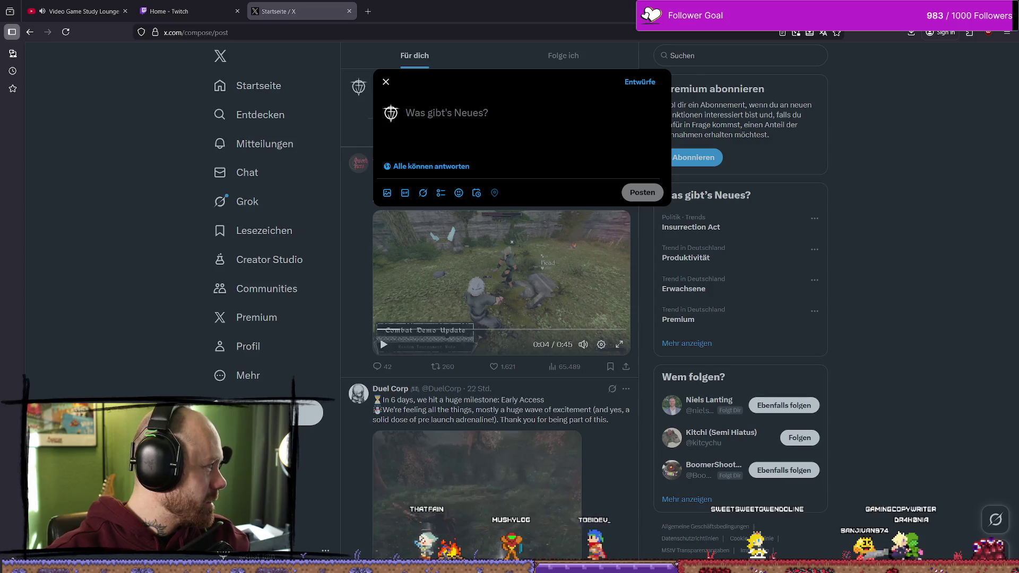
Step: Attach the Bloodspill video, paste the wishlist caption with hashtags, preview the clip and post it
{"action": "mouse_move", "coordinate": [0, 207]}
{"action": "left_mouse_down"}
{"action": "mouse_move", "coordinate": [200, 208]}
{"action": "mouse_move", "coordinate": [479, 123]}
{"action": "mouse_move", "coordinate": [474, 115]}
{"action": "left_mouse_up"}
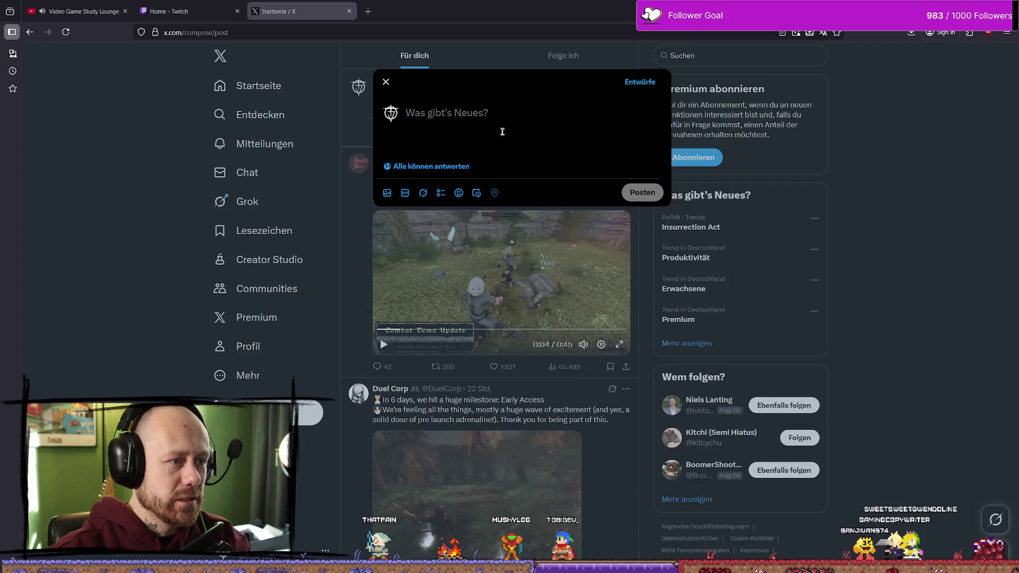
{"action": "type", "text": "If you time it juuust right you can block projectiles in Bloodspill!  oh and also you can wishlist the game ^^  #indiegame #psx #gamedev #solodev"}
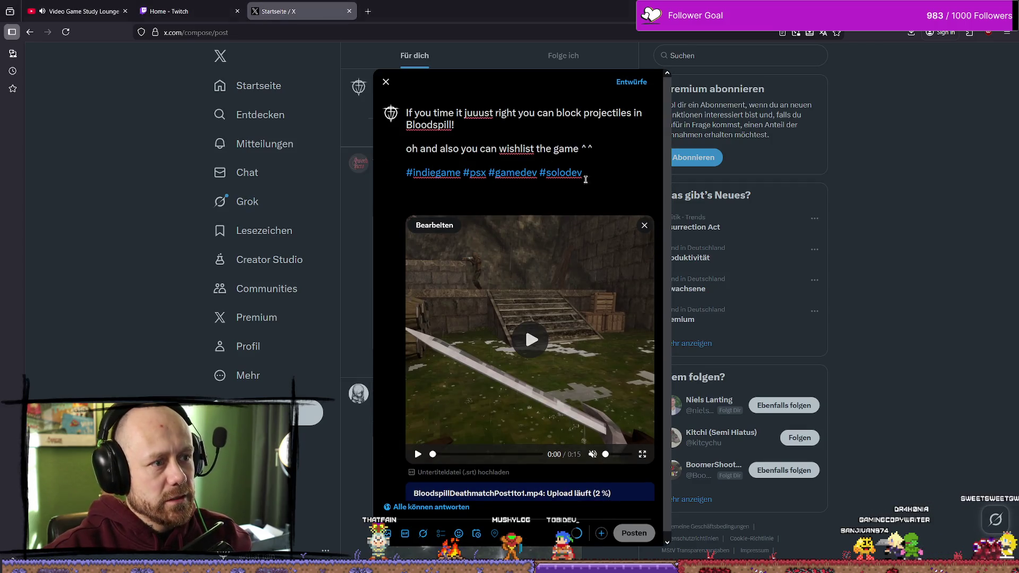
{"action": "key", "text": "BackSpace"}
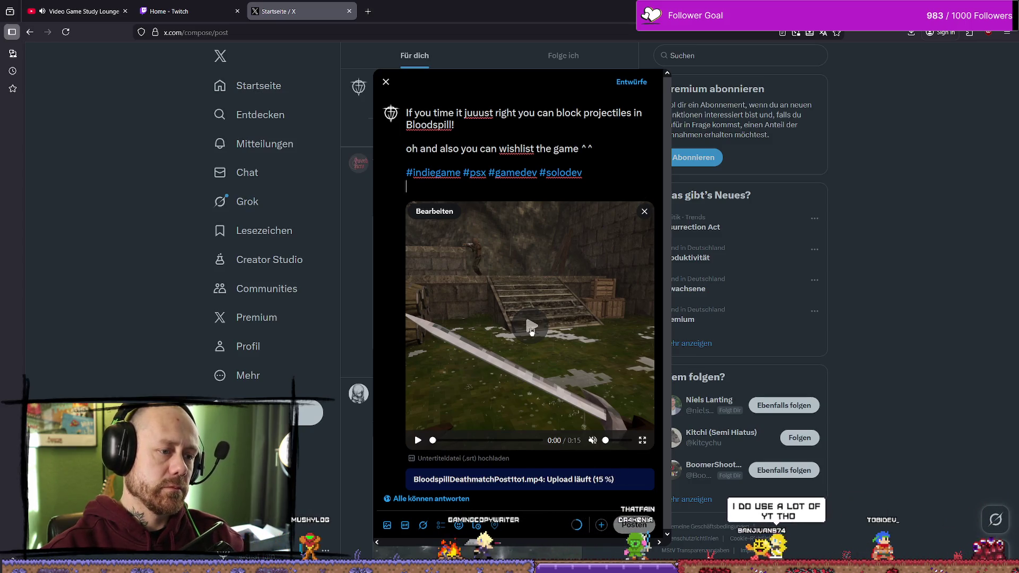
{"action": "left_click", "coordinate": [532, 326]}
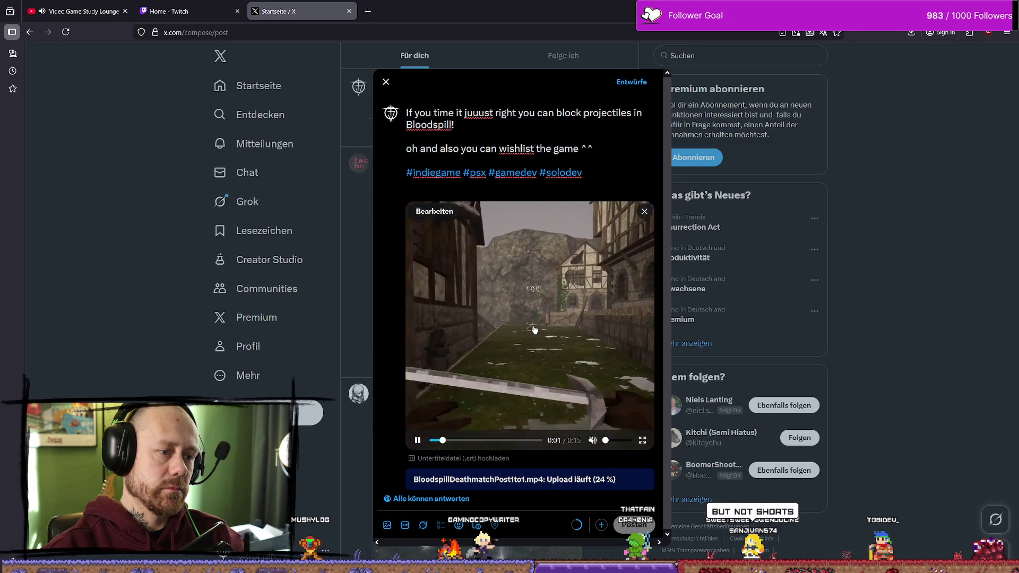
{"action": "left_click", "coordinate": [534, 329]}
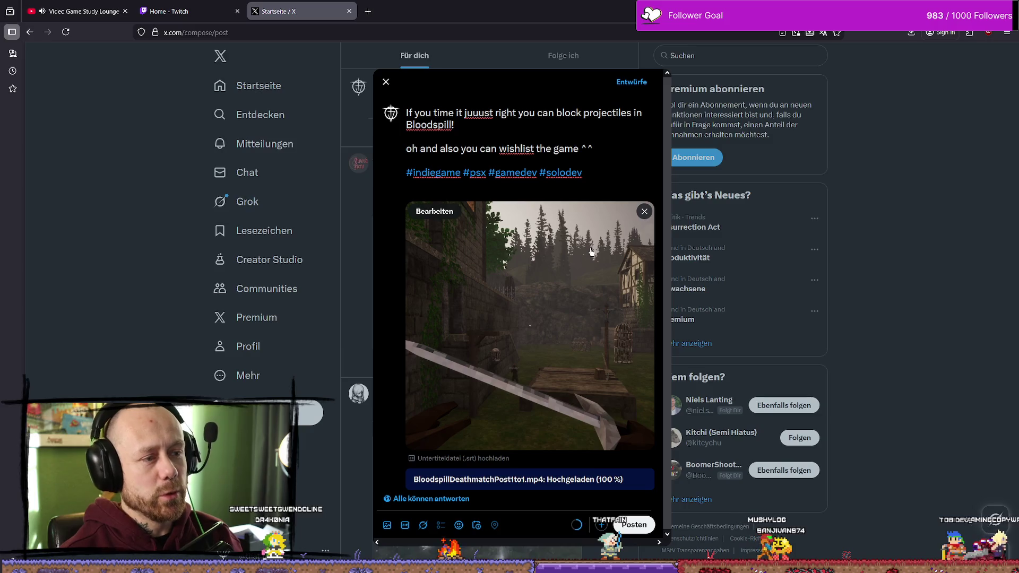
{"action": "left_click", "coordinate": [640, 527]}
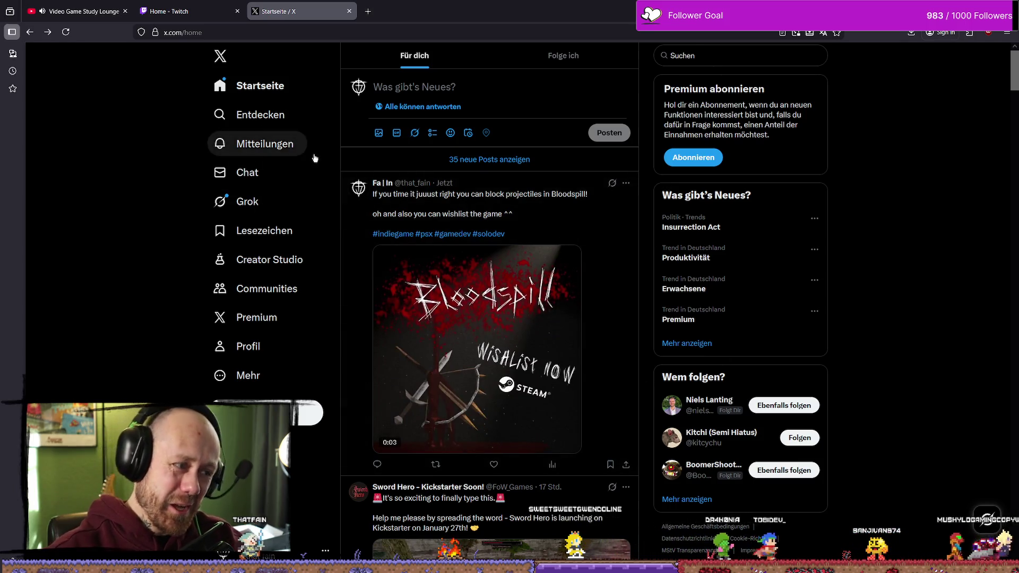
Step: Load the 35 newer posts into the timeline and open your X profile
{"action": "left_click", "coordinate": [283, 87]}
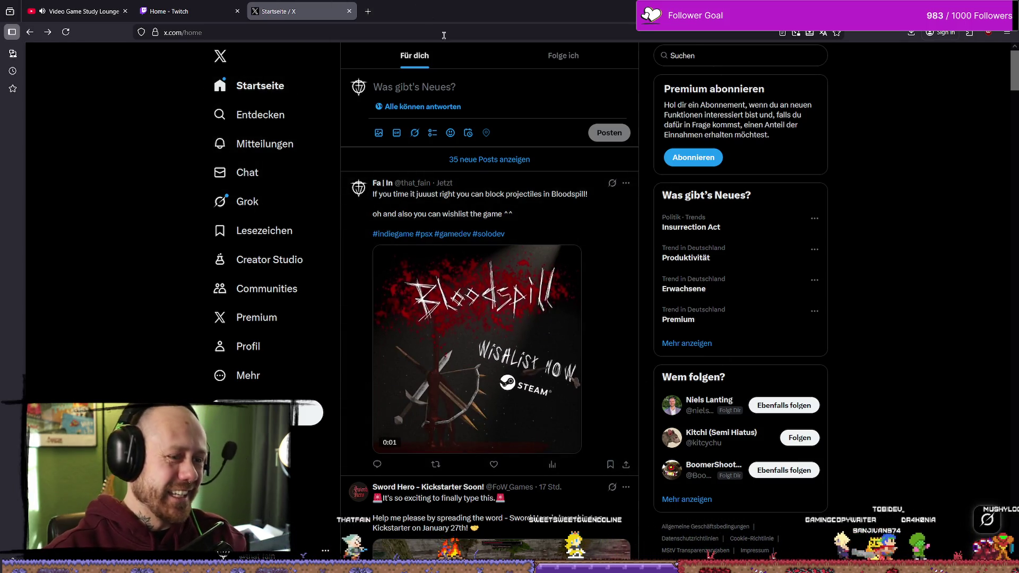
{"action": "left_click", "coordinate": [262, 357]}
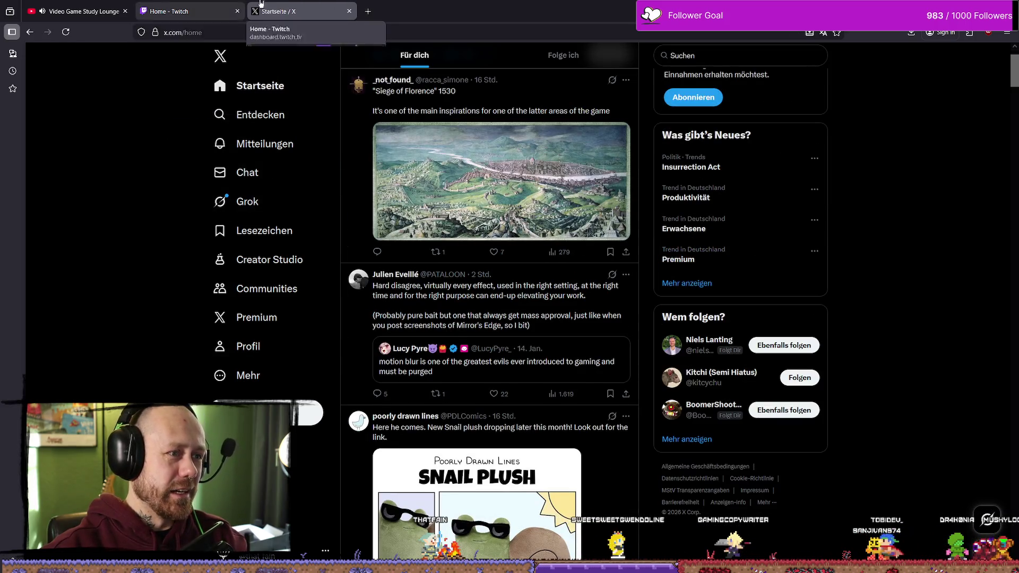
Step: Close the X tab and switch from Twitch past DaVinci Resolve to the Instagram browser window
{"action": "left_click", "coordinate": [349, 12]}
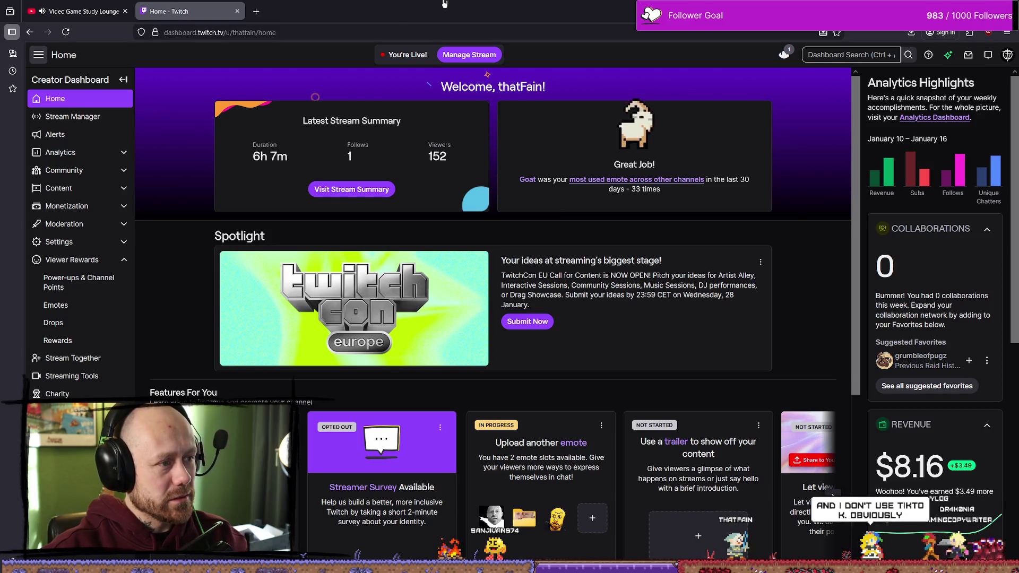
{"action": "key", "text": "alt+Tab"}
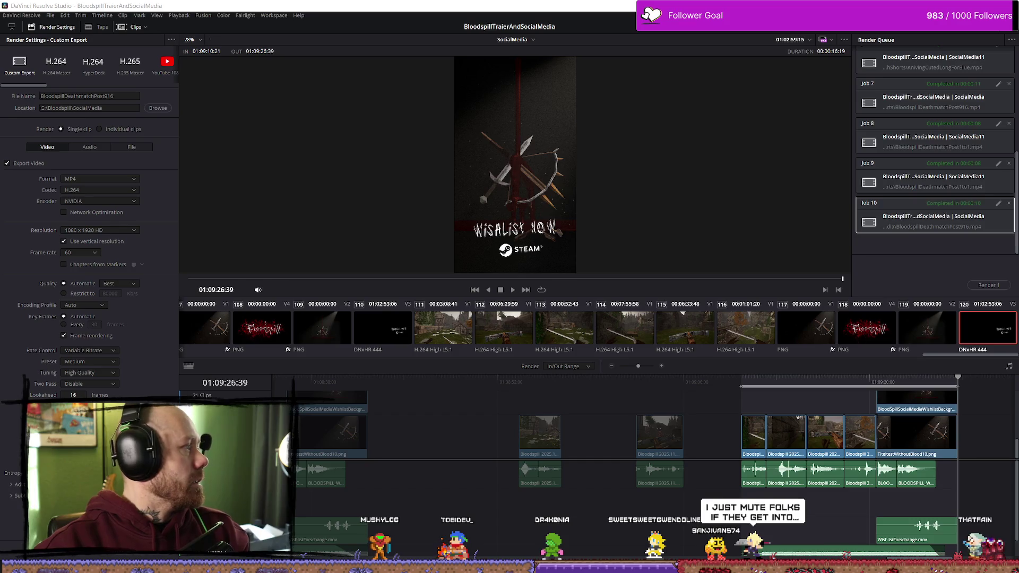
{"action": "key", "text": "alt+Tab"}
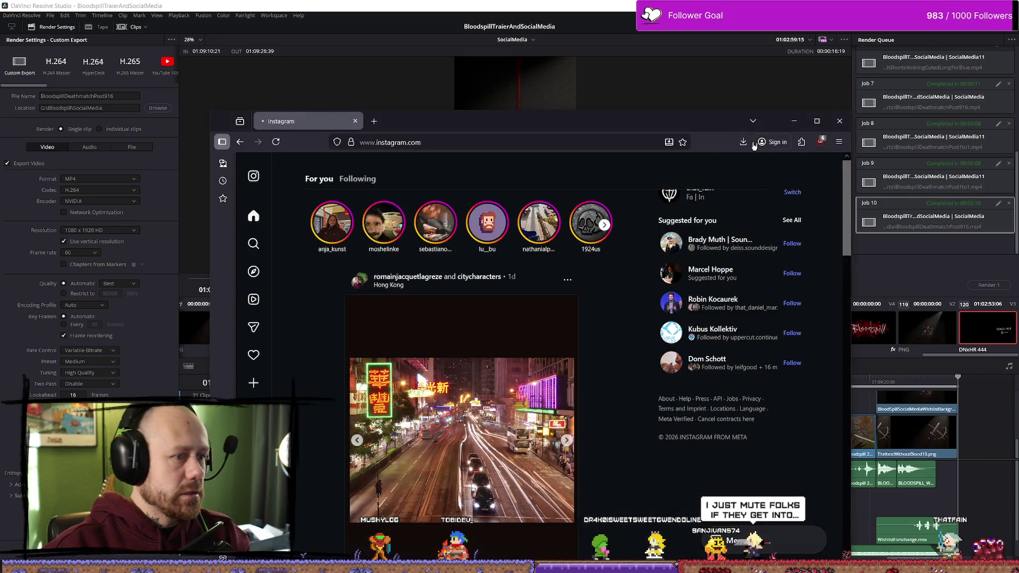
Step: Maximize Instagram and start a new post by uploading BloodspillDeathmatchPost916.mp4 from the SocialMedia folder
{"action": "left_click", "coordinate": [826, 116]}
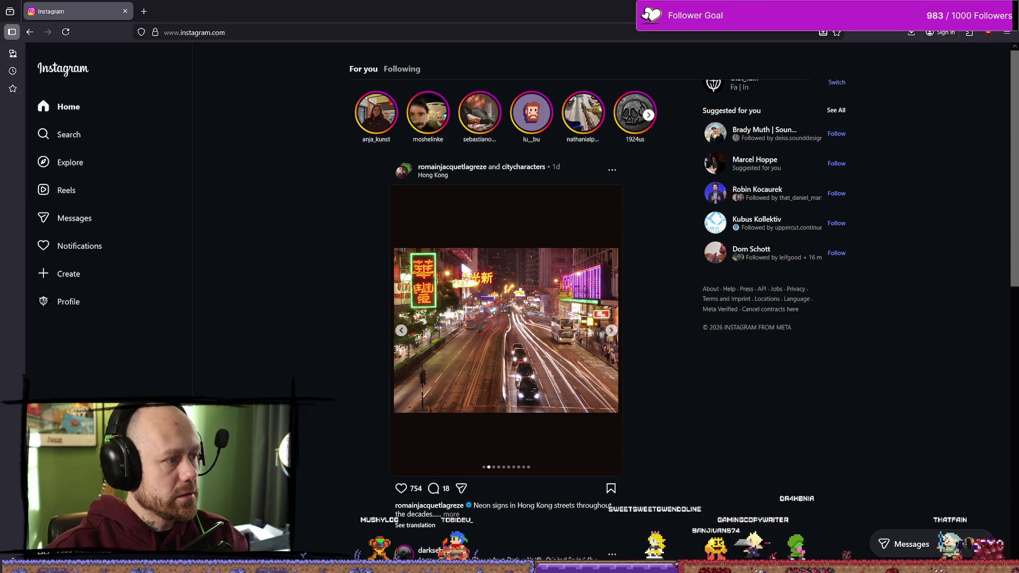
{"action": "left_click", "coordinate": [83, 274]}
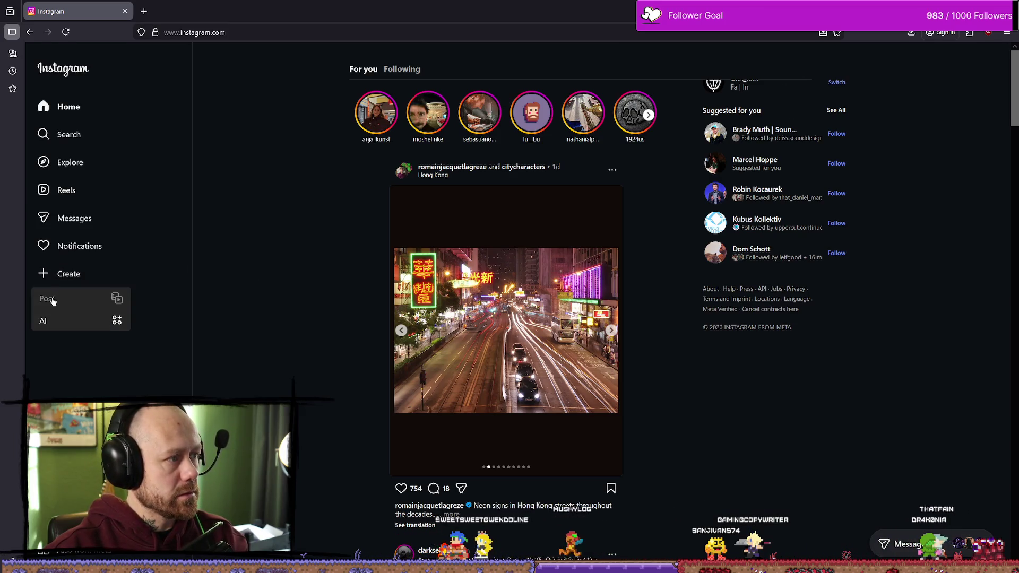
{"action": "left_click", "coordinate": [48, 299]}
{"action": "left_click", "coordinate": [533, 357]}
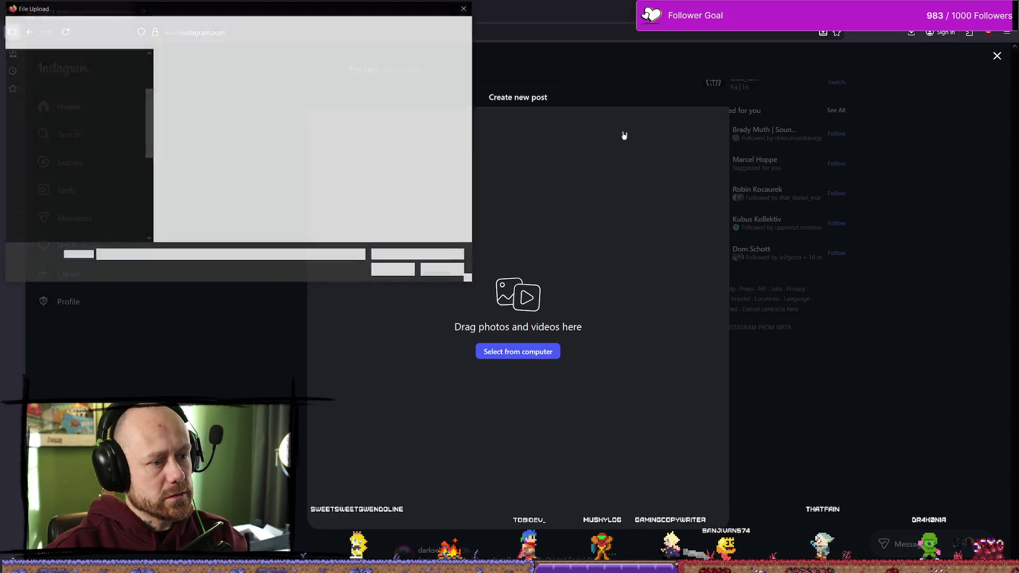
{"action": "left_click", "coordinate": [221, 27]}
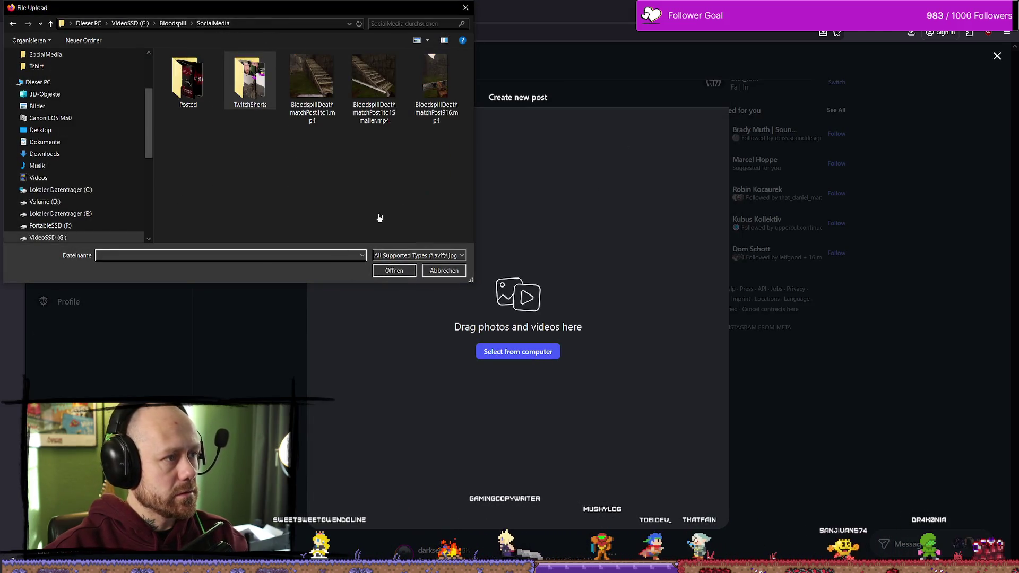
{"action": "left_click", "coordinate": [435, 79]}
{"action": "left_click", "coordinate": [405, 272]}
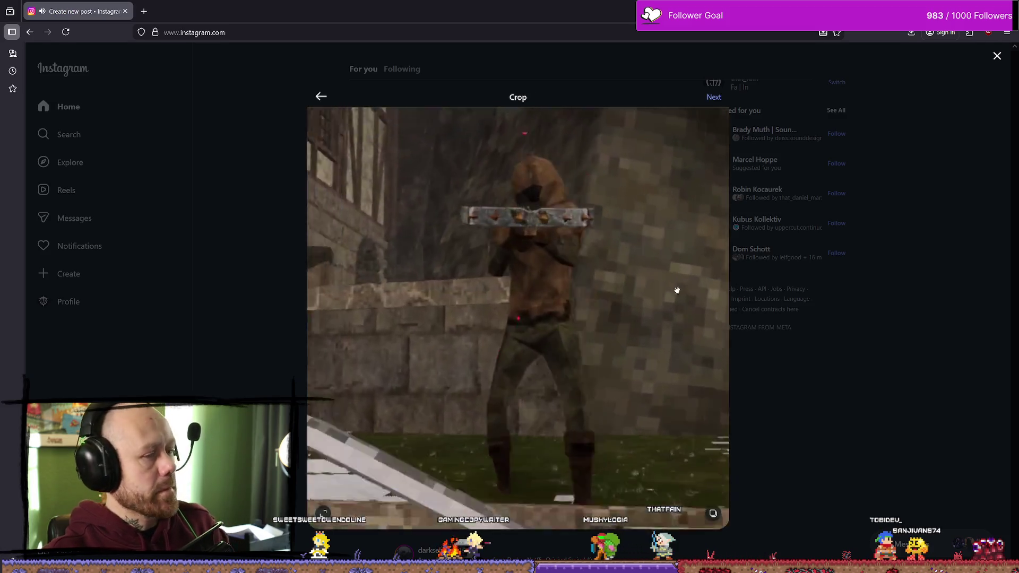
Step: Crop the uploaded video to vertical 9:16 and continue to editing
{"action": "left_click", "coordinate": [712, 513]}
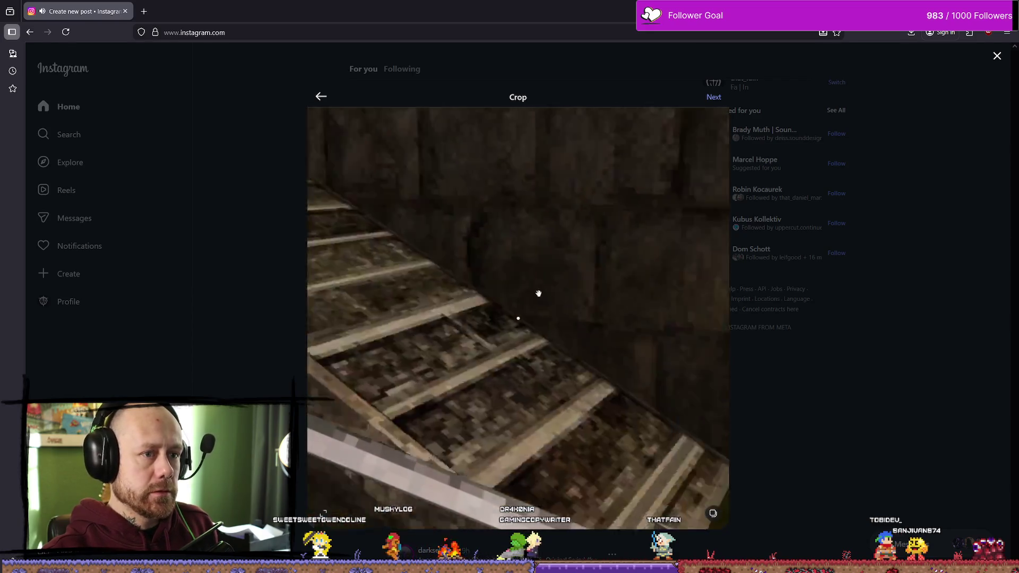
{"action": "left_click", "coordinate": [321, 512]}
{"action": "left_click", "coordinate": [339, 411]}
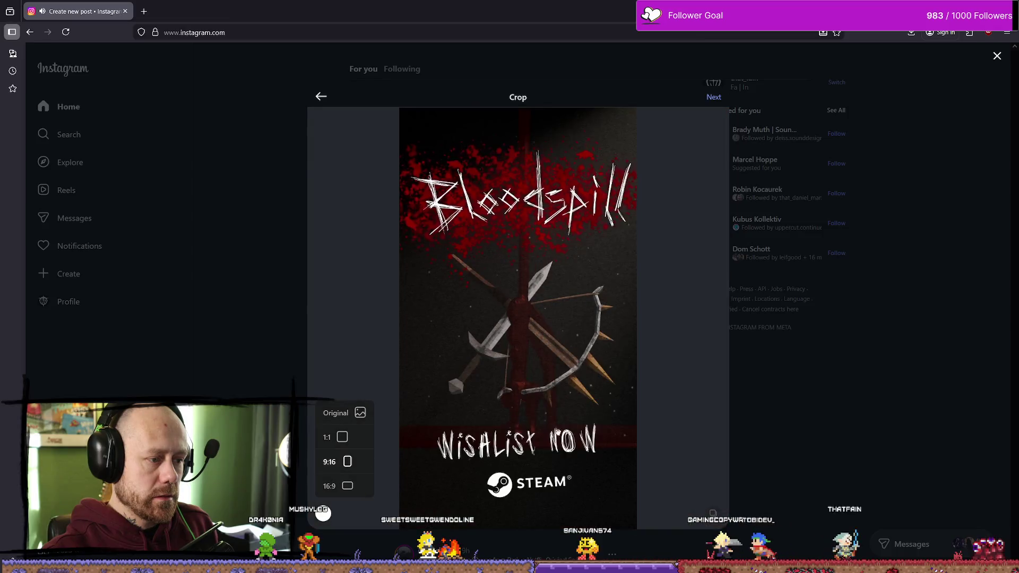
{"action": "left_click", "coordinate": [712, 97]}
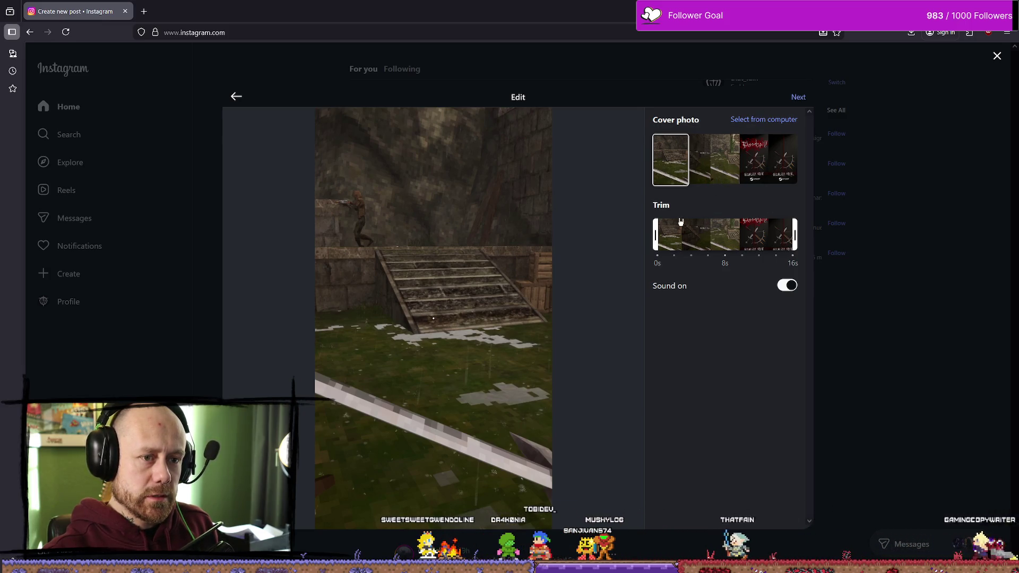
Step: Preview the final wishlist frame on the Edit step, then advance to the reel details page
{"action": "left_click", "coordinate": [798, 239]}
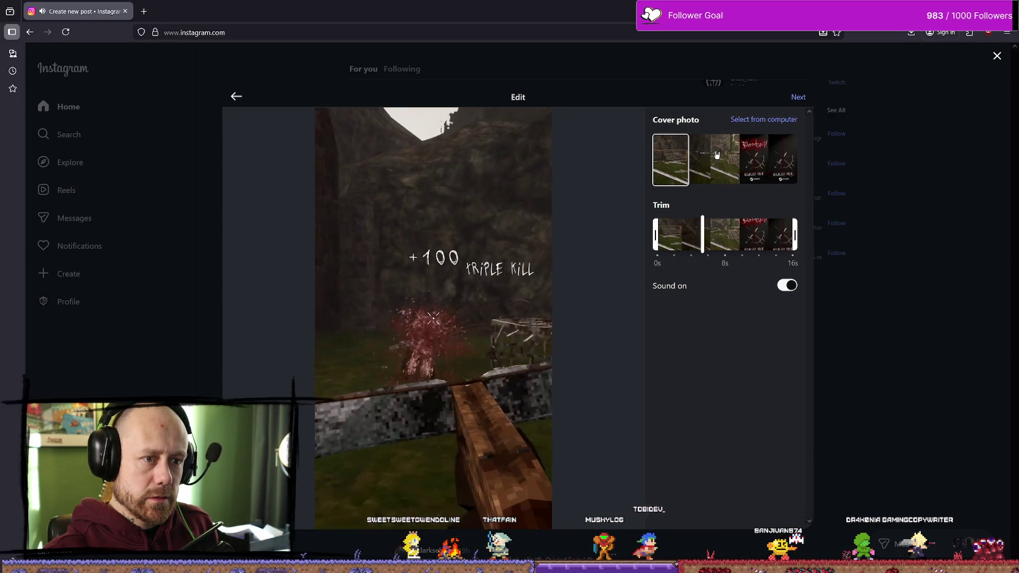
{"action": "left_click", "coordinate": [798, 96]}
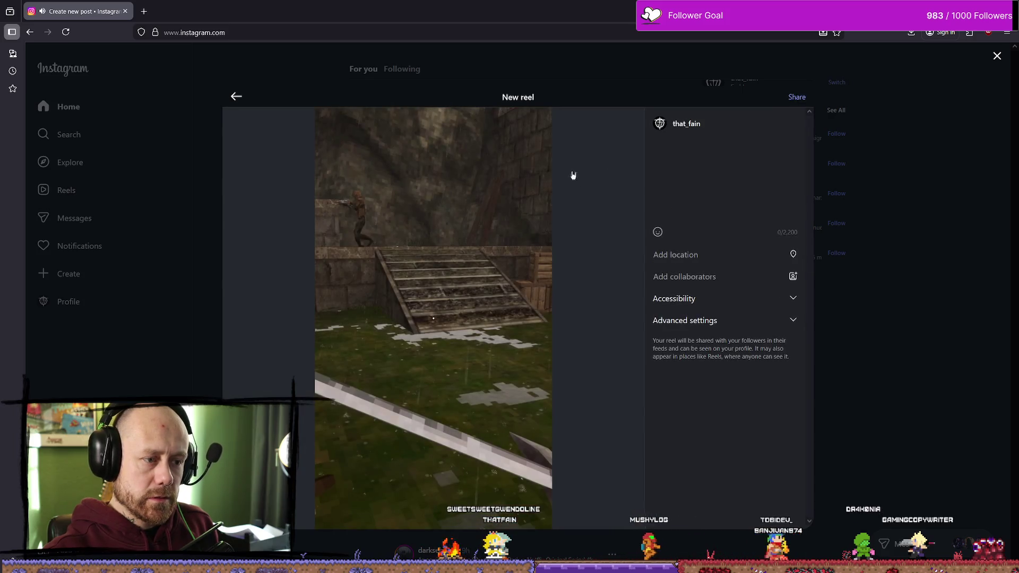
Step: Paste the wishlist caption with hashtags, share the reel, and close the confirmation to view the profile
{"action": "left_click", "coordinate": [741, 195]}
{"action": "type", "text": "If you time it juuust right you can block projectiles in Bloodspill!  oh and also you can wishlist the game ^^  #indiegame #psx #gamedev #solodev"}
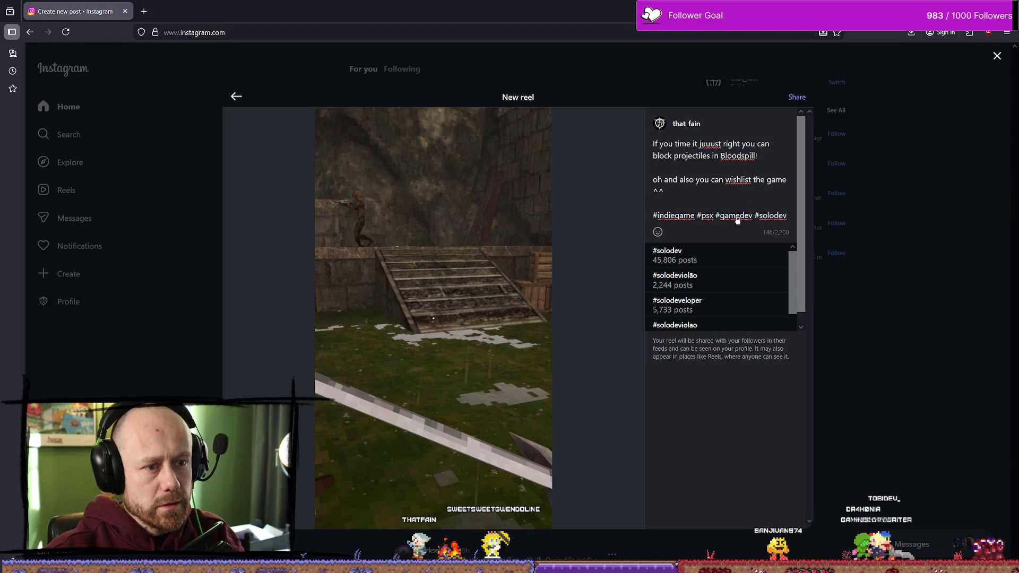
{"action": "left_click", "coordinate": [724, 200]}
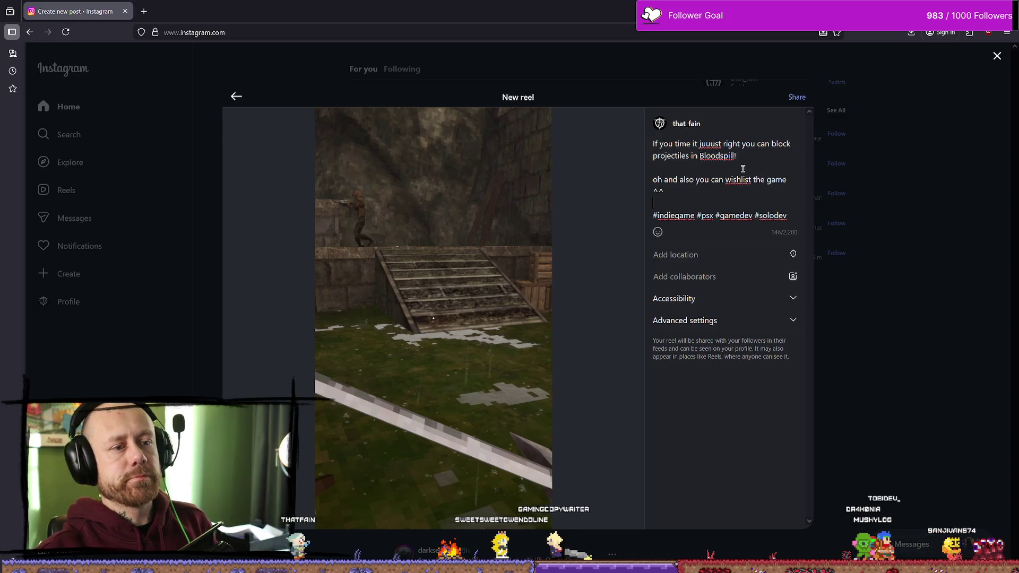
{"action": "left_click", "coordinate": [795, 98]}
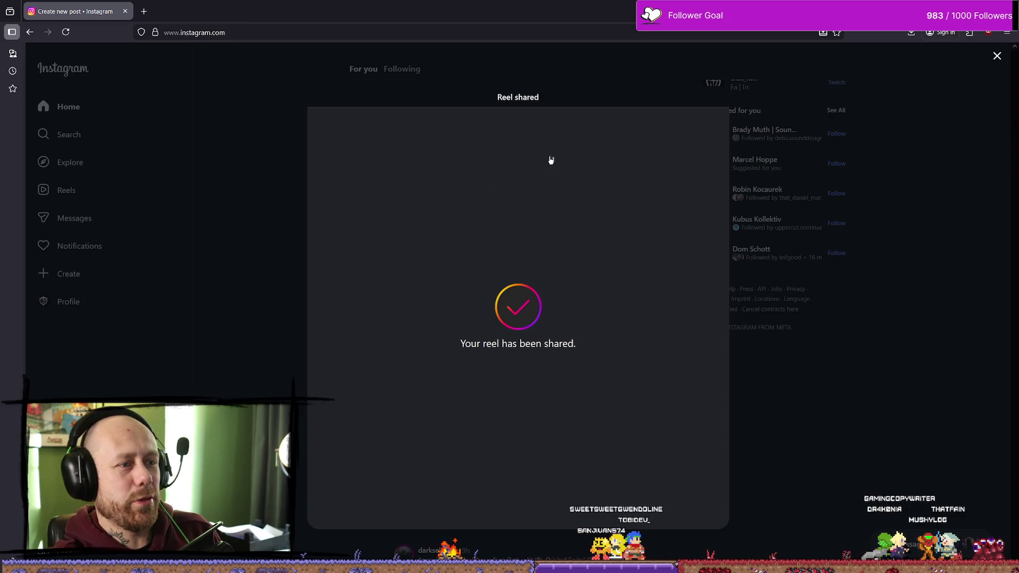
{"action": "left_click", "coordinate": [265, 155]}
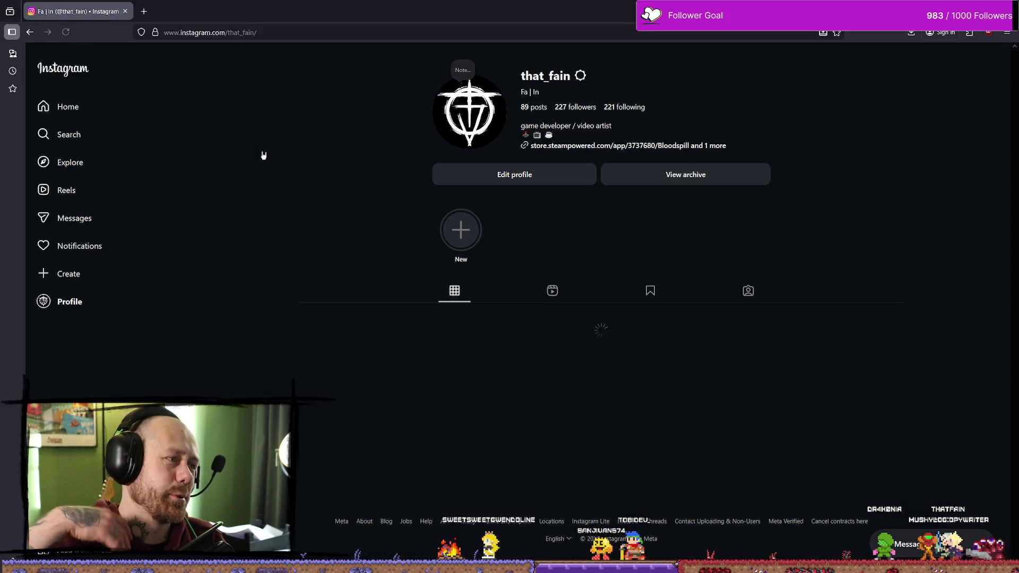
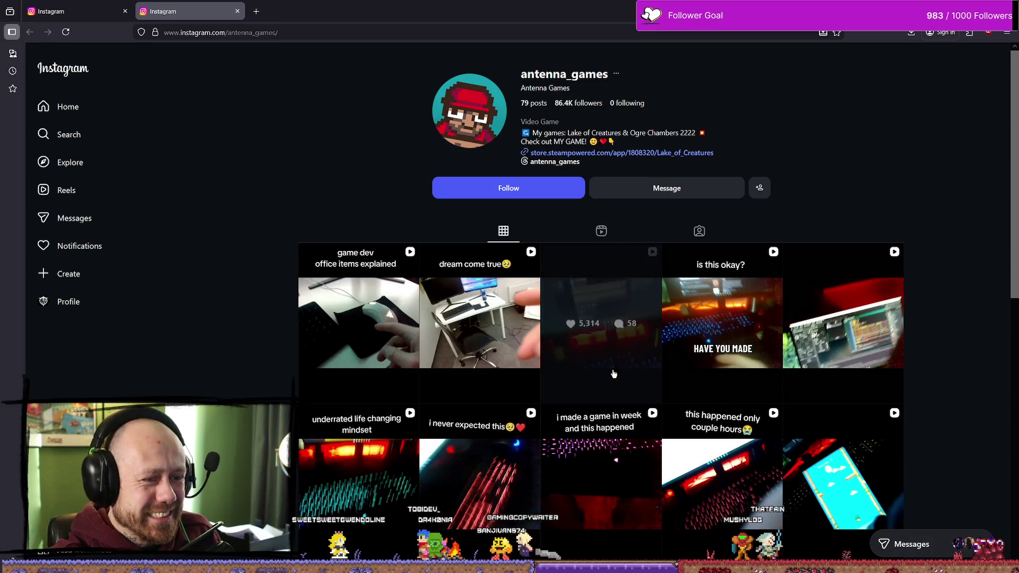
Step: View the 5,314-like reel with sound on, then the 1,321-like post, returning to the profile
{"action": "left_click", "coordinate": [614, 374]}
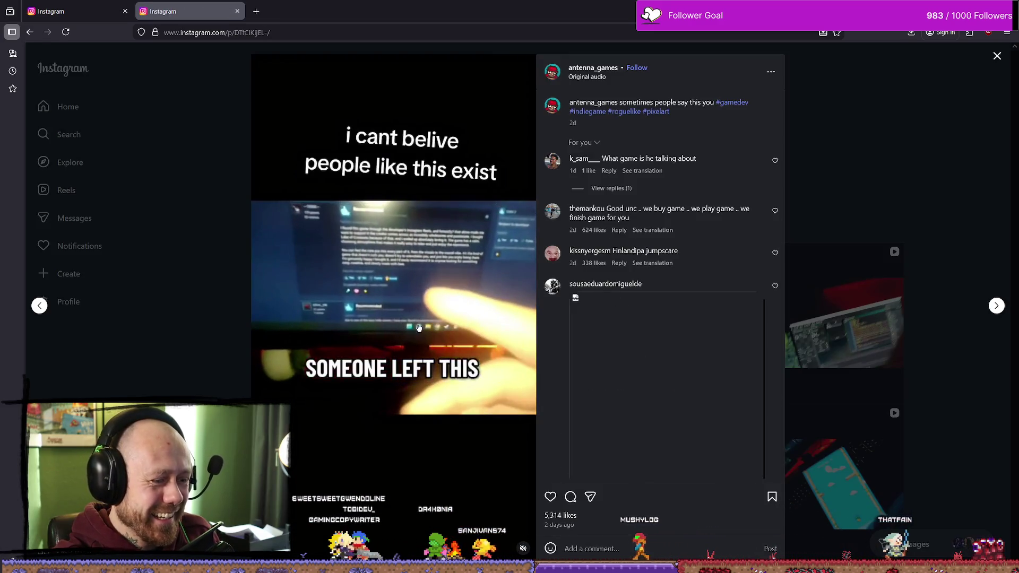
{"action": "left_click", "coordinate": [523, 548]}
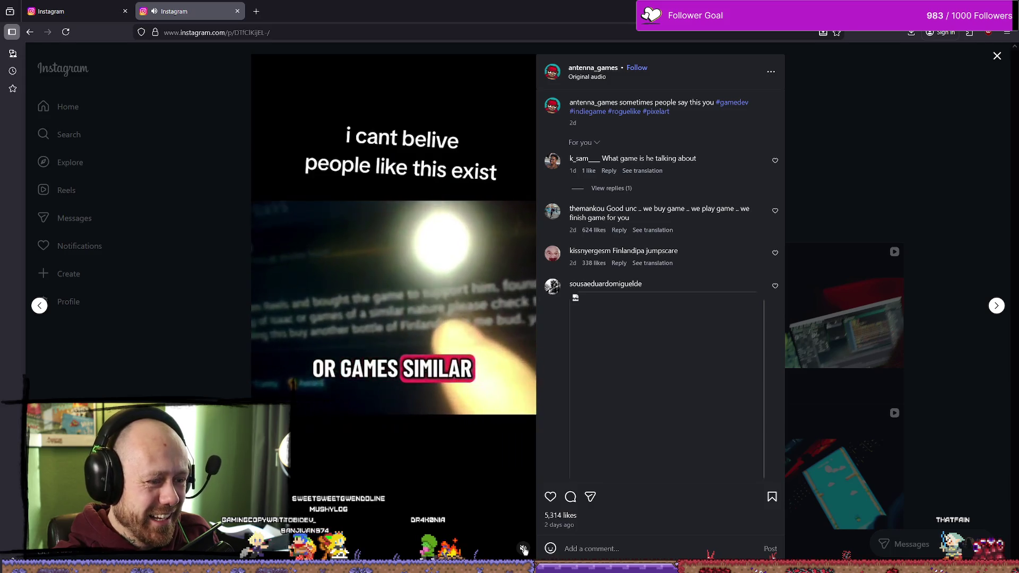
{"action": "left_click", "coordinate": [887, 168]}
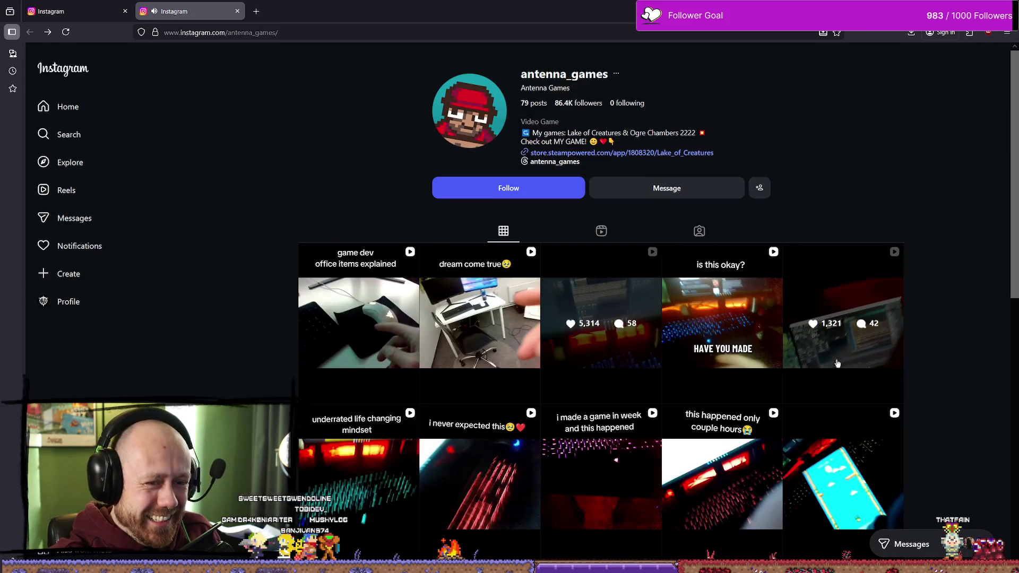
{"action": "left_click", "coordinate": [828, 321]}
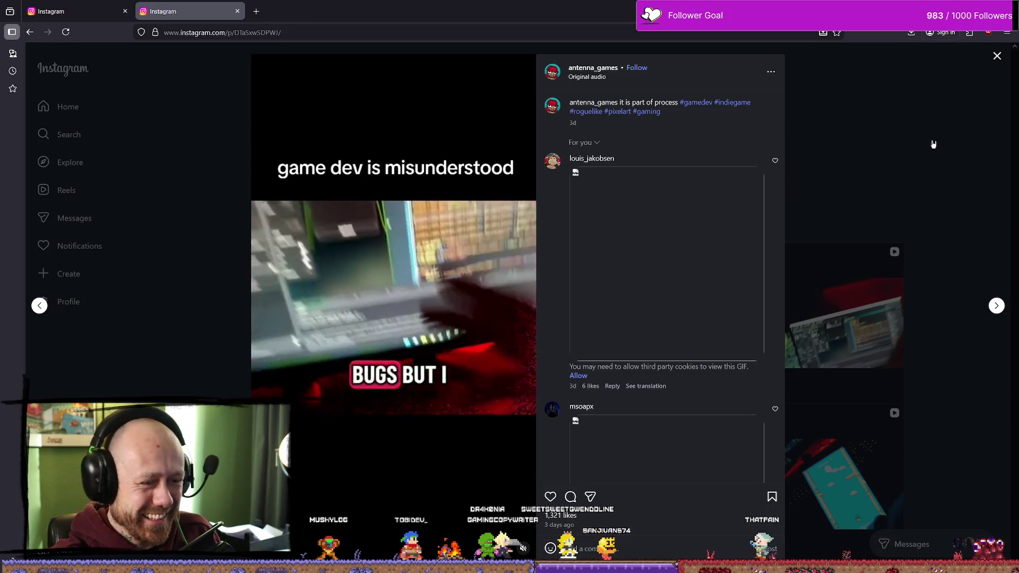
{"action": "left_click", "coordinate": [997, 56]}
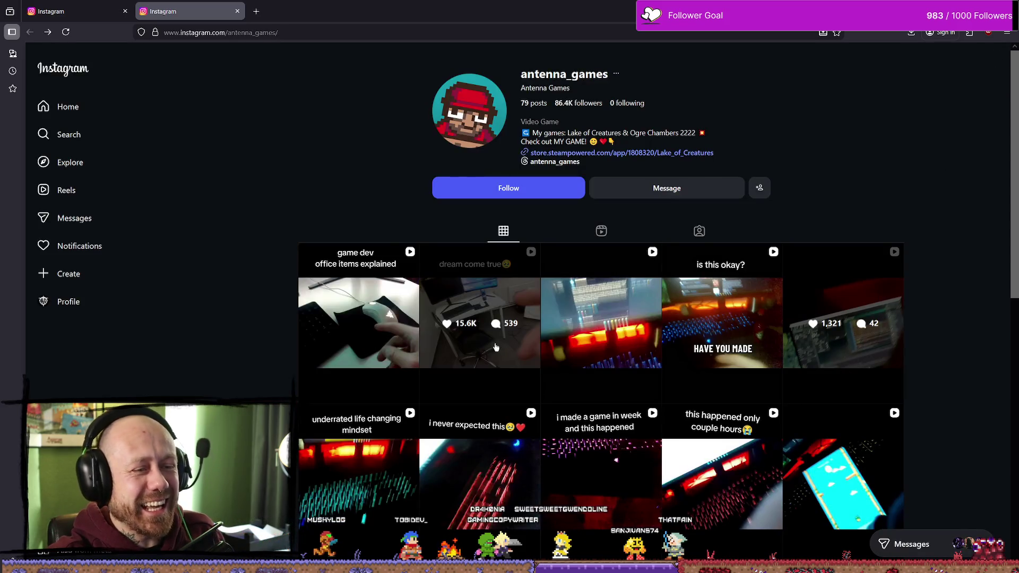
Step: Scroll down the grid and watch the 'day in the life of finnish game developer' post
{"action": "scroll", "coordinate": [566, 307], "scroll_direction": "down", "scroll_amount": 12}
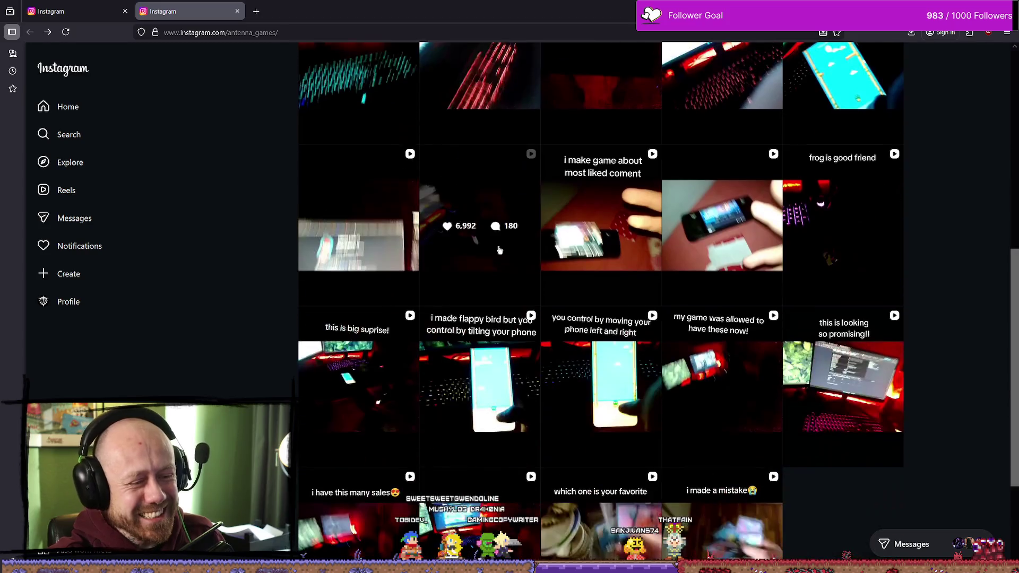
{"action": "scroll", "coordinate": [566, 307], "scroll_direction": "down", "scroll_amount": 3}
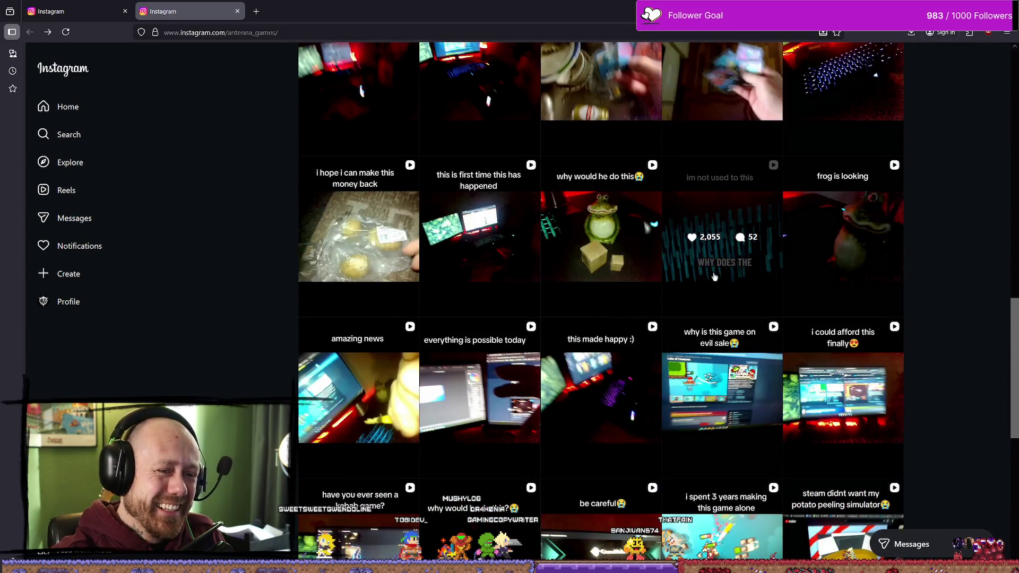
{"action": "scroll", "coordinate": [724, 292], "scroll_direction": "up", "scroll_amount": 15}
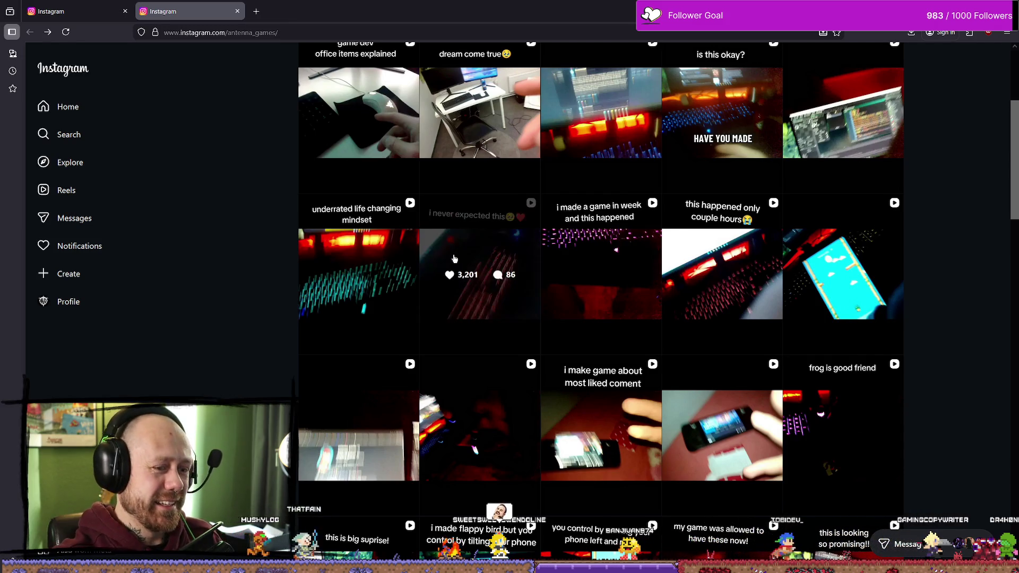
{"action": "scroll", "coordinate": [849, 313], "scroll_direction": "down", "scroll_amount": 5}
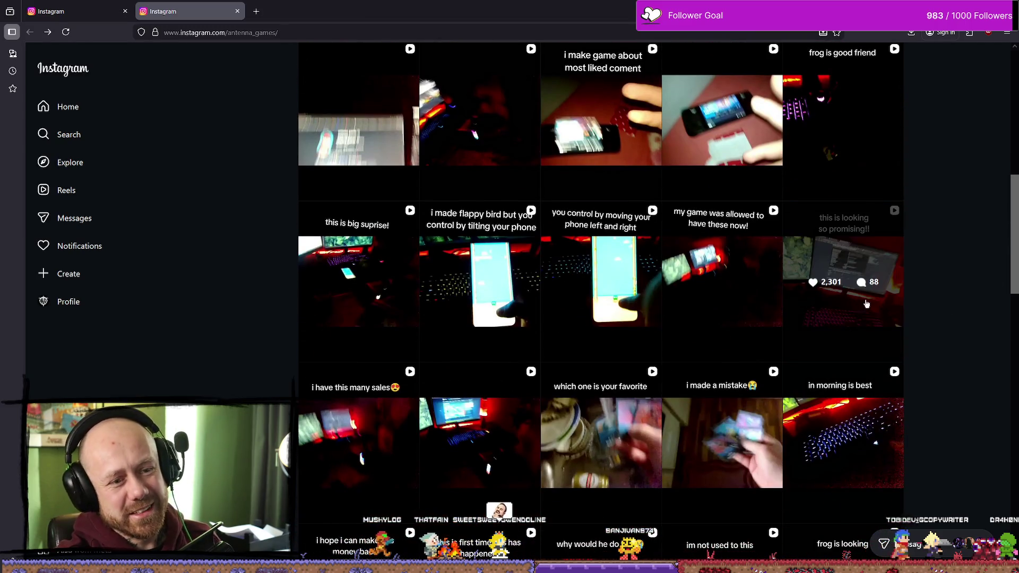
{"action": "scroll", "coordinate": [922, 288], "scroll_direction": "down", "scroll_amount": 5}
{"action": "scroll", "coordinate": [921, 288], "scroll_direction": "down", "scroll_amount": 4}
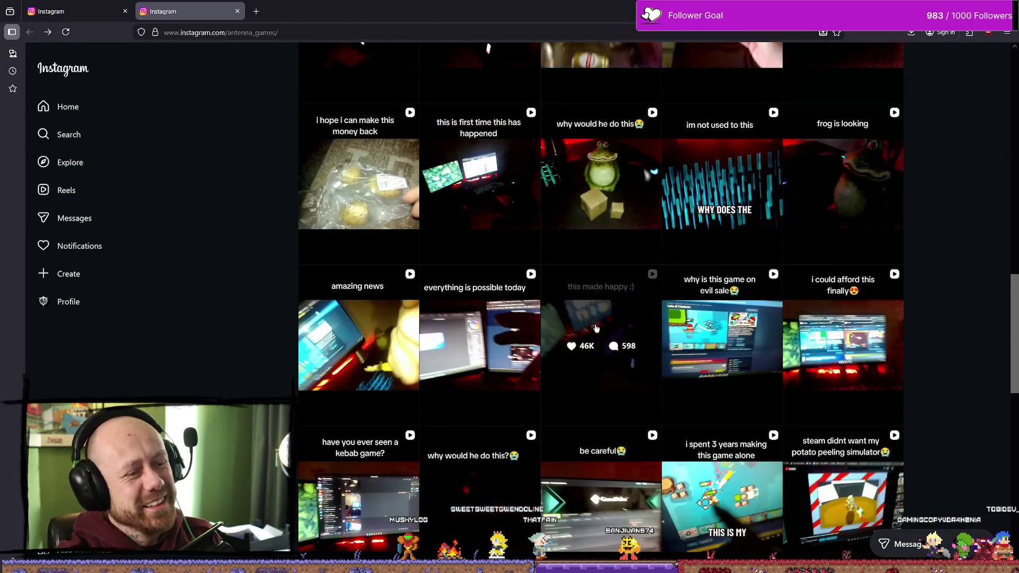
{"action": "scroll", "coordinate": [849, 345], "scroll_direction": "down", "scroll_amount": 6}
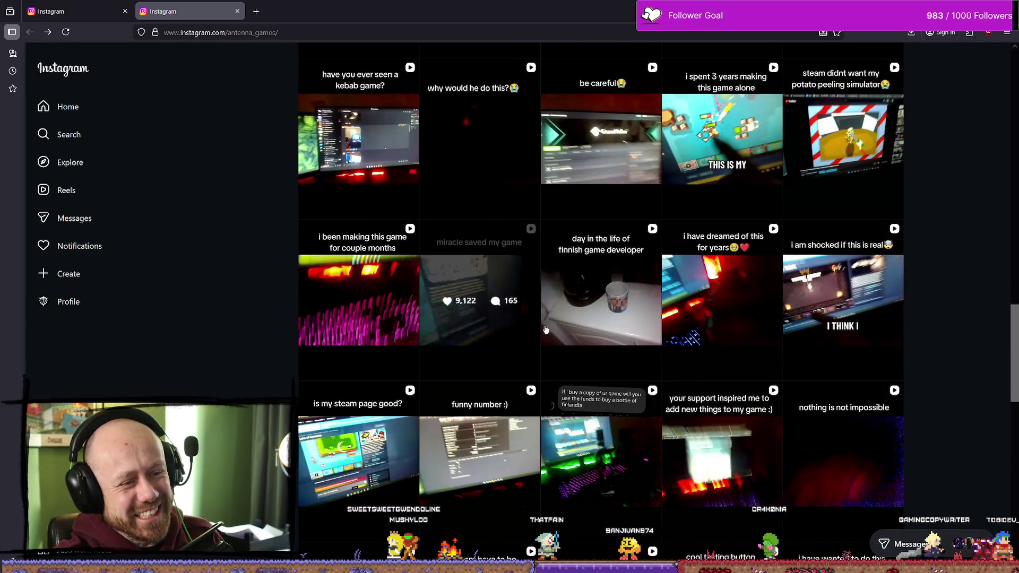
{"action": "left_click", "coordinate": [616, 339]}
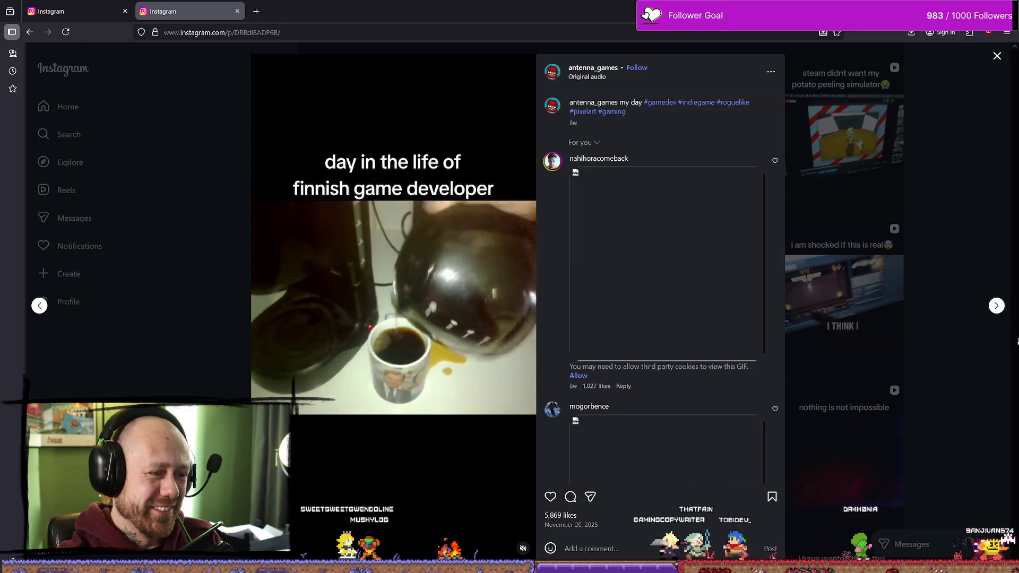
{"action": "left_click", "coordinate": [950, 351]}
Step: Watch the unique fishing post and the post about the game doing good
{"action": "scroll", "coordinate": [896, 271], "scroll_direction": "down", "scroll_amount": 3}
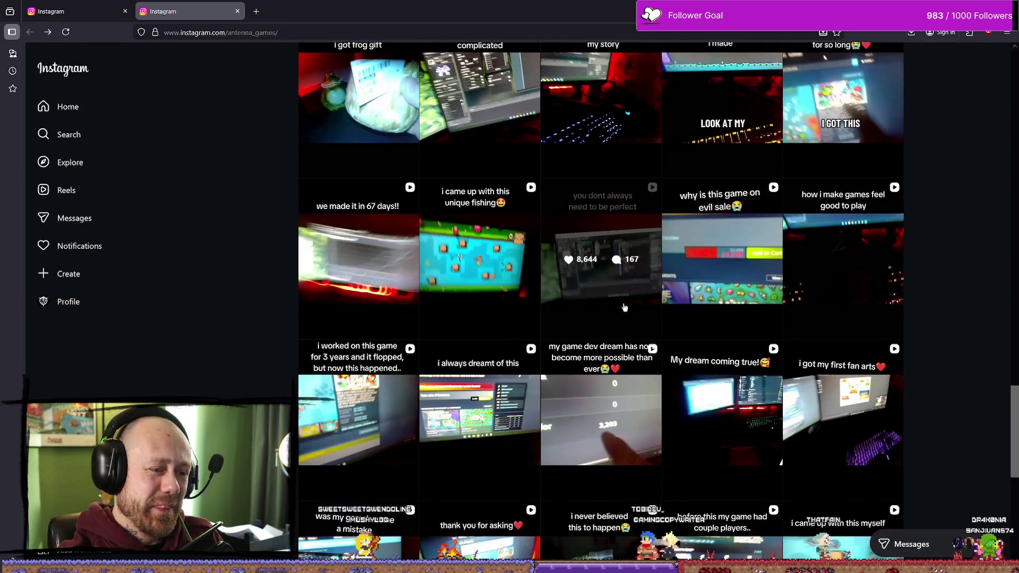
{"action": "left_click", "coordinate": [451, 278]}
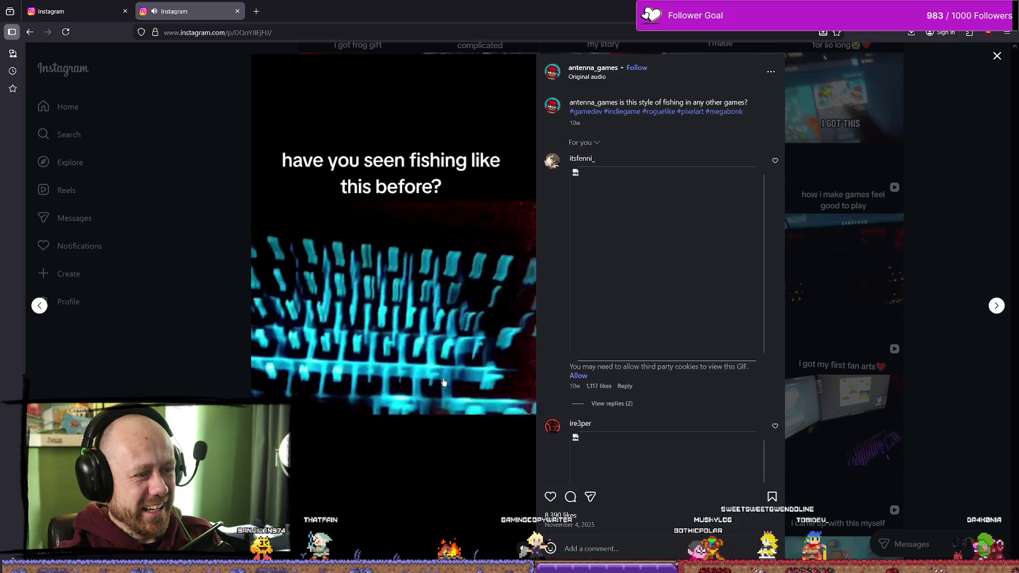
{"action": "left_click", "coordinate": [947, 348]}
{"action": "scroll", "coordinate": [942, 360], "scroll_direction": "down", "scroll_amount": 9}
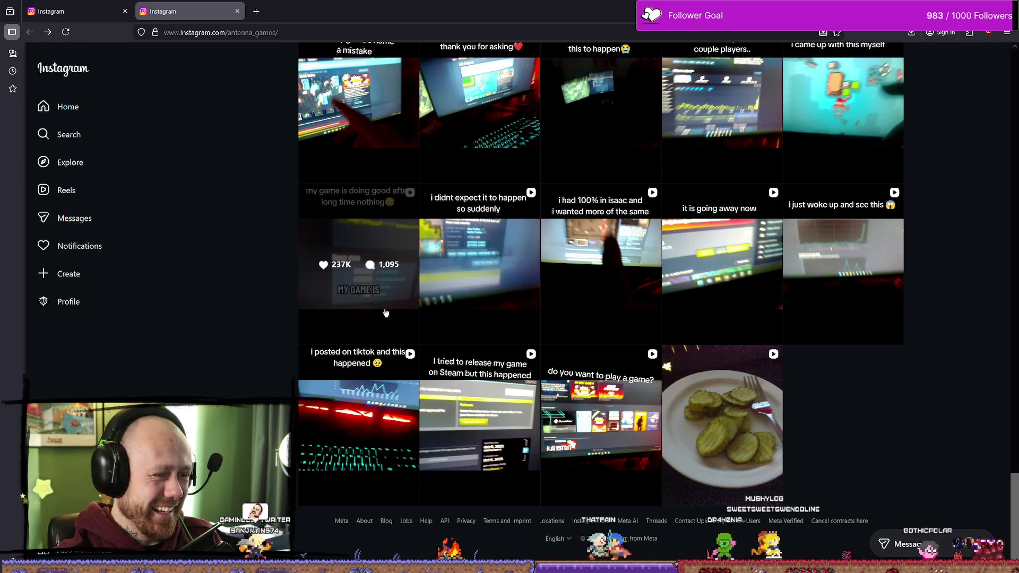
{"action": "left_click", "coordinate": [361, 297]}
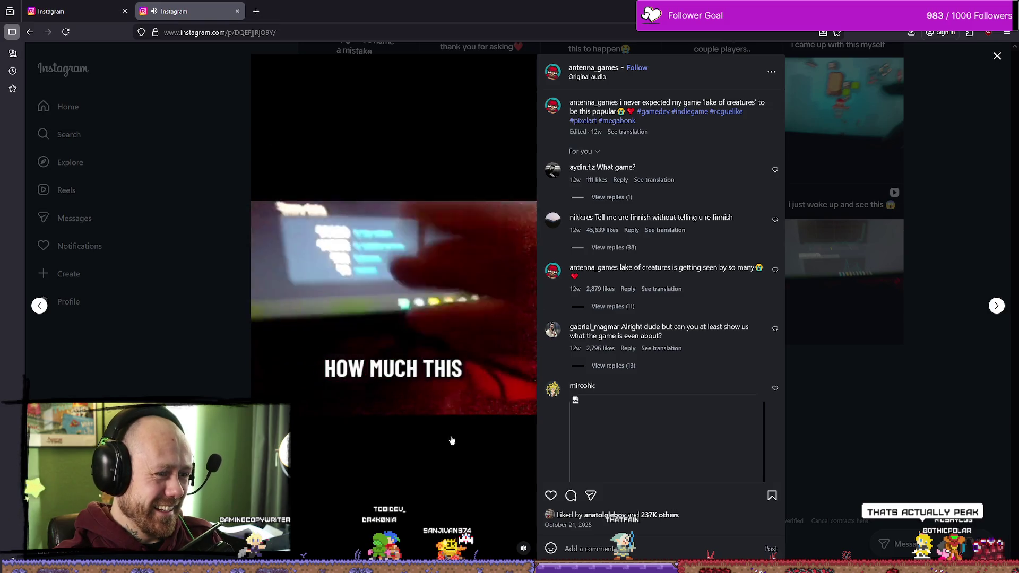
{"action": "left_click", "coordinate": [902, 421]}
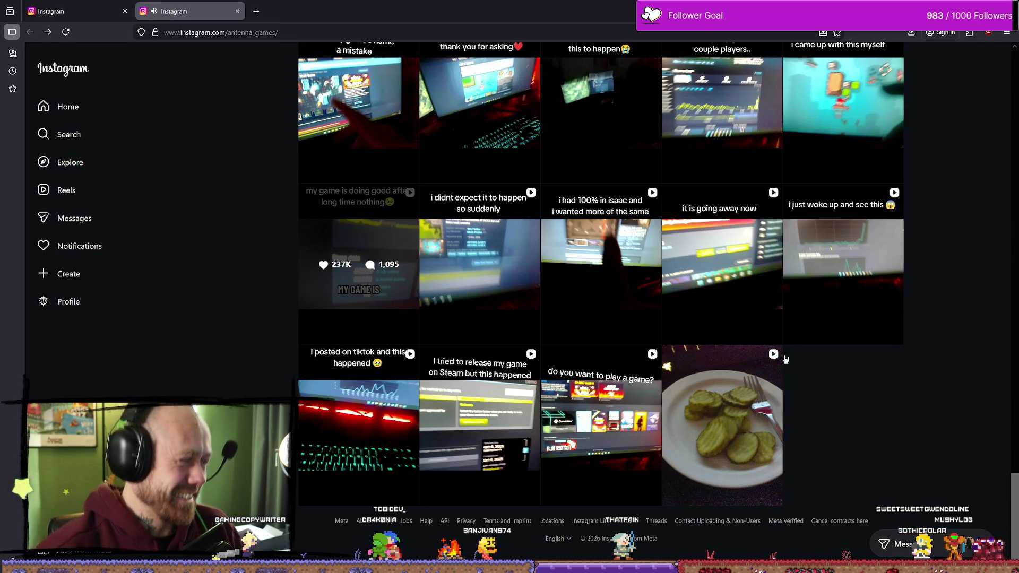
Step: Scroll back up and watch the 'i hope i can make this money back' post
{"action": "scroll", "coordinate": [798, 249], "scroll_direction": "up", "scroll_amount": 9}
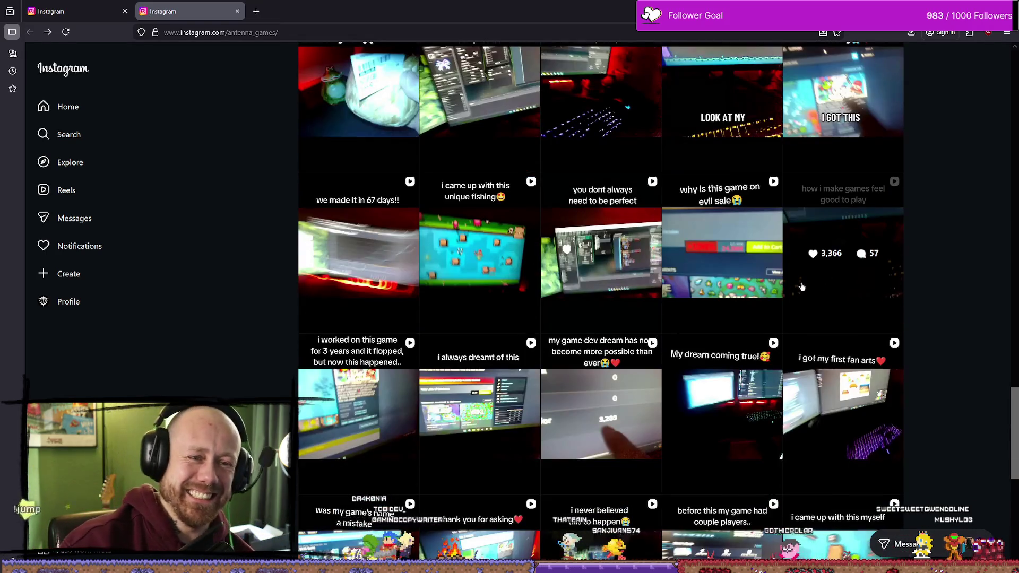
{"action": "scroll", "coordinate": [799, 287], "scroll_direction": "up", "scroll_amount": 6}
{"action": "scroll", "coordinate": [795, 204], "scroll_direction": "up", "scroll_amount": 3}
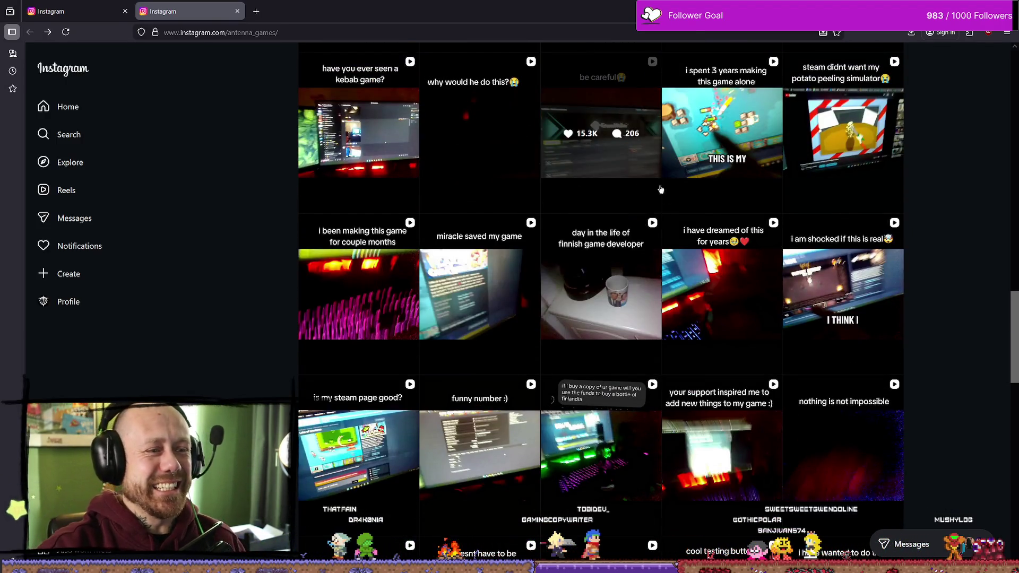
{"action": "scroll", "coordinate": [643, 256], "scroll_direction": "up", "scroll_amount": 3}
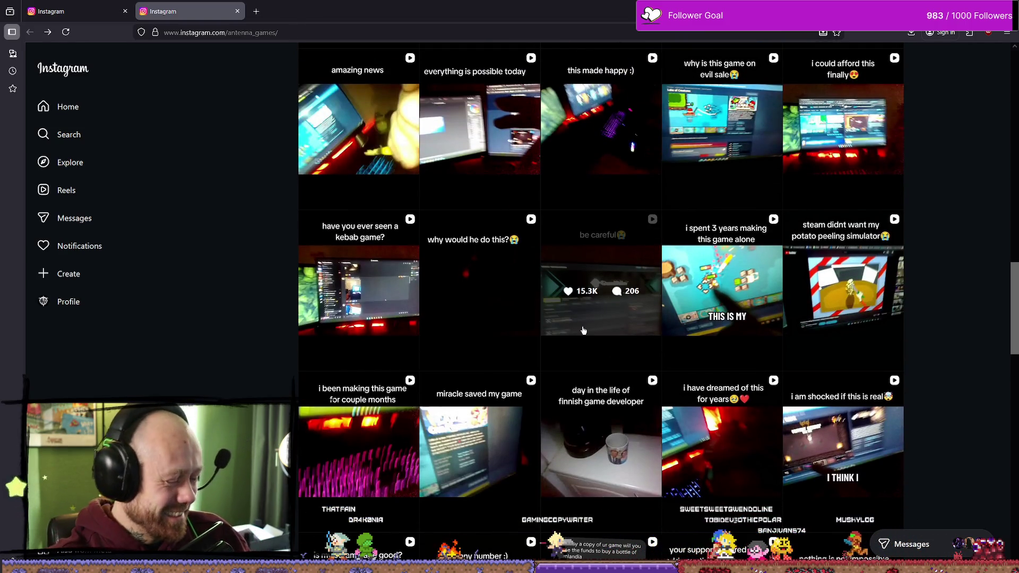
{"action": "scroll", "coordinate": [628, 291], "scroll_direction": "up", "scroll_amount": 4}
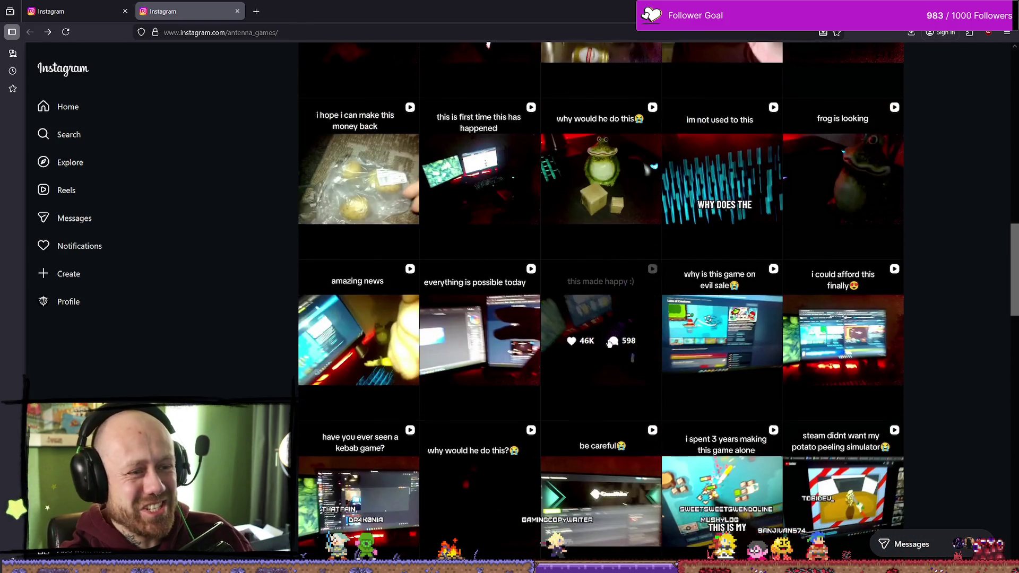
{"action": "scroll", "coordinate": [607, 334], "scroll_direction": "up", "scroll_amount": 3}
{"action": "scroll", "coordinate": [608, 334], "scroll_direction": "down", "scroll_amount": 3}
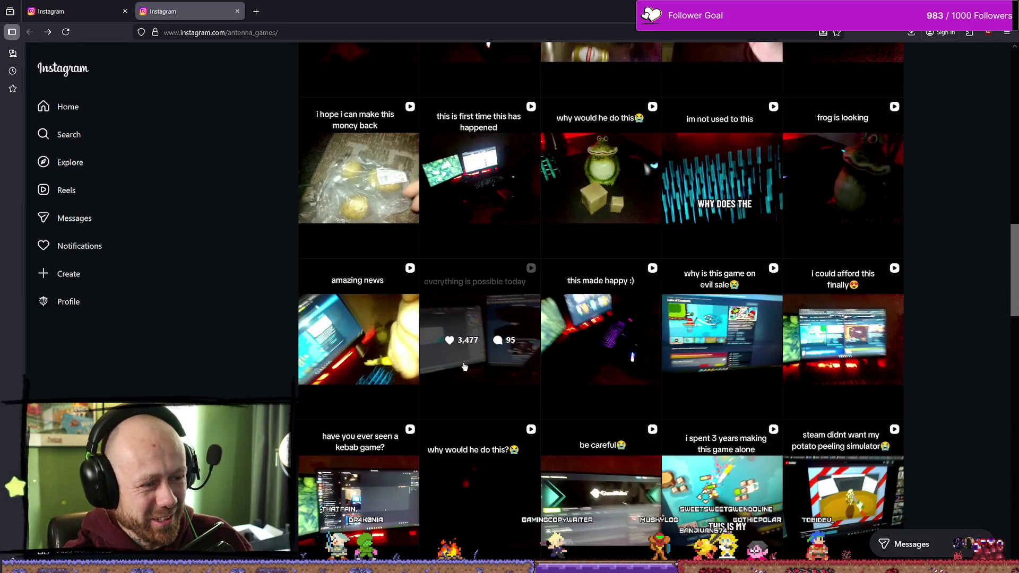
{"action": "scroll", "coordinate": [366, 339], "scroll_direction": "up", "scroll_amount": 2}
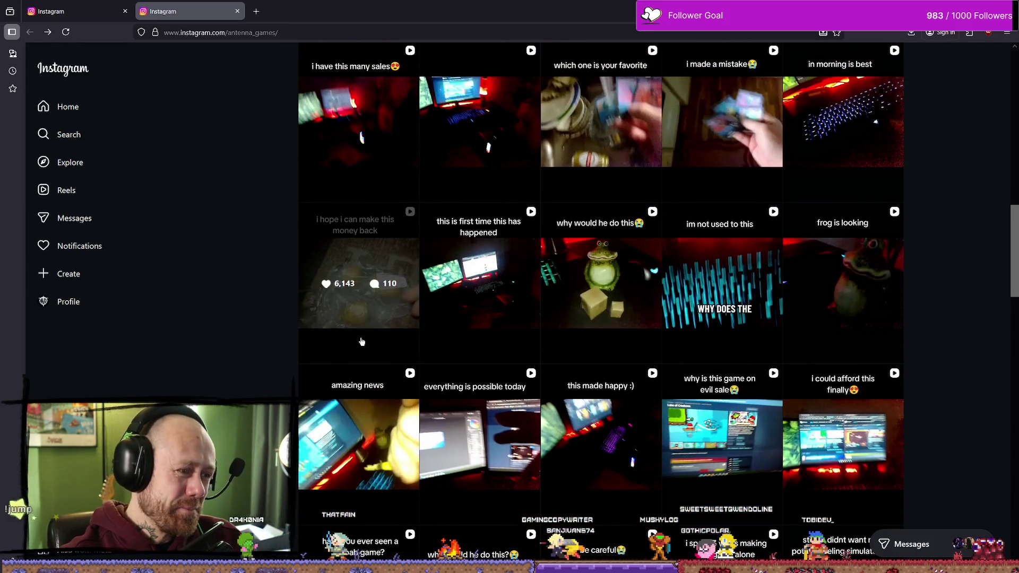
{"action": "left_click", "coordinate": [361, 341]}
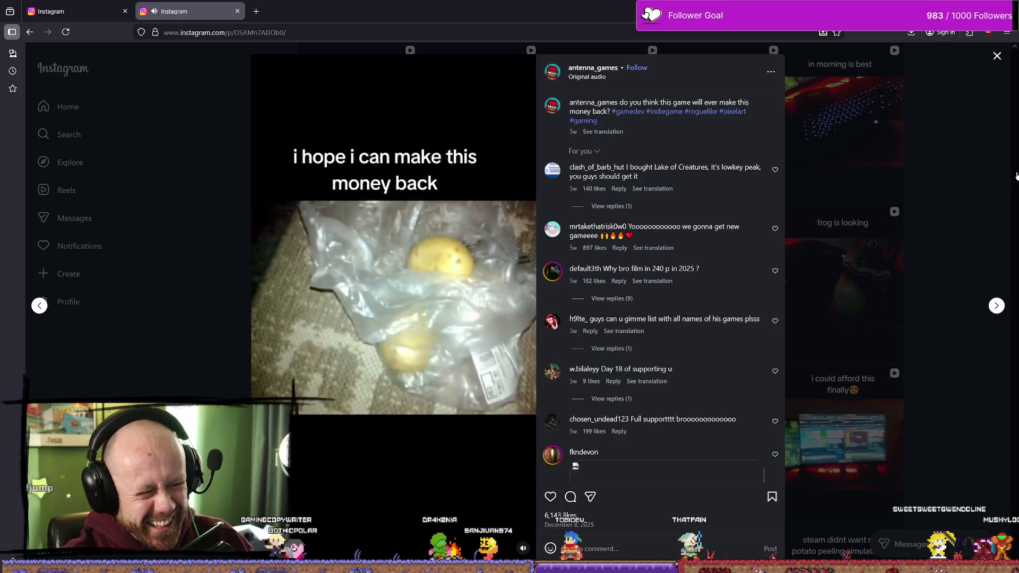
{"action": "left_click", "coordinate": [986, 153]}
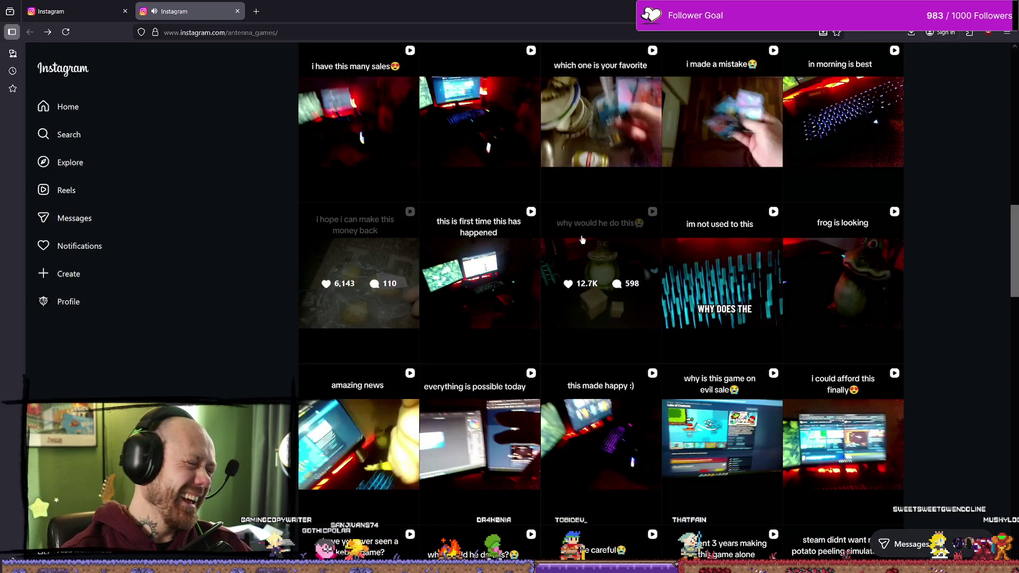
Step: Open the bio's store.steampowered.com link in a background tab and switch to it
{"action": "scroll", "coordinate": [569, 361], "scroll_direction": "up", "scroll_amount": 10}
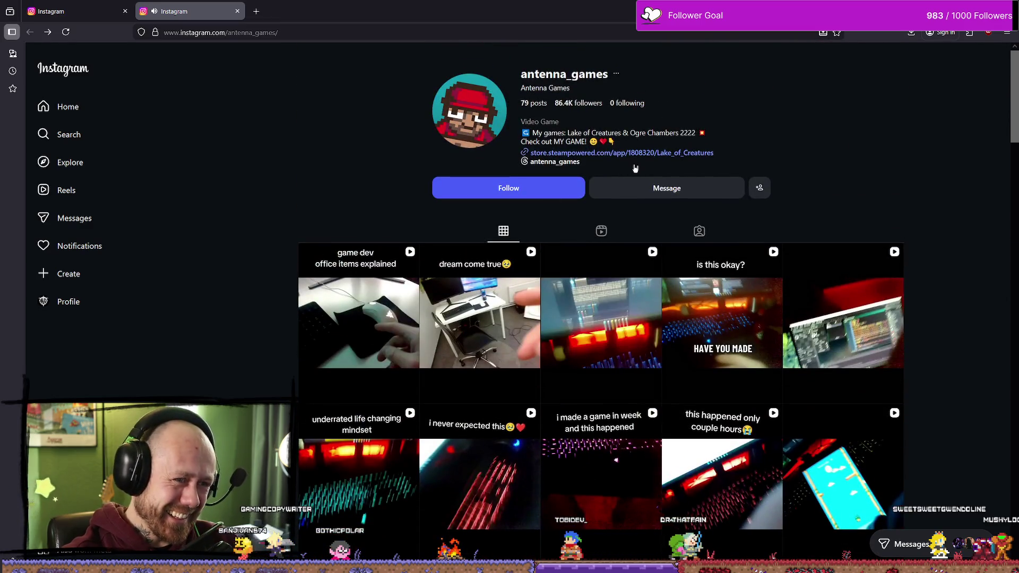
{"action": "middle_click", "coordinate": [621, 154]}
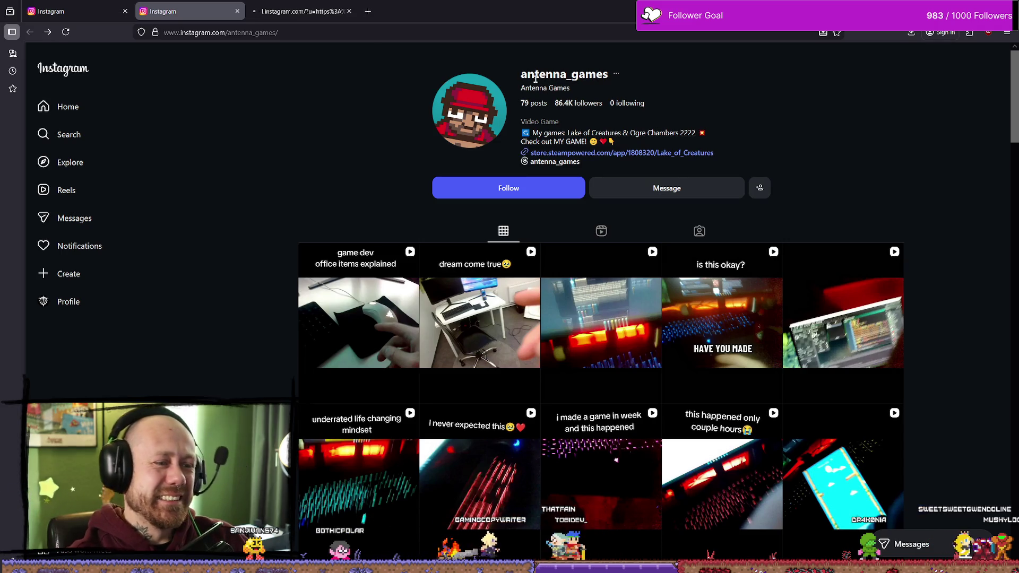
{"action": "key", "text": "ctrl+Tab"}
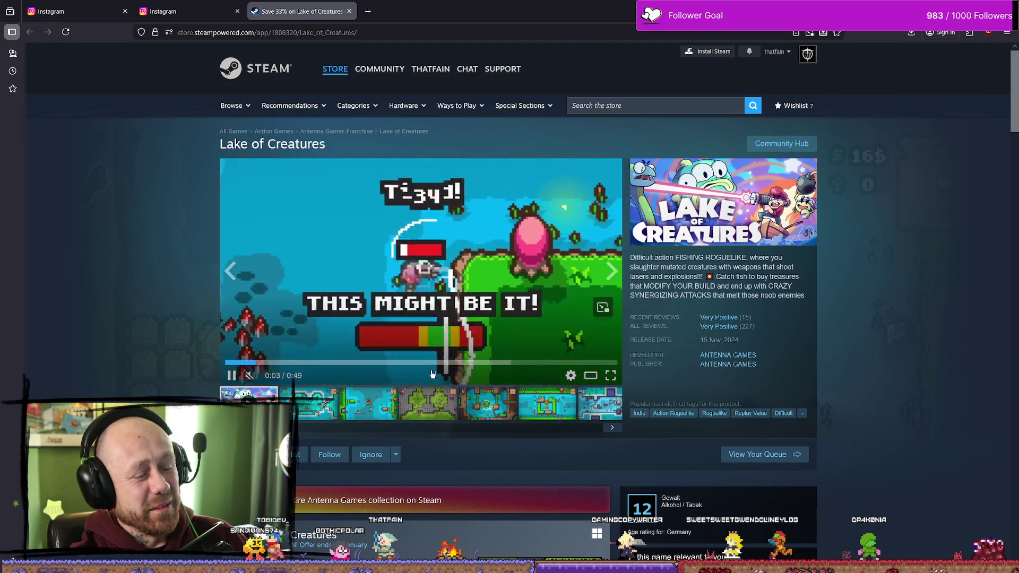
Step: Unmute and restart the Lake of Creatures trailer, then select the discounted price
{"action": "left_click_drag", "start_coordinate": [265, 376], "coordinate": [283, 378]}
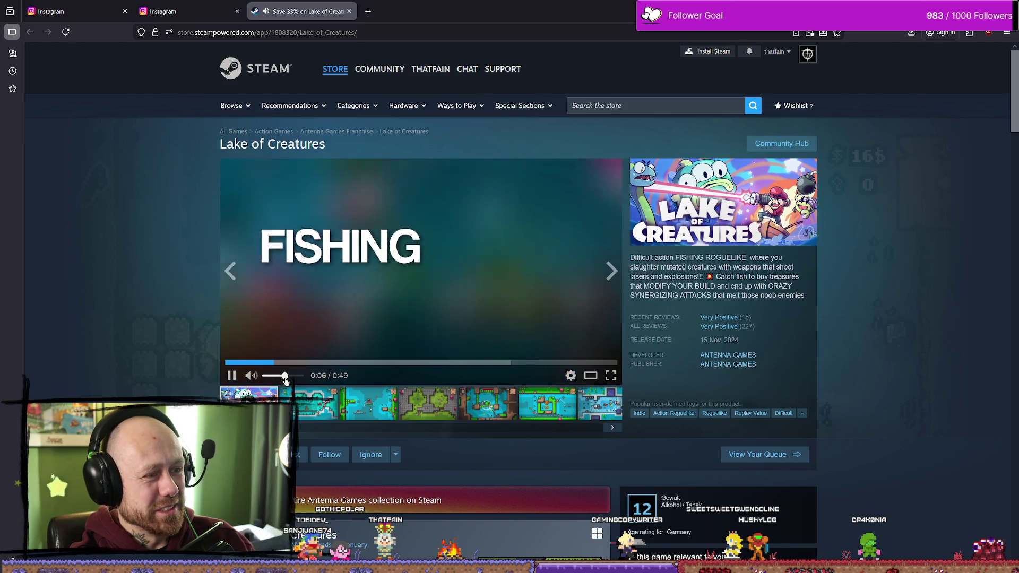
{"action": "left_click", "coordinate": [230, 363]}
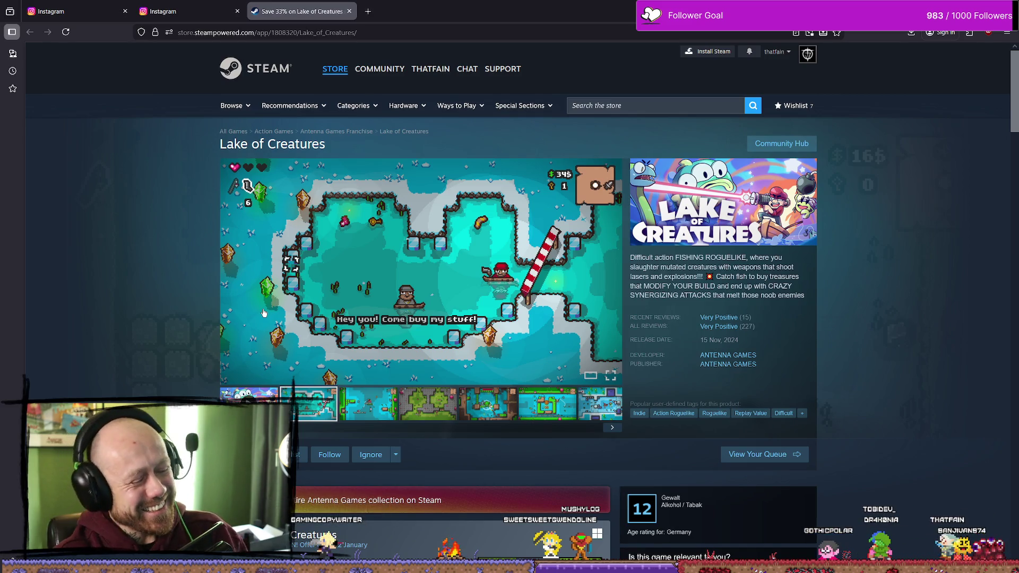
{"action": "scroll", "coordinate": [689, 296], "scroll_direction": "down", "scroll_amount": 5}
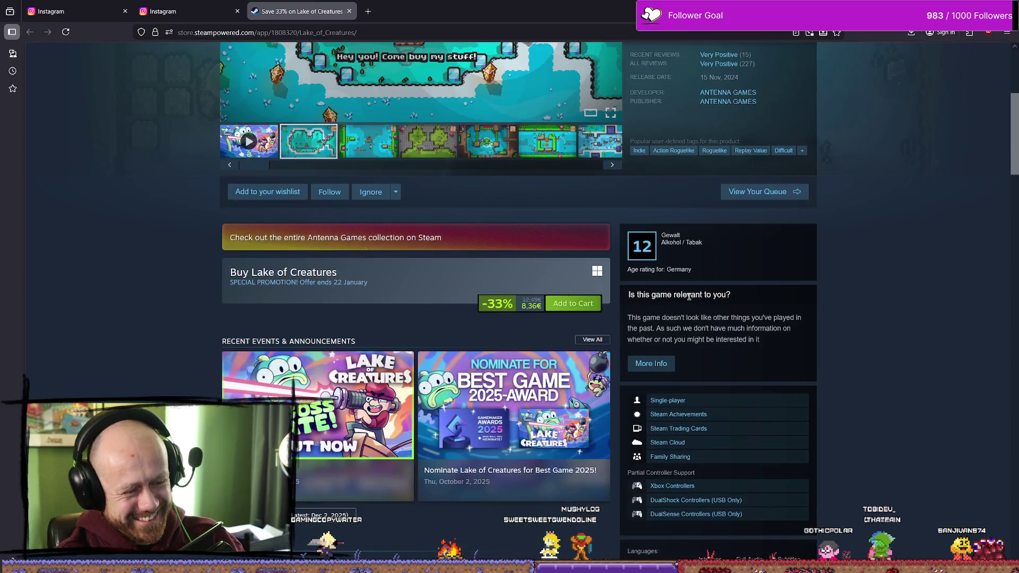
{"action": "double_click", "coordinate": [531, 306]}
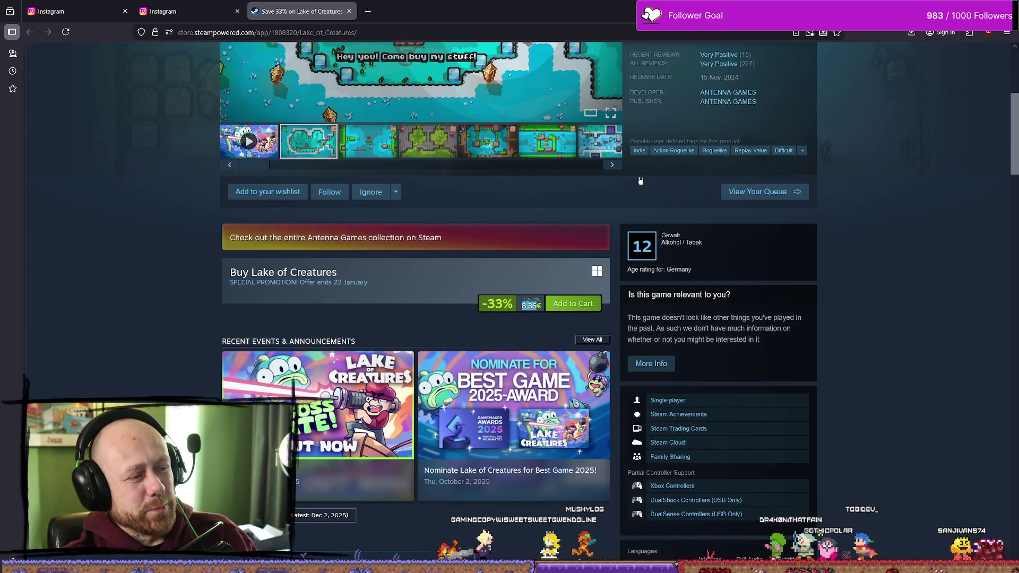
{"action": "scroll", "coordinate": [640, 181], "scroll_direction": "up", "scroll_amount": 4}
Step: Look over the store page, clear the text selection, and close the Steam tab
{"action": "mouse_move", "coordinate": [725, 278]}
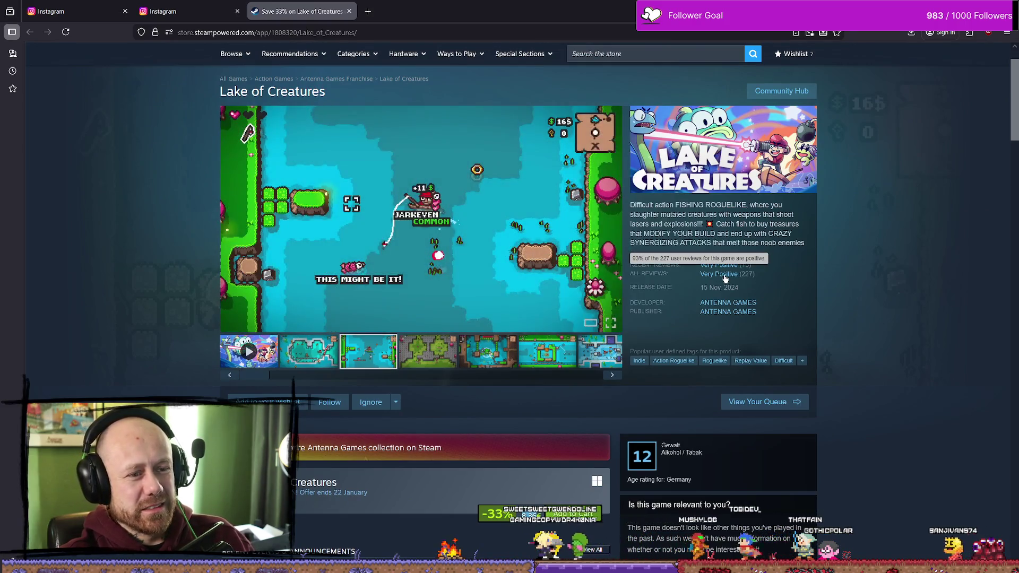
{"action": "scroll", "coordinate": [466, 259], "scroll_direction": "down", "scroll_amount": 15}
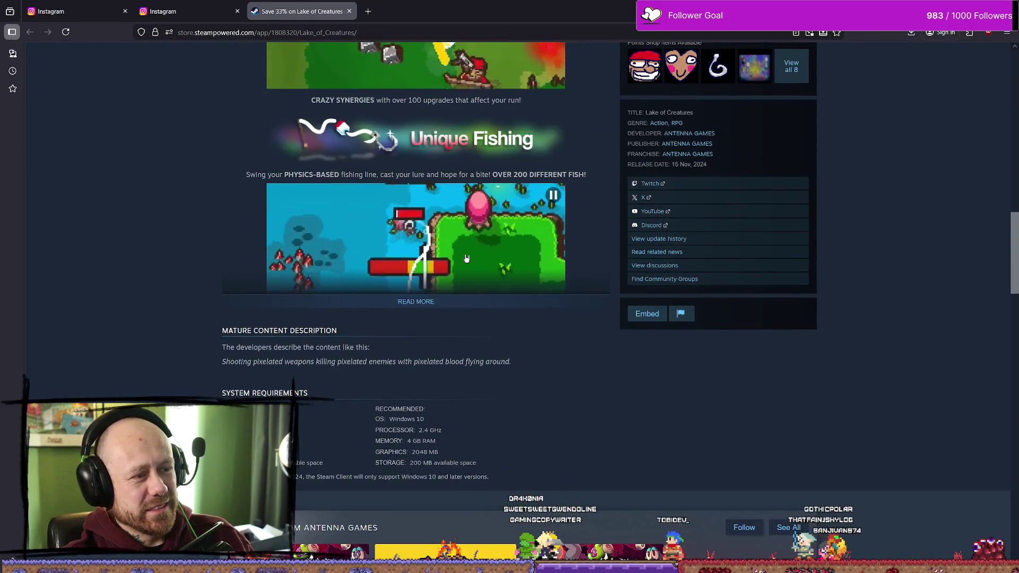
{"action": "scroll", "coordinate": [466, 258], "scroll_direction": "down", "scroll_amount": 6}
{"action": "scroll", "coordinate": [556, 315], "scroll_direction": "up", "scroll_amount": 15}
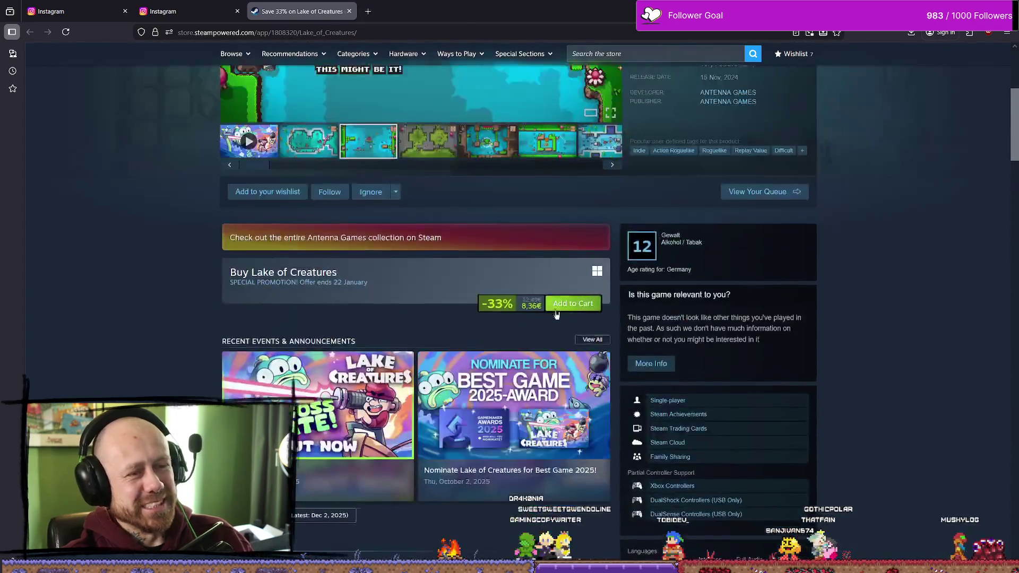
{"action": "scroll", "coordinate": [556, 314], "scroll_direction": "up", "scroll_amount": 5}
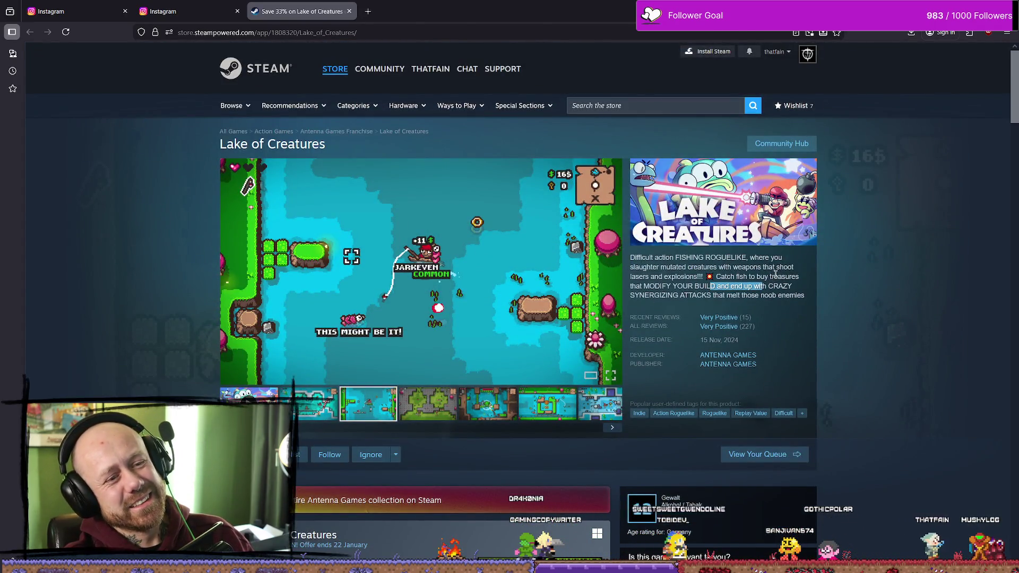
{"action": "left_click", "coordinate": [623, 292]}
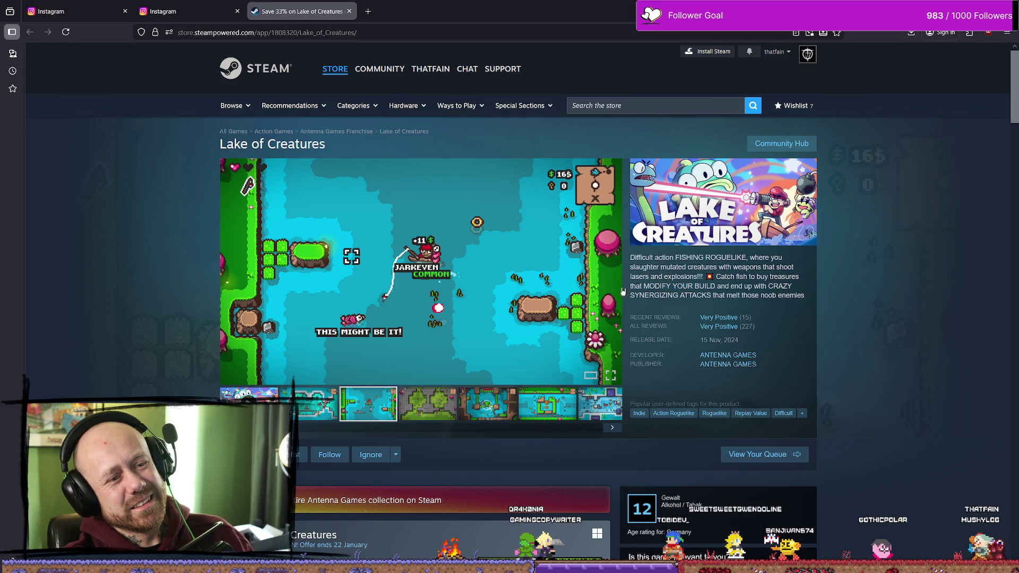
{"action": "left_click", "coordinate": [349, 11]}
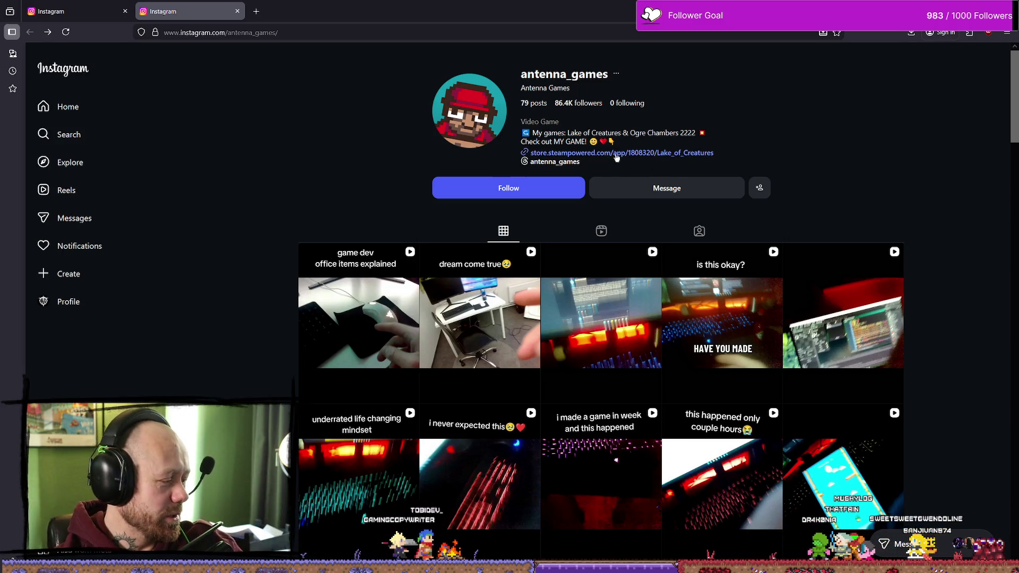
{"action": "scroll", "coordinate": [614, 132], "scroll_direction": "down", "scroll_amount": 20}
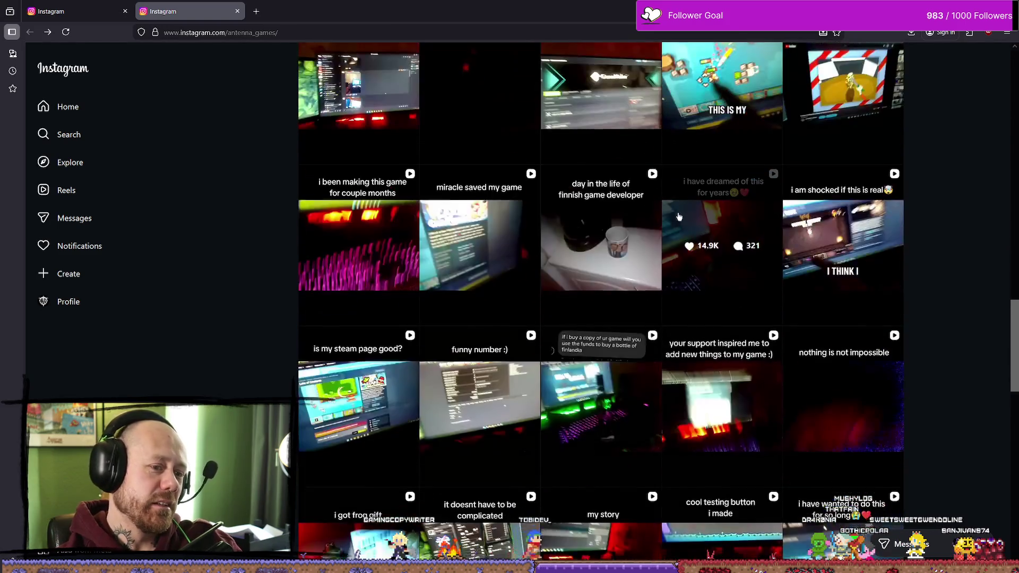
{"action": "scroll", "coordinate": [621, 208], "scroll_direction": "up", "scroll_amount": 15}
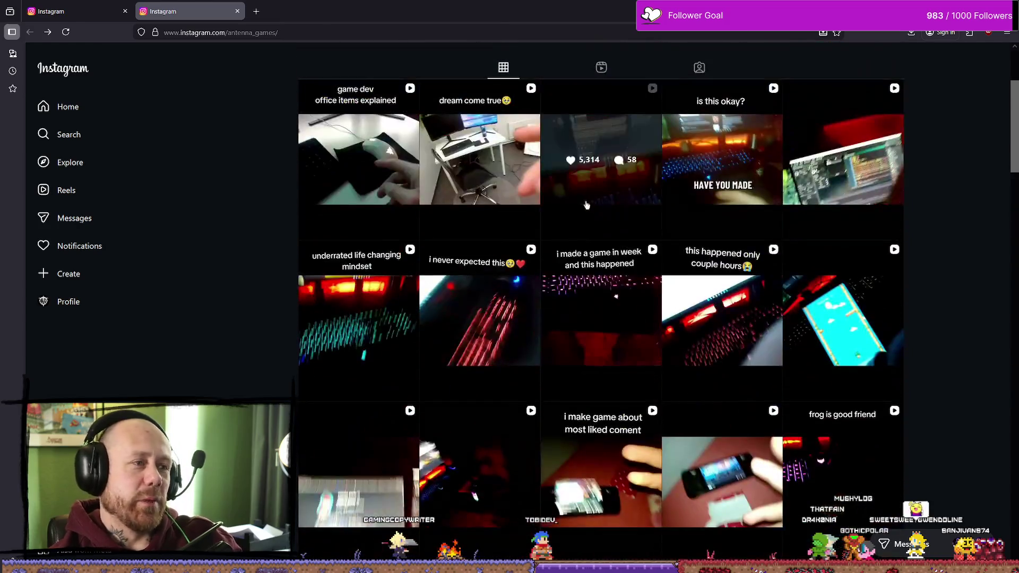
{"action": "scroll", "coordinate": [586, 205], "scroll_direction": "up", "scroll_amount": 3}
{"action": "left_click", "coordinate": [85, 302]}
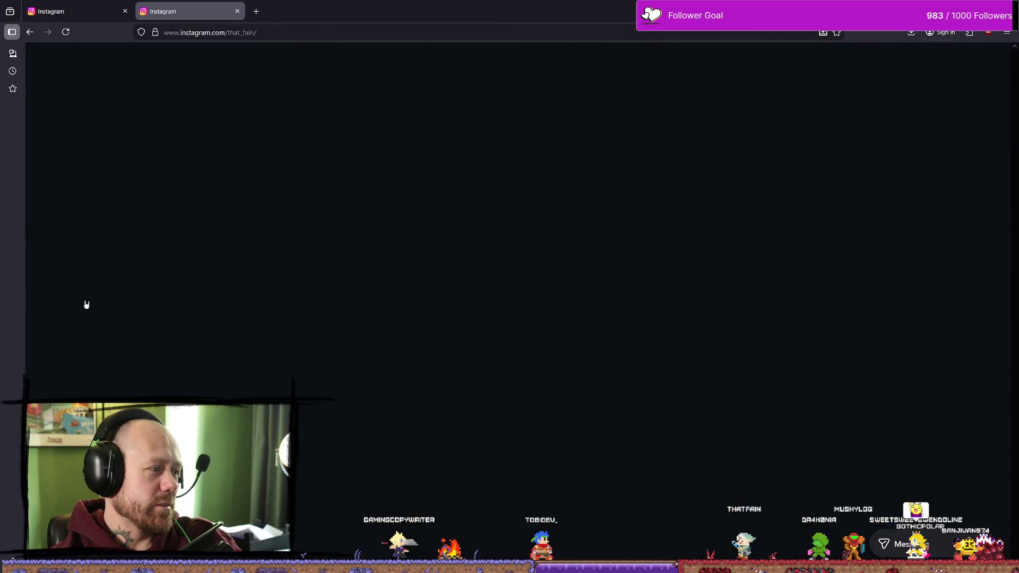
{"action": "scroll", "coordinate": [742, 238], "scroll_direction": "down", "scroll_amount": 10}
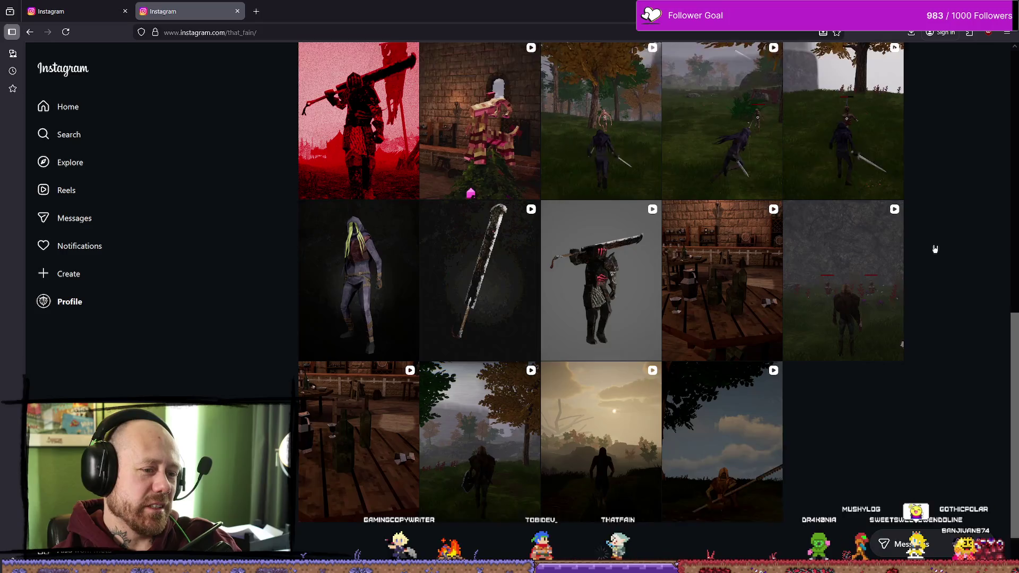
{"action": "scroll", "coordinate": [974, 273], "scroll_direction": "down", "scroll_amount": 5}
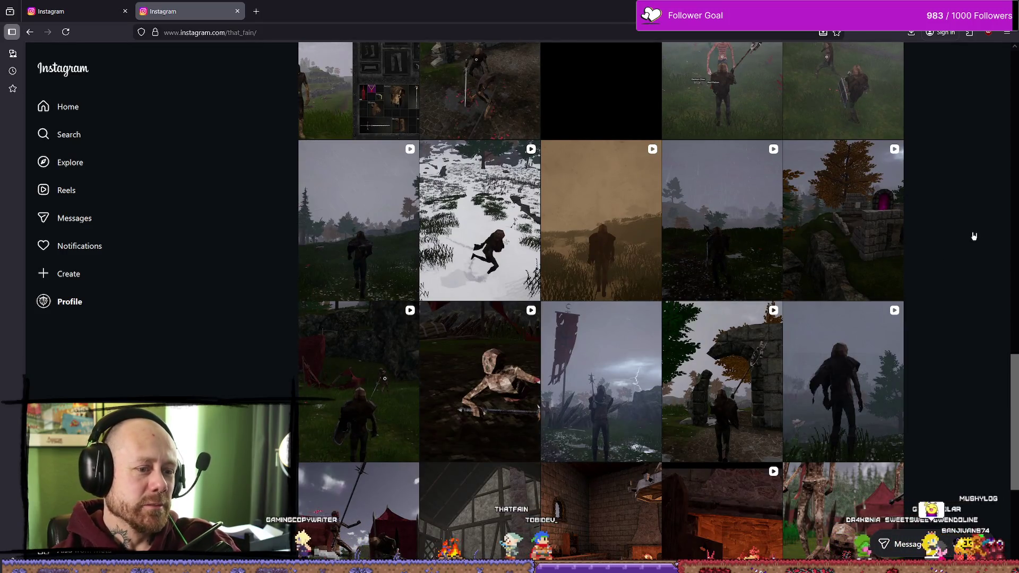
{"action": "scroll", "coordinate": [974, 236], "scroll_direction": "down", "scroll_amount": 5}
{"action": "scroll", "coordinate": [960, 266], "scroll_direction": "down", "scroll_amount": 5}
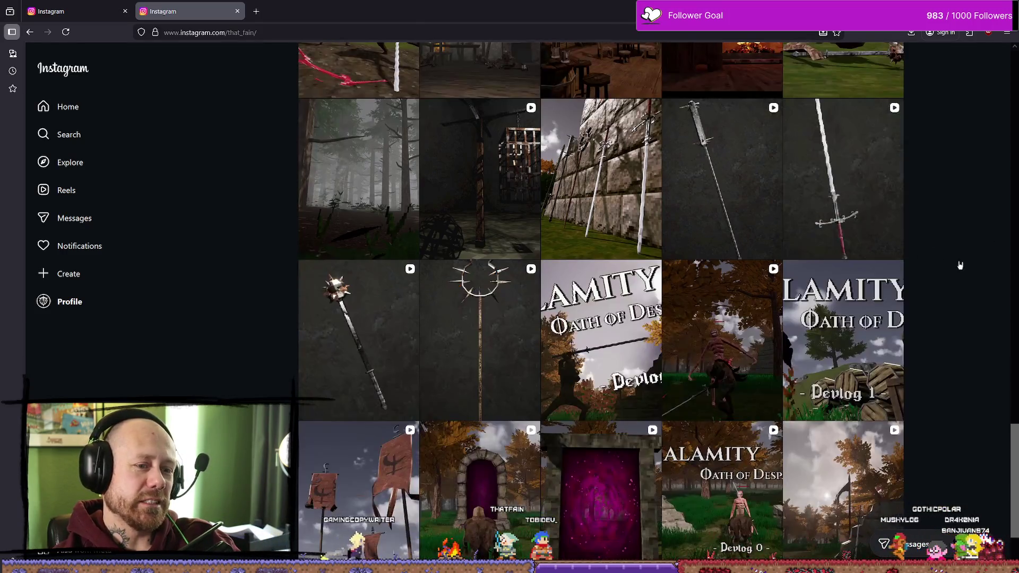
{"action": "scroll", "coordinate": [955, 255], "scroll_direction": "up", "scroll_amount": 15}
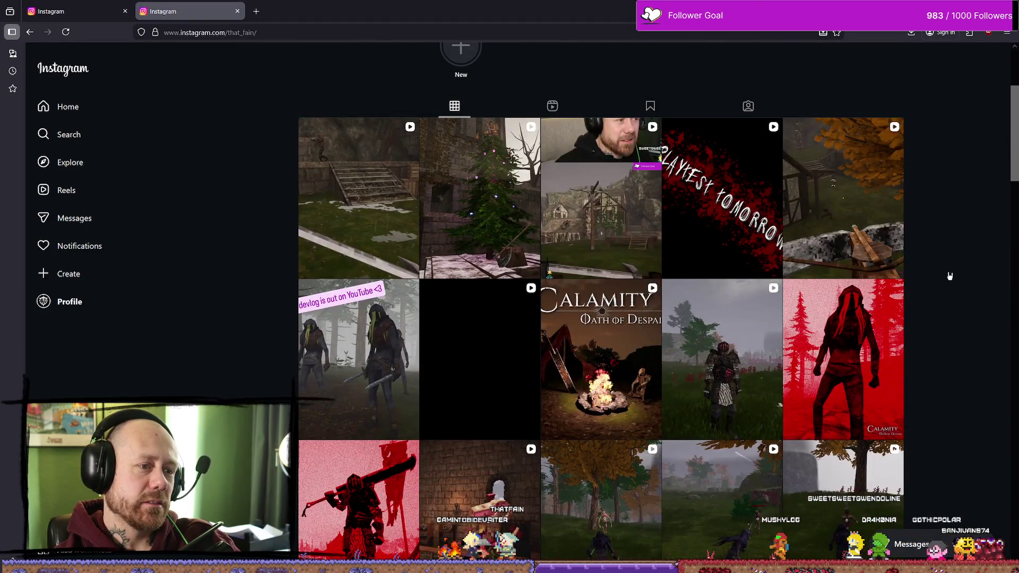
{"action": "key", "text": "alt+Left"}
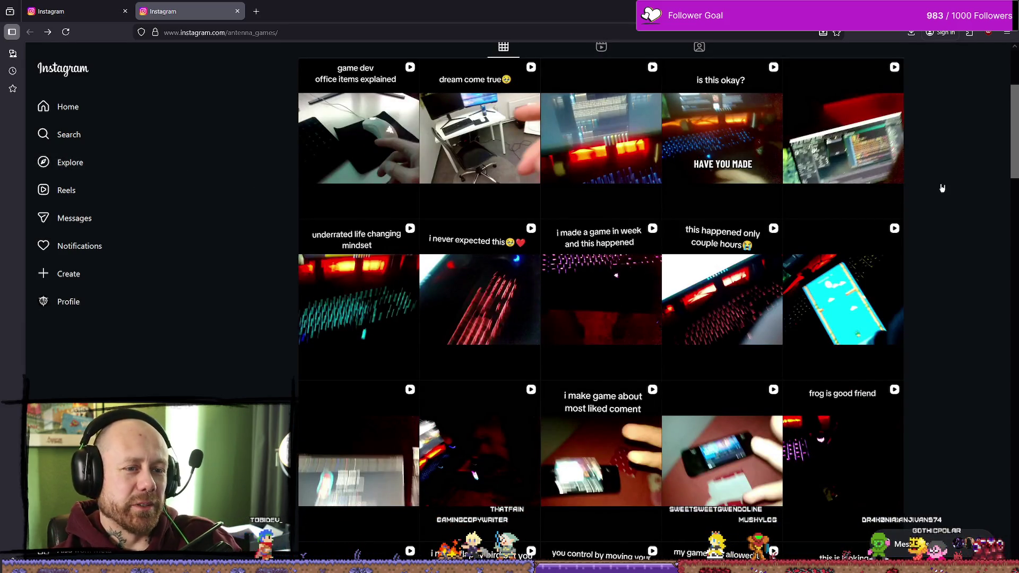
{"action": "scroll", "coordinate": [955, 212], "scroll_direction": "up", "scroll_amount": 3}
{"action": "scroll", "coordinate": [966, 217], "scroll_direction": "down", "scroll_amount": 2}
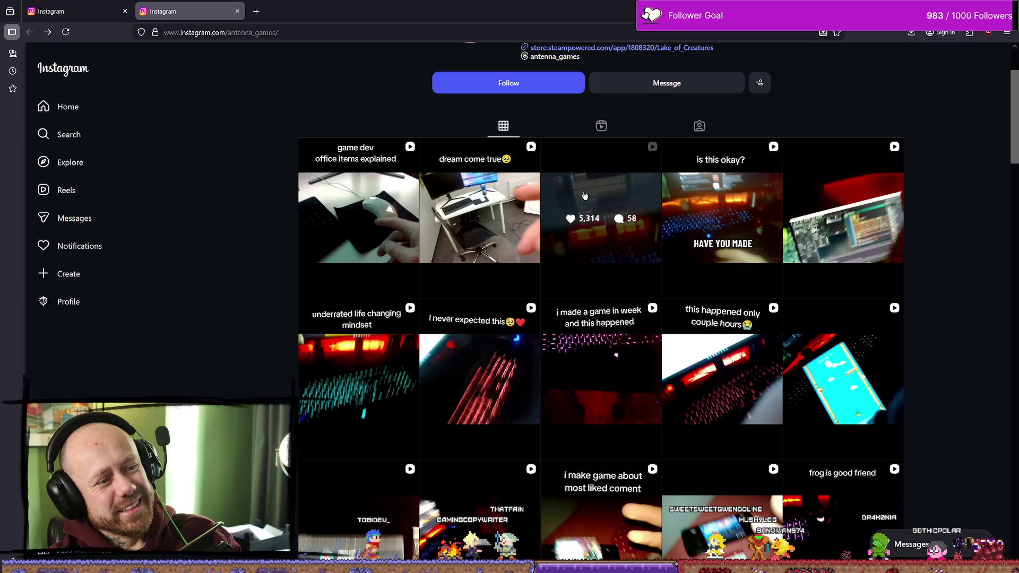
{"action": "scroll", "coordinate": [664, 212], "scroll_direction": "down", "scroll_amount": 11}
{"action": "scroll", "coordinate": [695, 193], "scroll_direction": "down", "scroll_amount": 20}
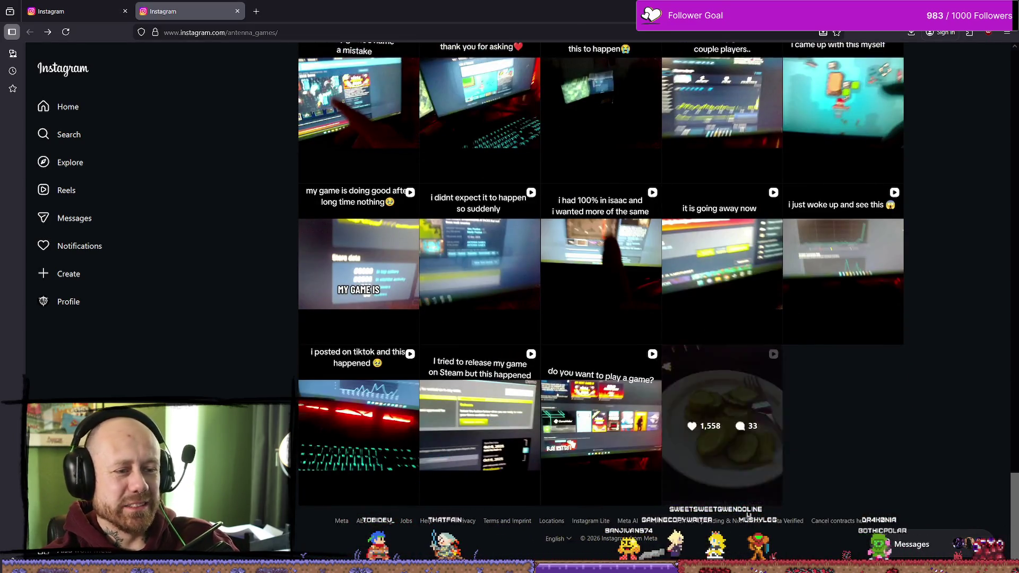
{"action": "scroll", "coordinate": [900, 332], "scroll_direction": "up", "scroll_amount": 15}
{"action": "scroll", "coordinate": [900, 332], "scroll_direction": "up", "scroll_amount": 15}
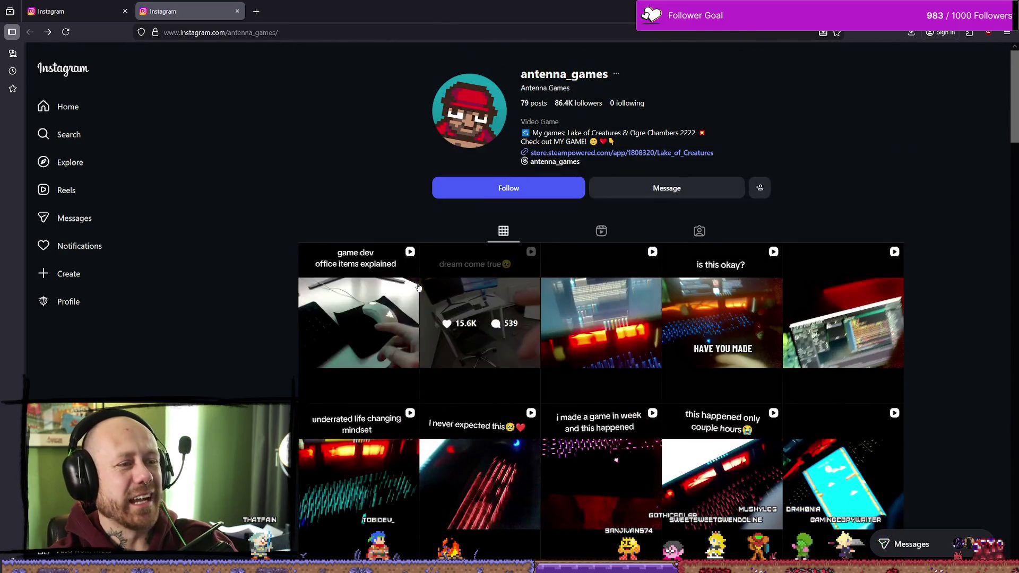
{"action": "left_click", "coordinate": [80, 109]}
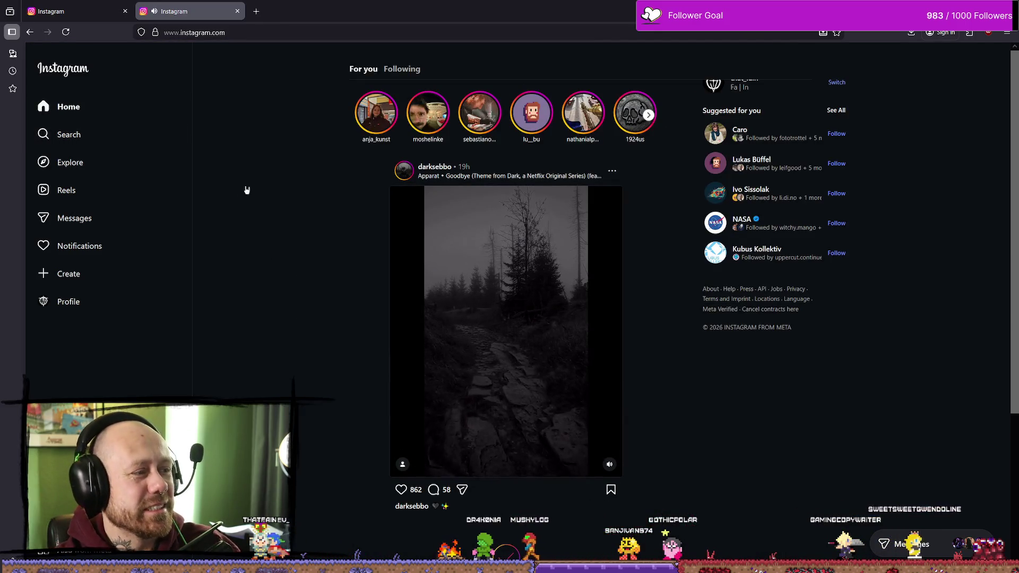
{"action": "key", "text": "alt+Left"}
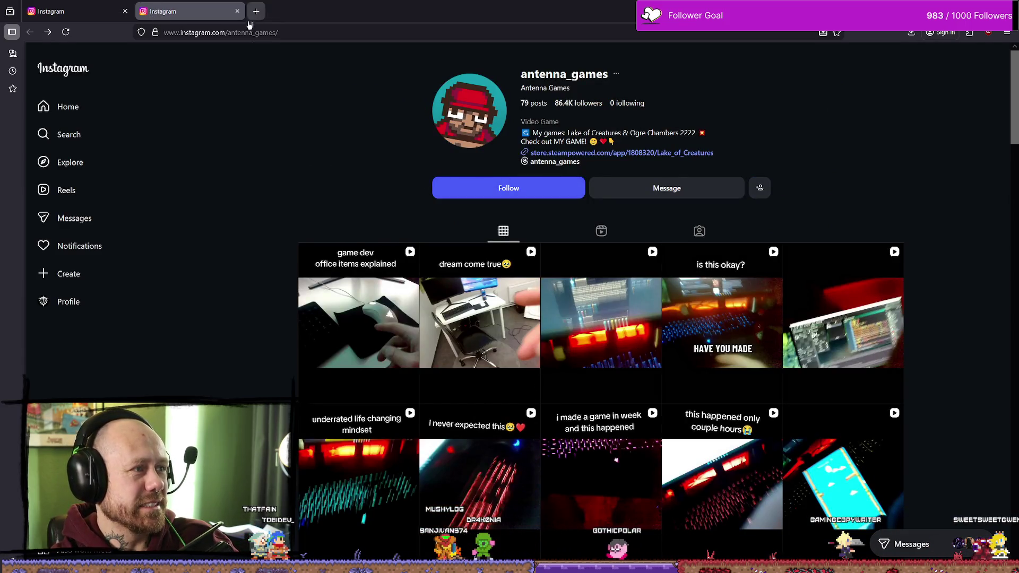
{"action": "scroll", "coordinate": [574, 322], "scroll_direction": "down", "scroll_amount": 3}
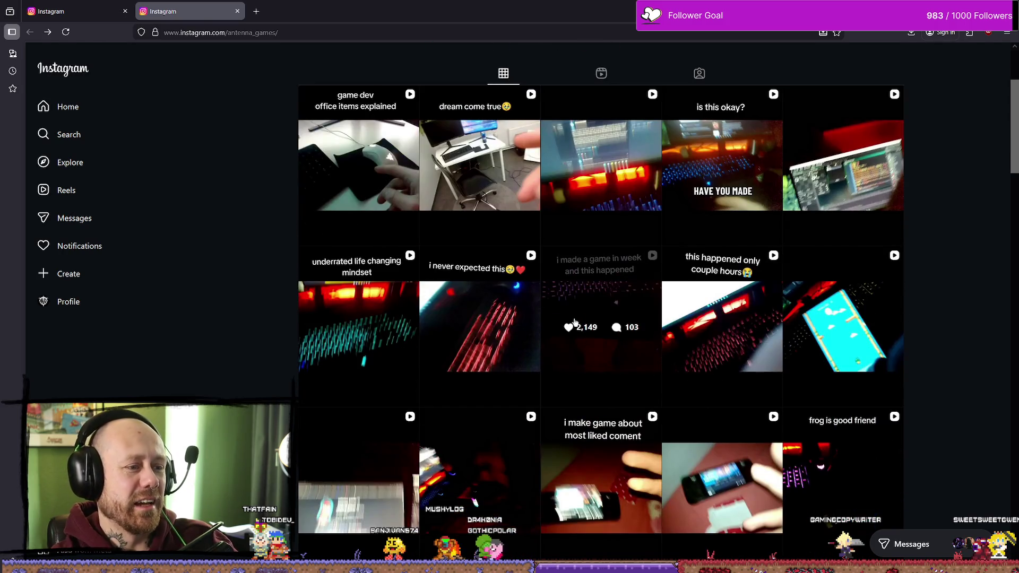
Step: Watch the 'underrated life changing mindset' post, close it, and go to the Home feed
{"action": "left_click", "coordinate": [374, 316]}
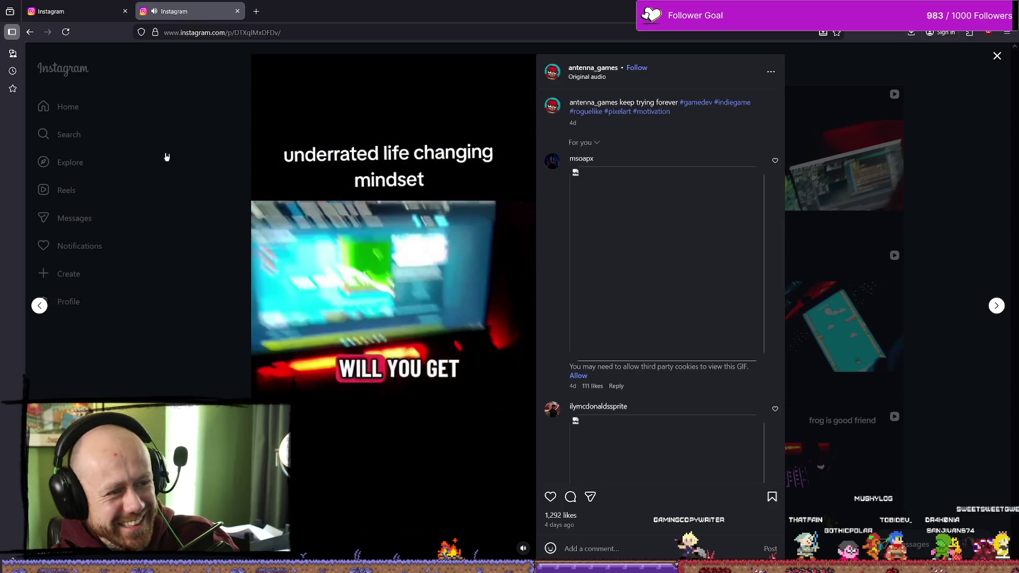
{"action": "left_click", "coordinate": [144, 119]}
{"action": "left_click", "coordinate": [83, 114]}
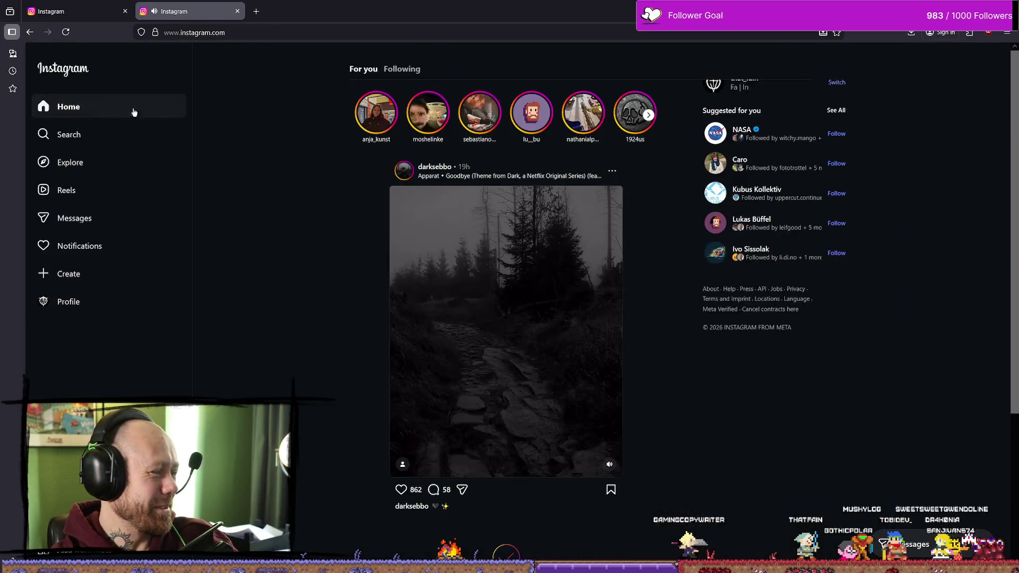
Step: Close the second browser tab, glance at the that_fain profile, and switch to DaVinci Resolve
{"action": "key", "text": "ctrl+w"}
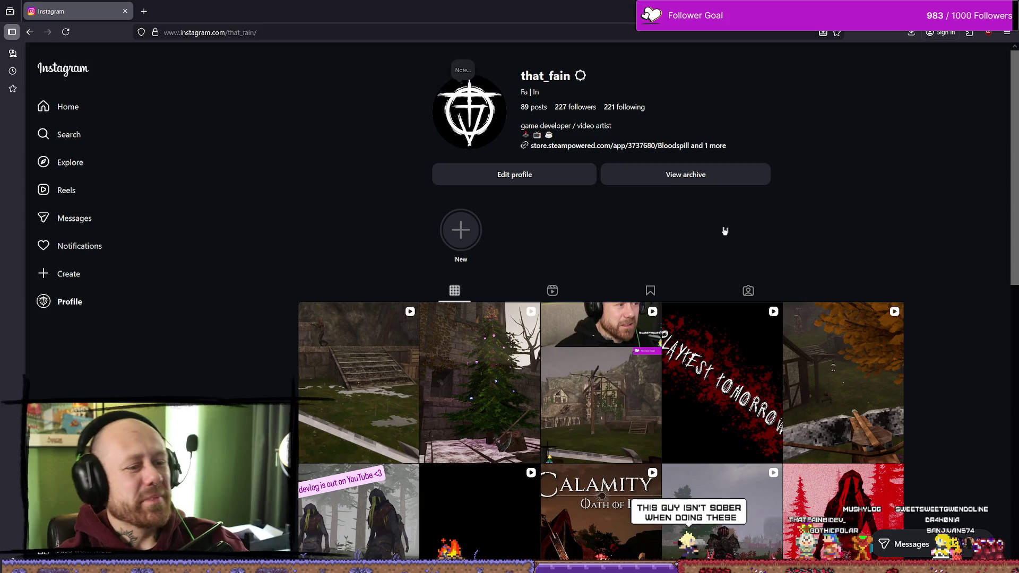
{"action": "scroll", "coordinate": [770, 215], "scroll_direction": "down", "scroll_amount": 4}
{"action": "scroll", "coordinate": [870, 169], "scroll_direction": "up", "scroll_amount": 4}
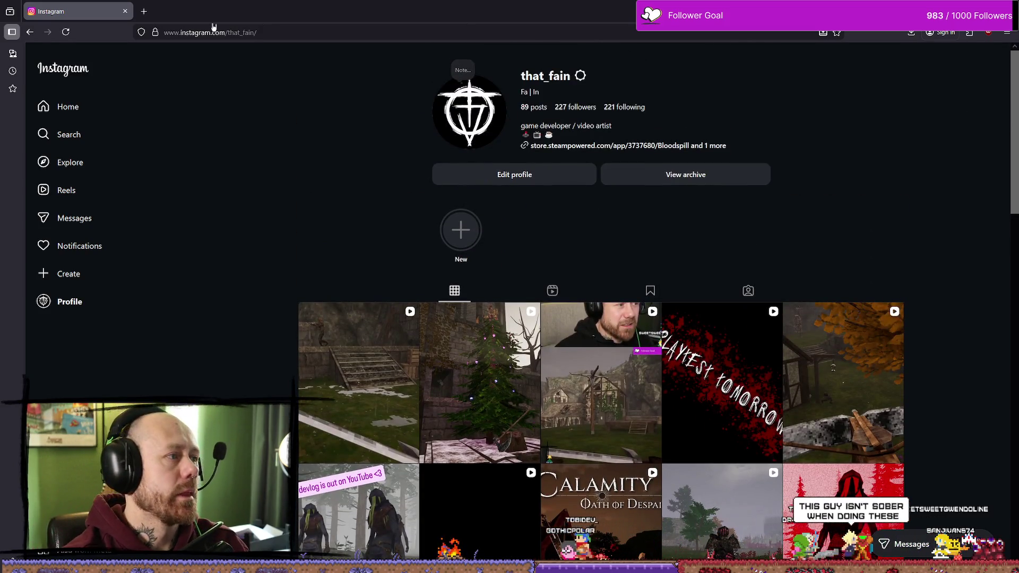
{"action": "key", "text": "alt+Tab"}
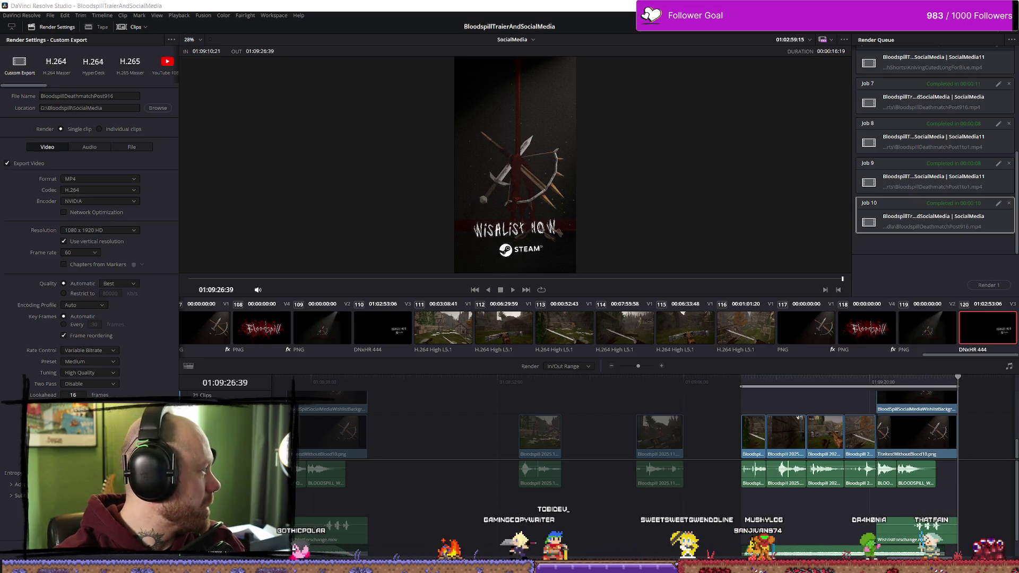
Step: Watch the developer's newest stairs video with sound on, then minimize Firefox
{"action": "key", "text": "alt+Tab"}
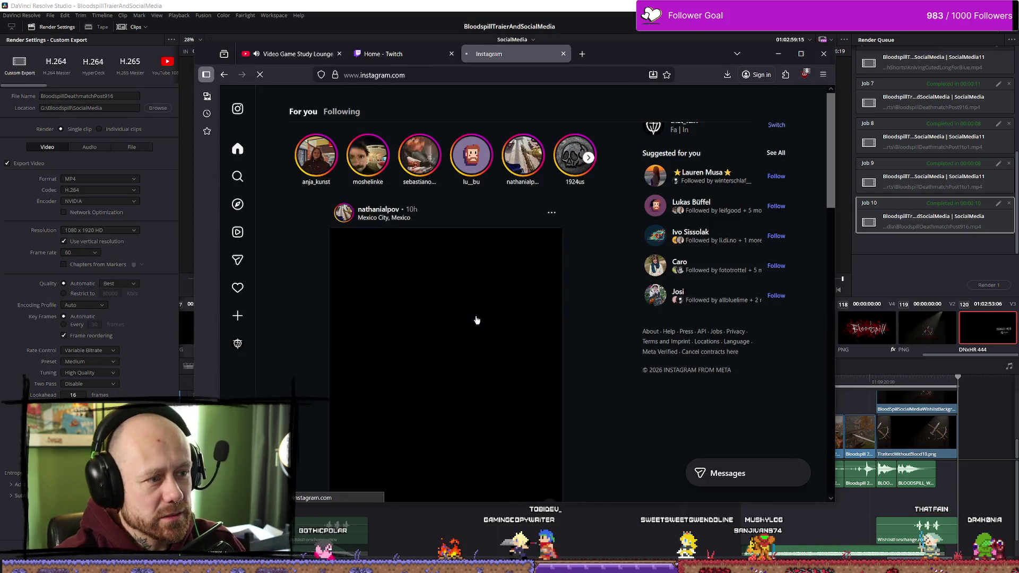
{"action": "left_click", "coordinate": [237, 343]}
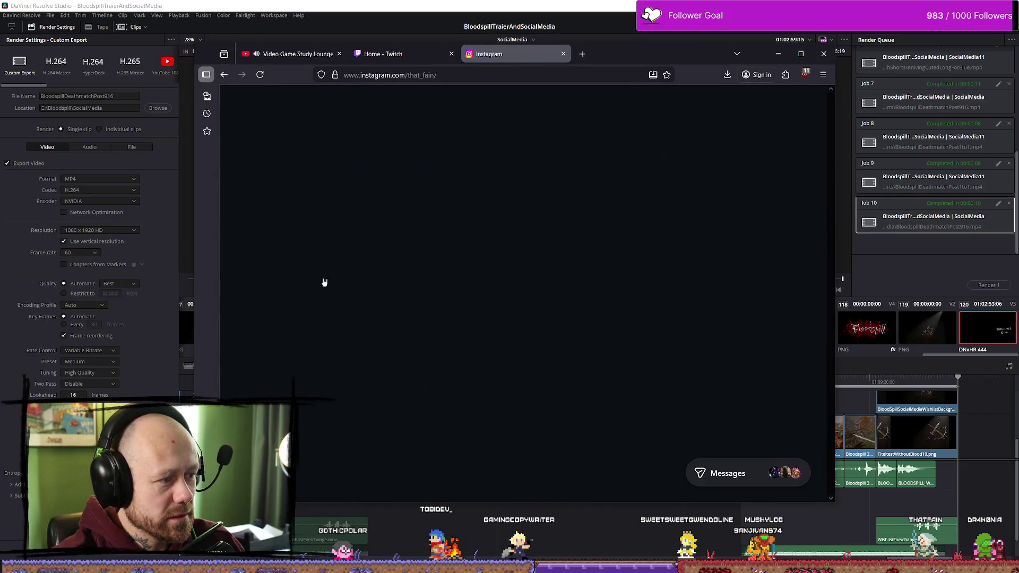
{"action": "scroll", "coordinate": [626, 252], "scroll_direction": "down", "scroll_amount": 2}
{"action": "left_click", "coordinate": [407, 316]}
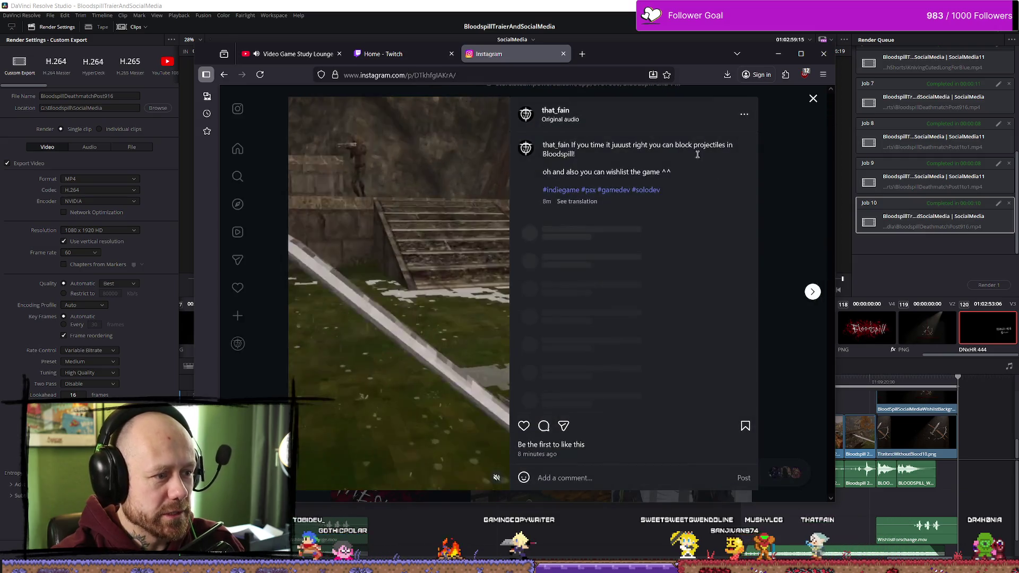
{"action": "left_click", "coordinate": [496, 477]}
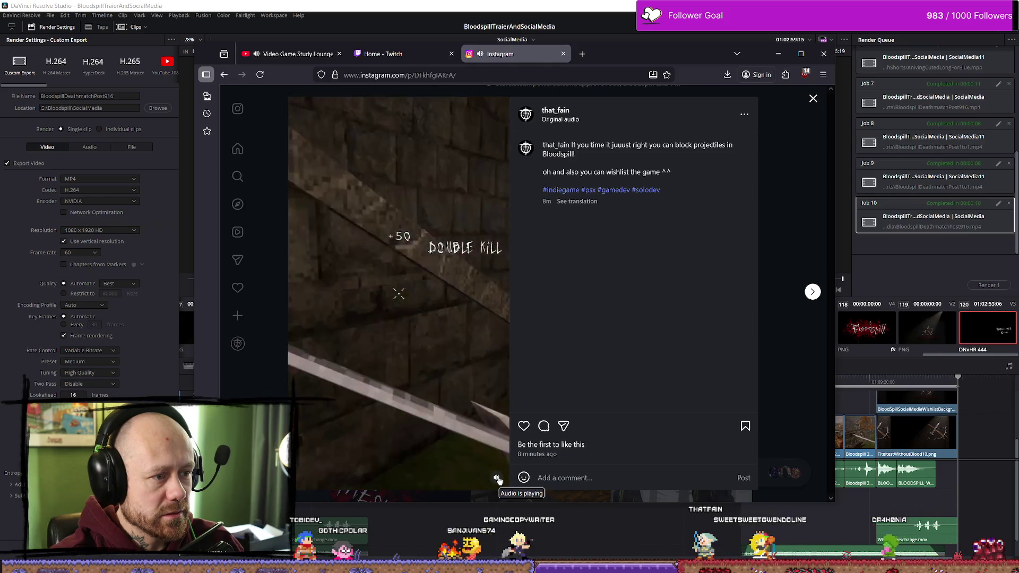
{"action": "left_click", "coordinate": [813, 98]}
{"action": "left_click", "coordinate": [824, 53]}
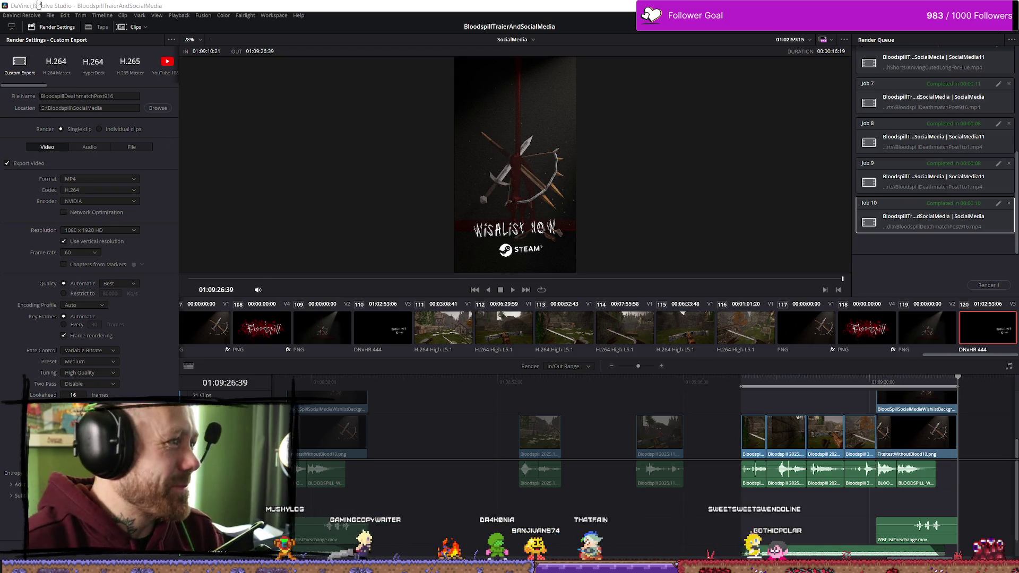
Step: Save the BloodspillTraierAndSocialMedia project, then switch to the Unreal Editor
{"action": "left_click", "coordinate": [51, 16]}
{"action": "left_click", "coordinate": [117, 92]}
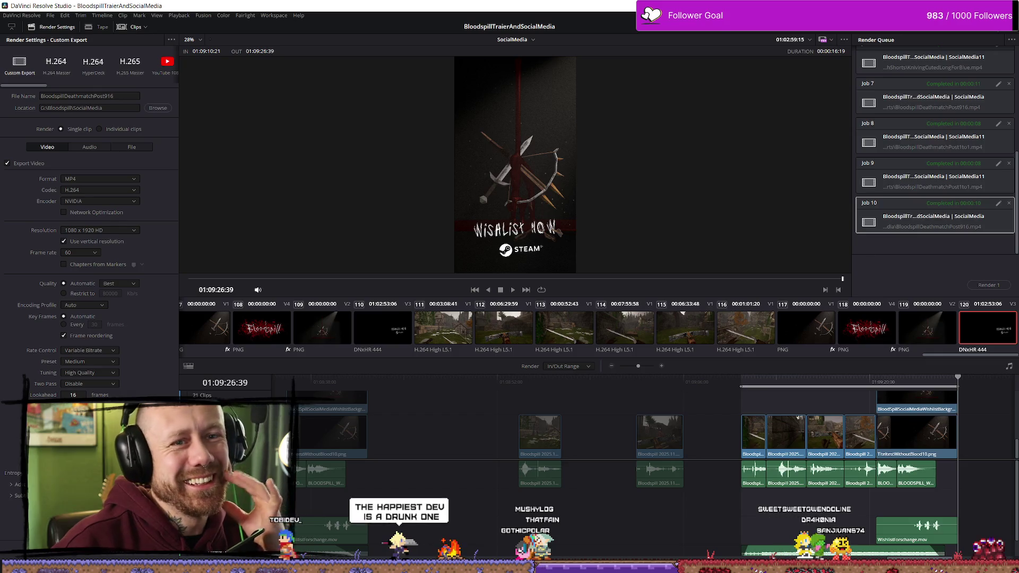
{"action": "key", "text": "alt+Tab"}
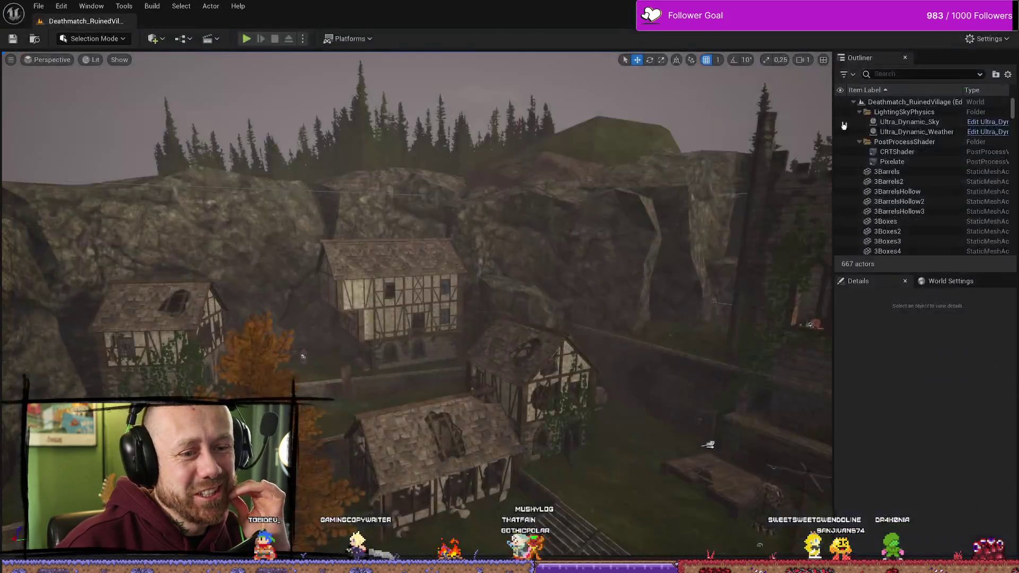
Step: Fly the viewport camera forward over the village, then minimize Unreal Editor
{"action": "mouse_move", "coordinate": [478, 232]}
{"action": "left_mouse_down"}
{"action": "mouse_move", "coordinate": [491, 203]}
{"action": "mouse_move", "coordinate": [497, 217]}
{"action": "left_mouse_up"}
{"action": "key", "text": "super+d"}
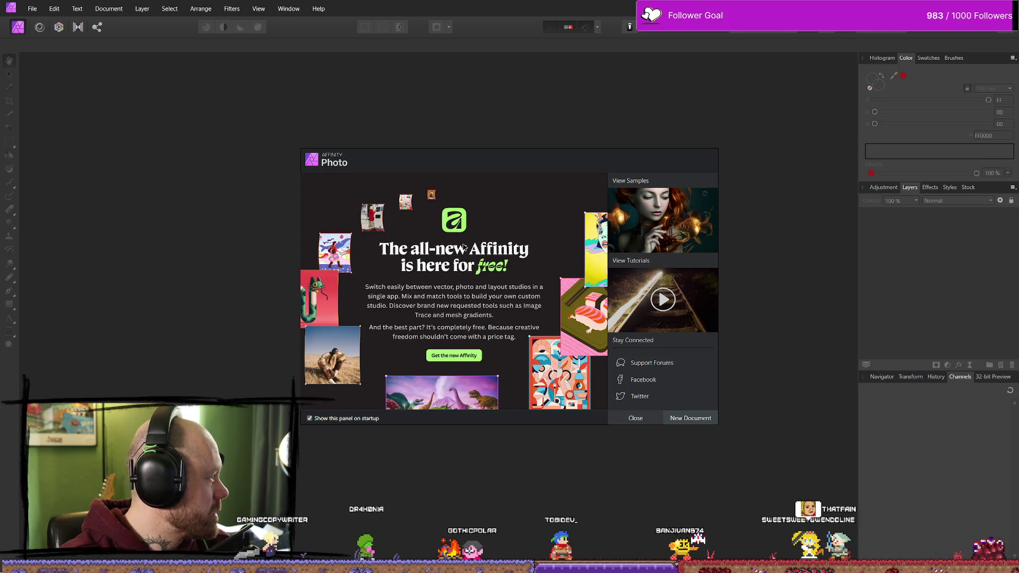
{"action": "key", "text": "alt+Tab"}
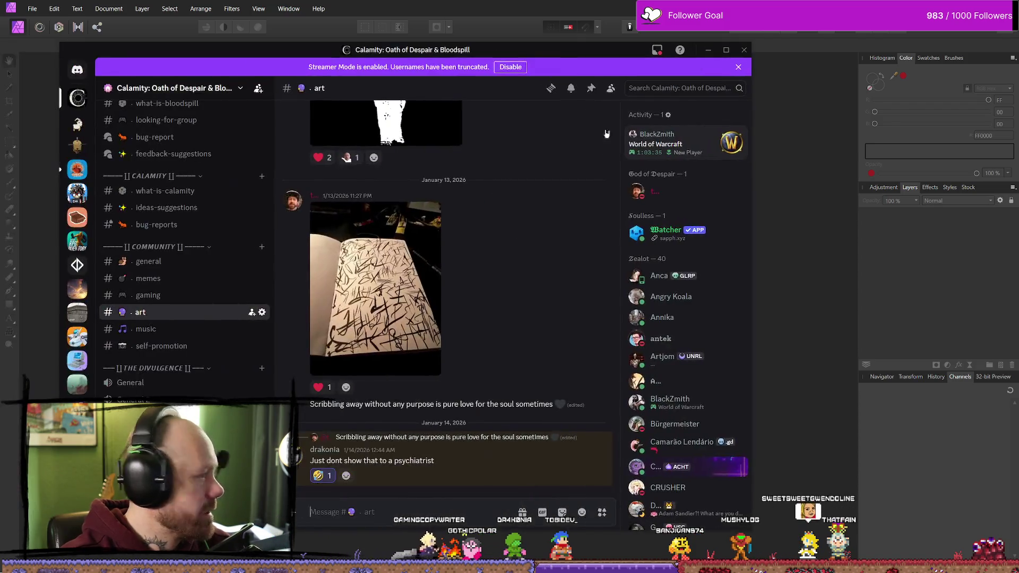
{"action": "left_click", "coordinate": [409, 334]}
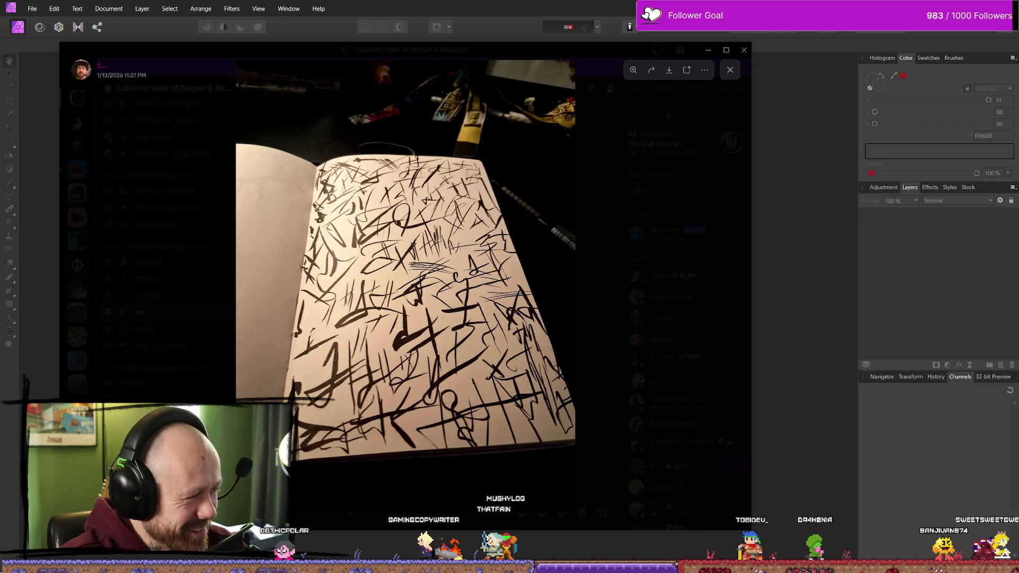
{"action": "left_click", "coordinate": [730, 70]}
{"action": "left_click", "coordinate": [708, 50]}
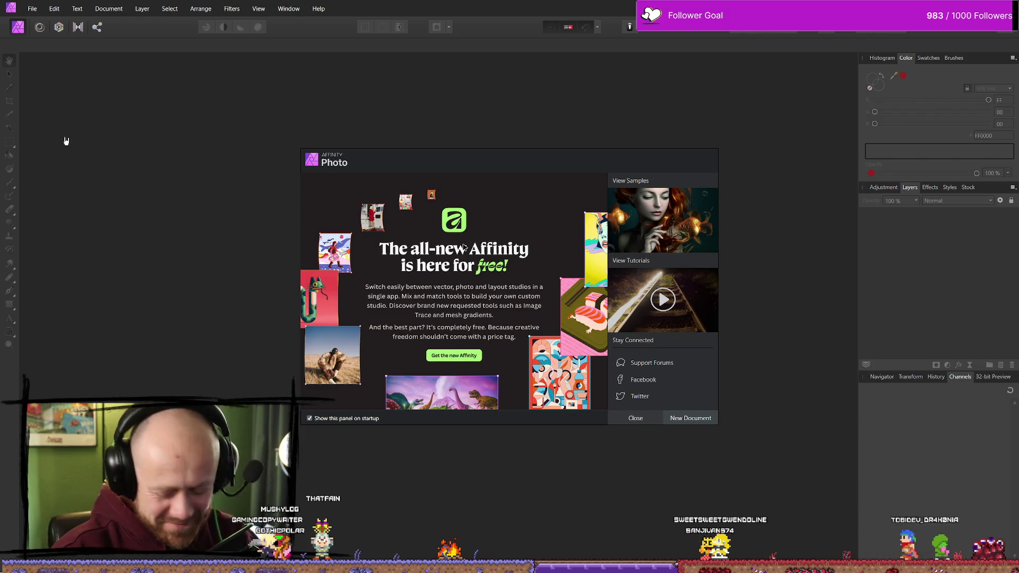
{"action": "left_click", "coordinate": [636, 419]}
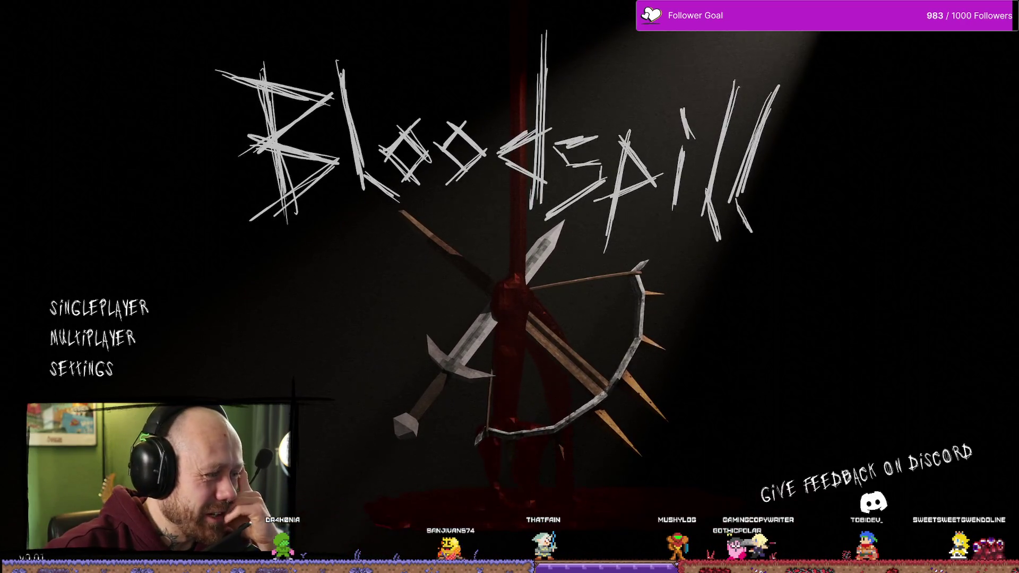
Step: Stop the Bloodspill Play-In-Editor session with Esc
{"action": "key", "text": "Escape"}
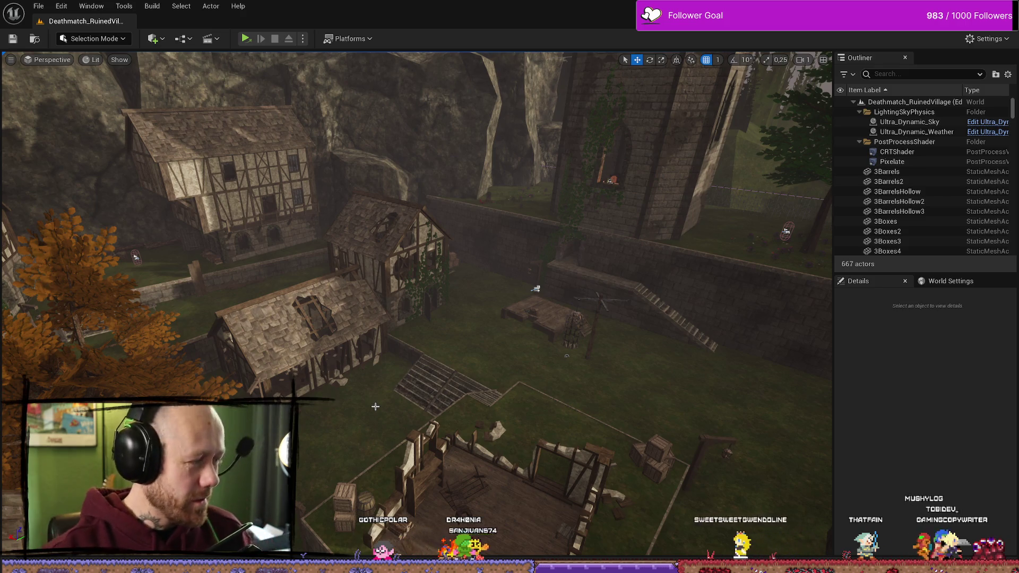
Step: Raise camera speed to 1,6 and fly down toward the autumn tree by the broken-roofed house
{"action": "scroll", "coordinate": [416, 303], "scroll_direction": "up", "scroll_amount": 3}
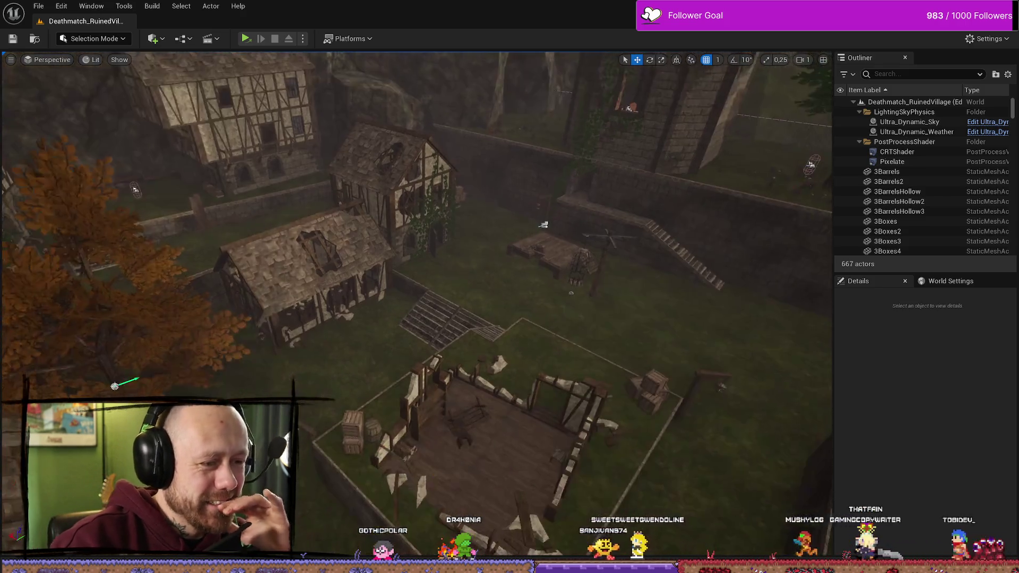
{"action": "scroll", "coordinate": [406, 324], "scroll_direction": "up", "scroll_amount": 1}
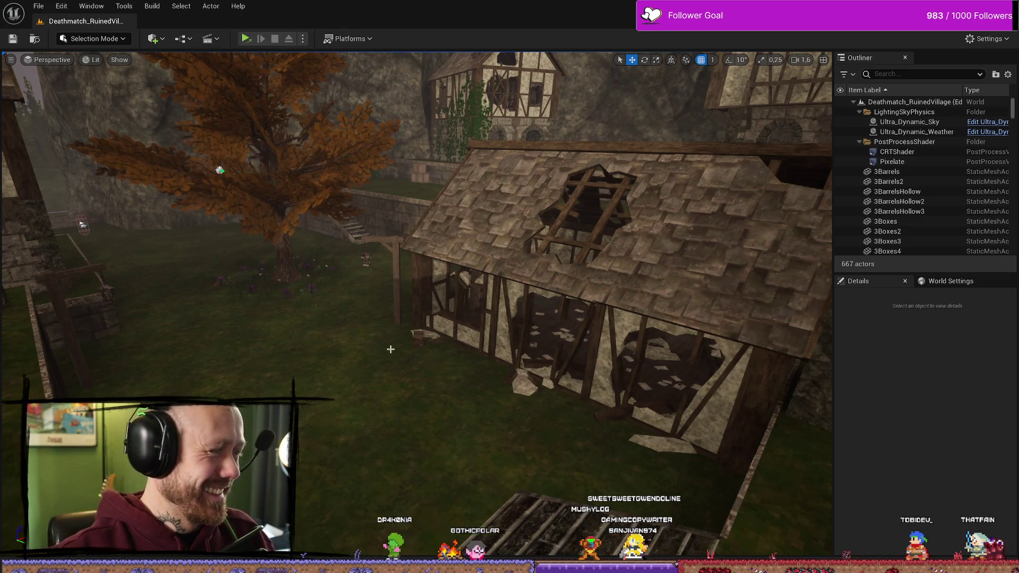
{"action": "left_click_drag", "start_coordinate": [391, 349], "coordinate": [407, 352]}
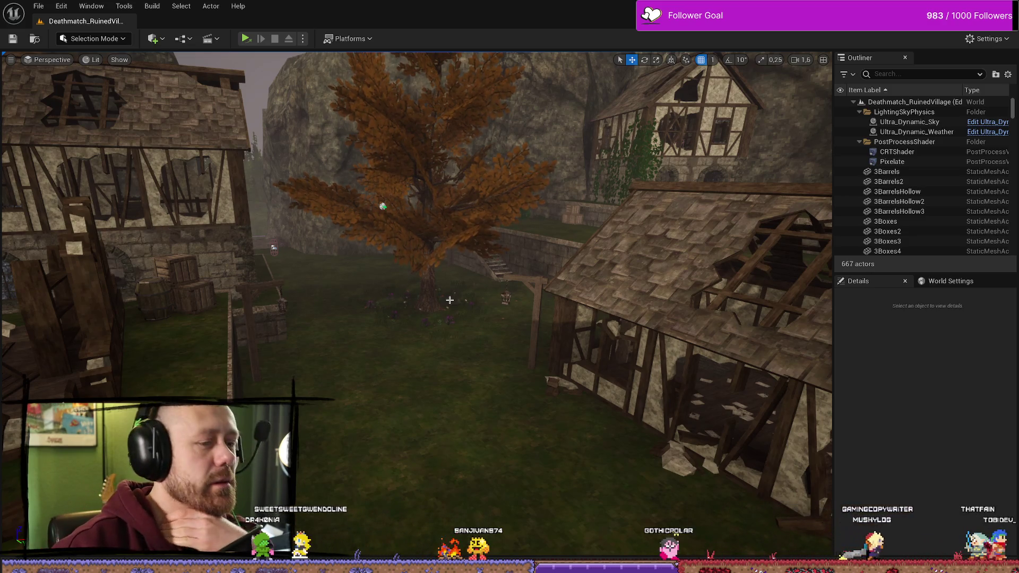
{"action": "left_click_drag", "start_coordinate": [449, 300], "coordinate": [454, 308]}
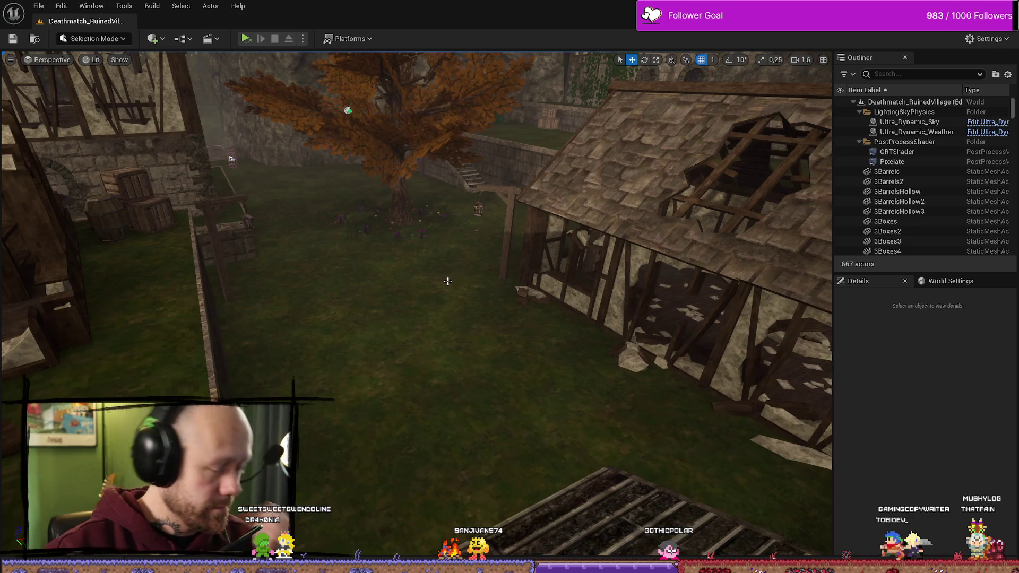
{"action": "key", "text": "ctrl+space"}
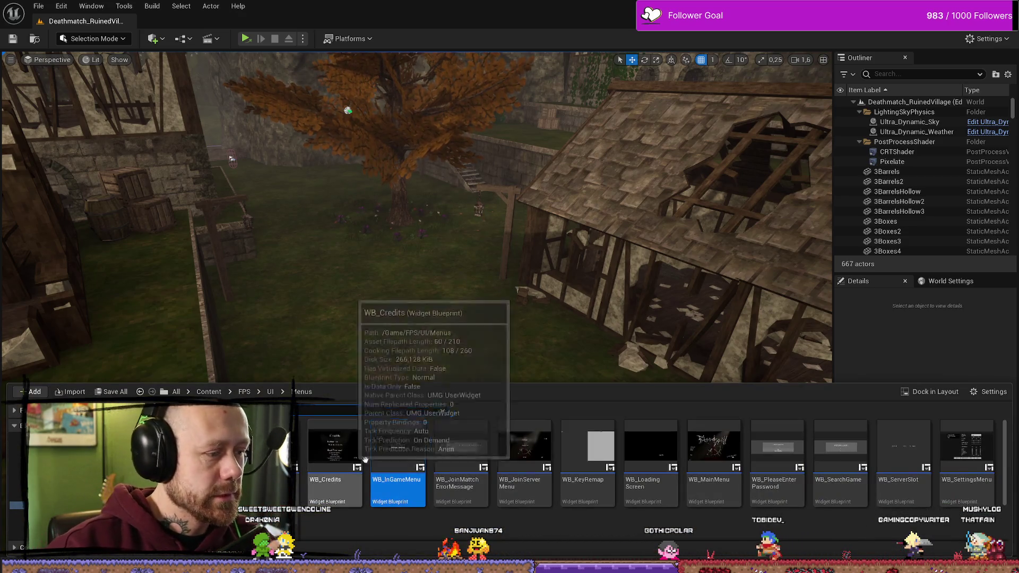
Step: Open WB_SettingsMenu, select its Audio button, and compare WB_InGameMenu's Settings and Quit buttons
{"action": "double_click", "coordinate": [966, 456]}
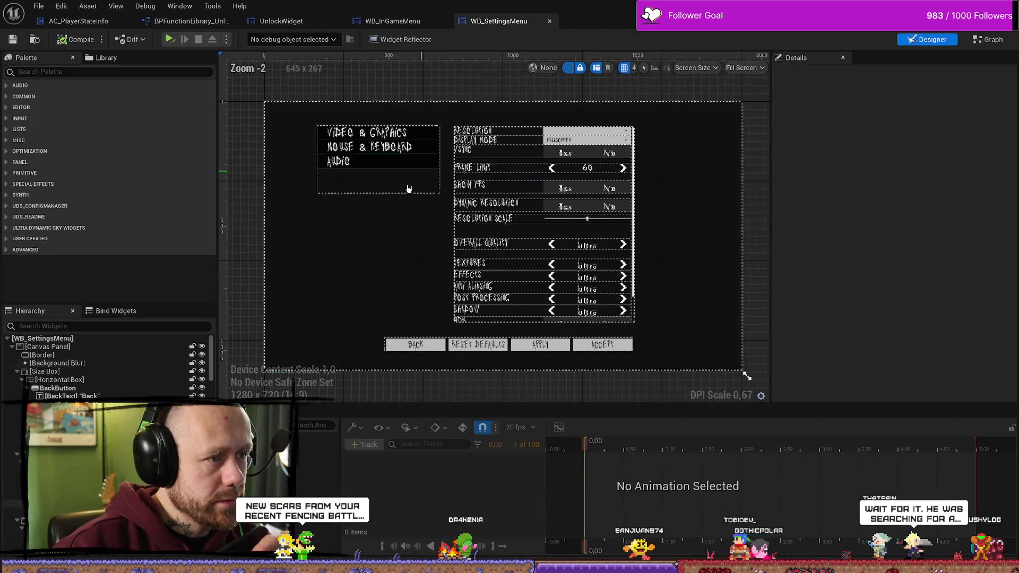
{"action": "left_click", "coordinate": [399, 169]}
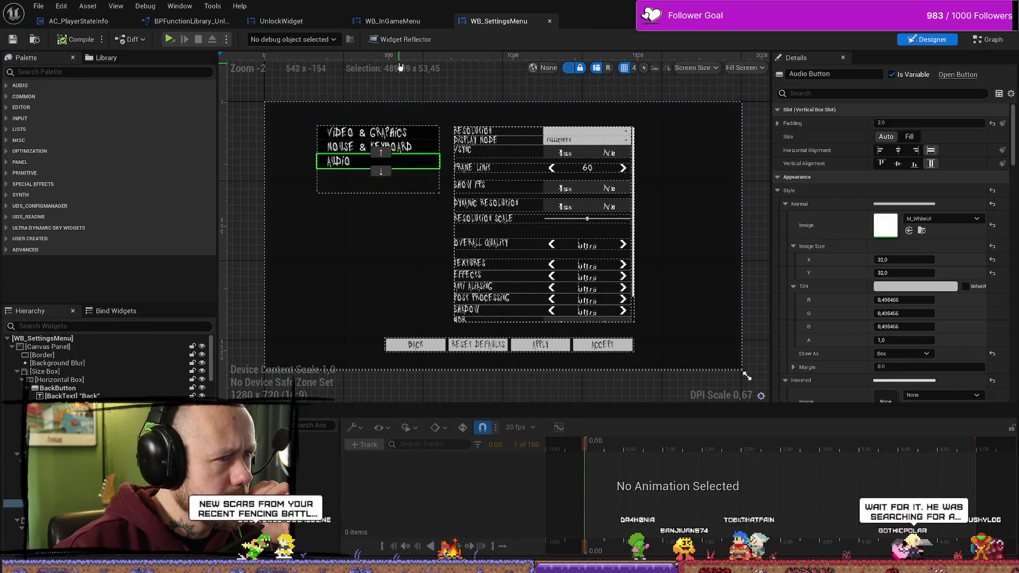
{"action": "left_click", "coordinate": [393, 21]}
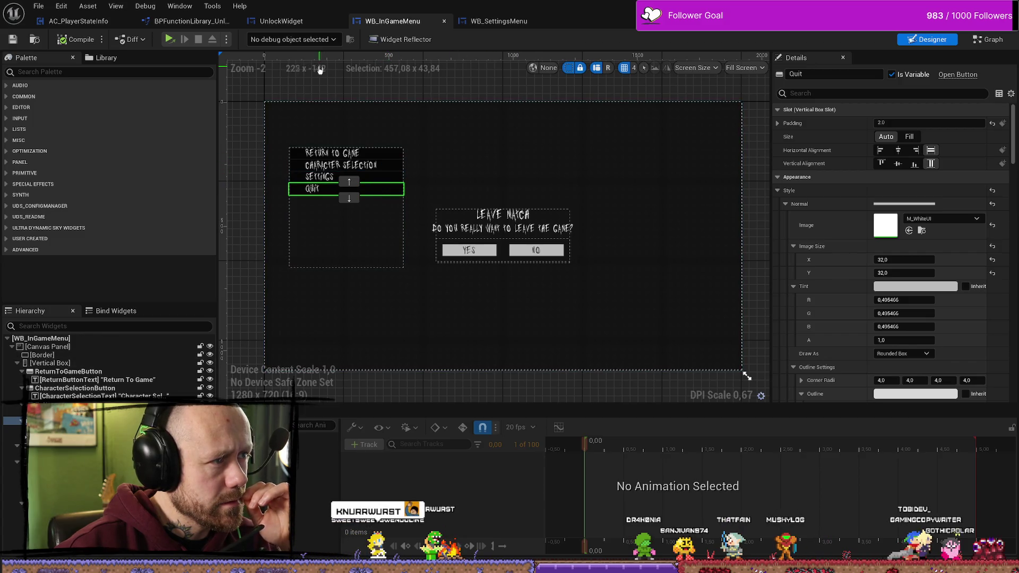
{"action": "left_click", "coordinate": [300, 177]}
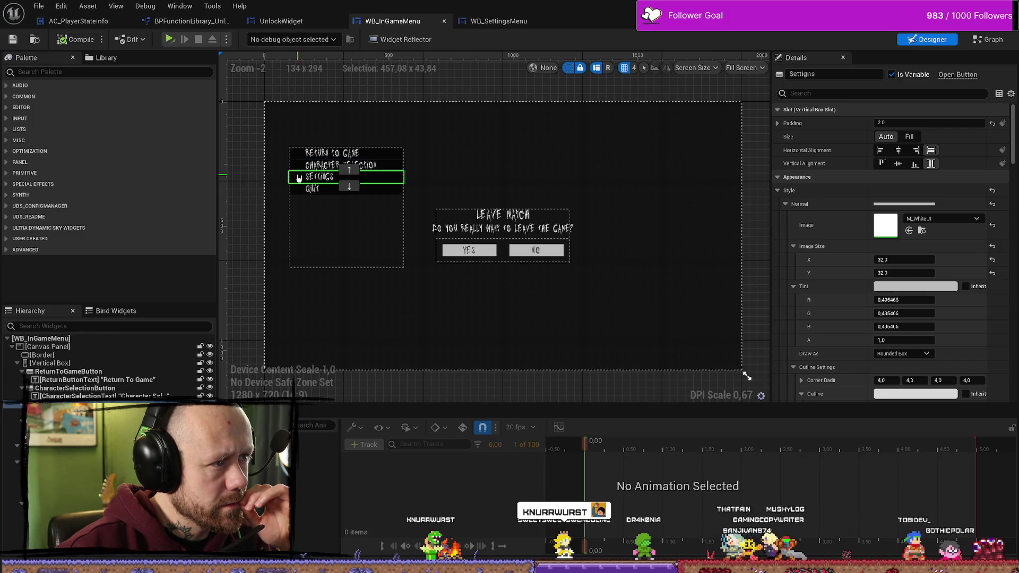
{"action": "left_click", "coordinate": [298, 189]}
{"action": "left_click", "coordinate": [492, 22]}
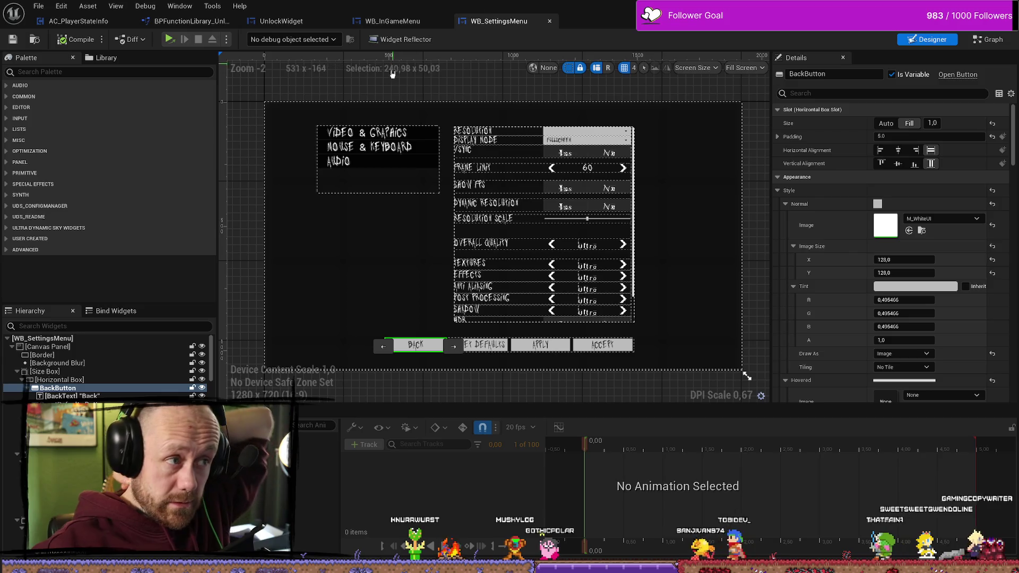
{"action": "left_click", "coordinate": [393, 21]}
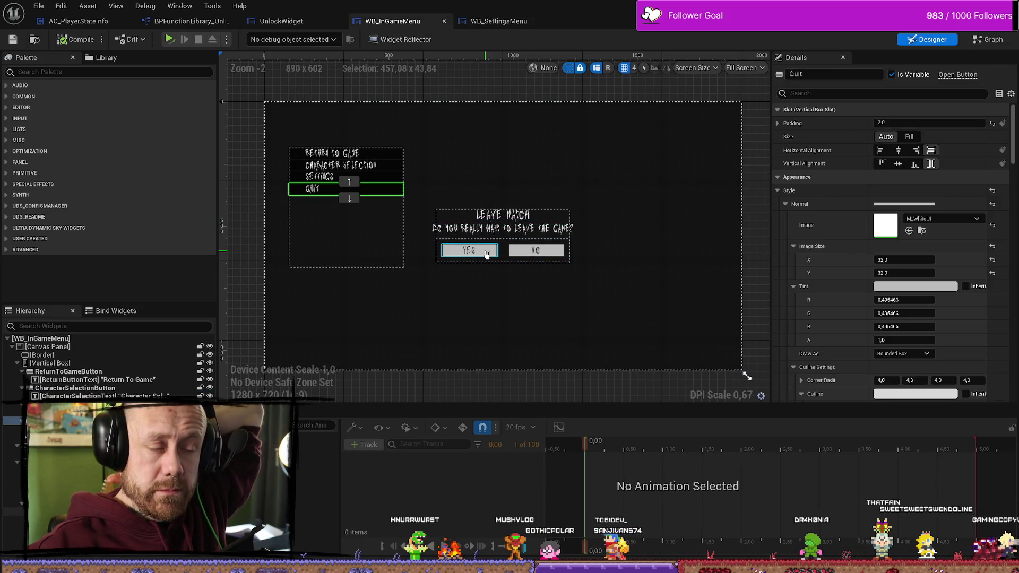
Step: Set the YES button's slot to Auto size, horizontal Fill, and 25 padding on every side
{"action": "left_click", "coordinate": [486, 254]}
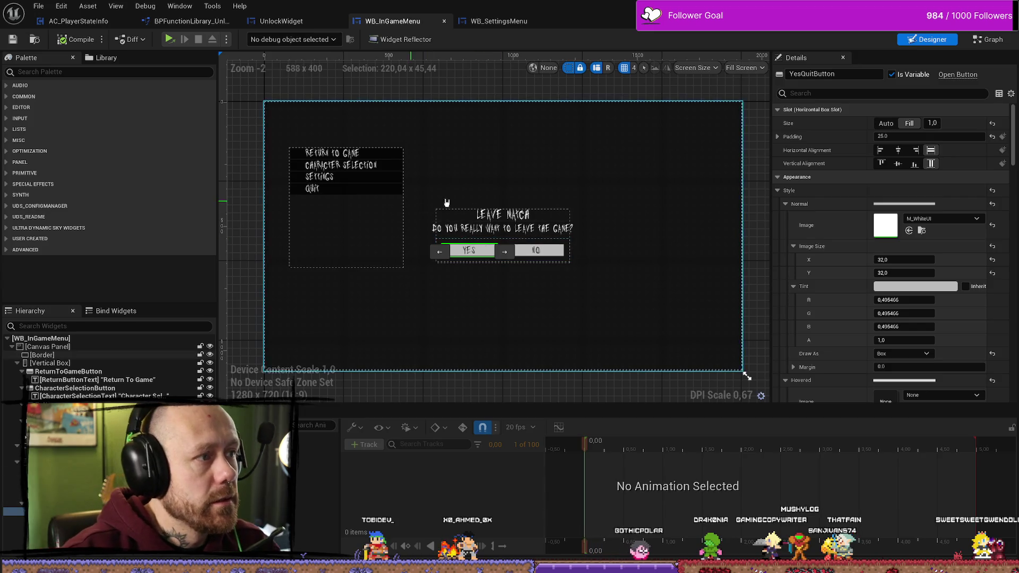
{"action": "left_click", "coordinate": [886, 124]}
{"action": "left_click", "coordinate": [887, 126]}
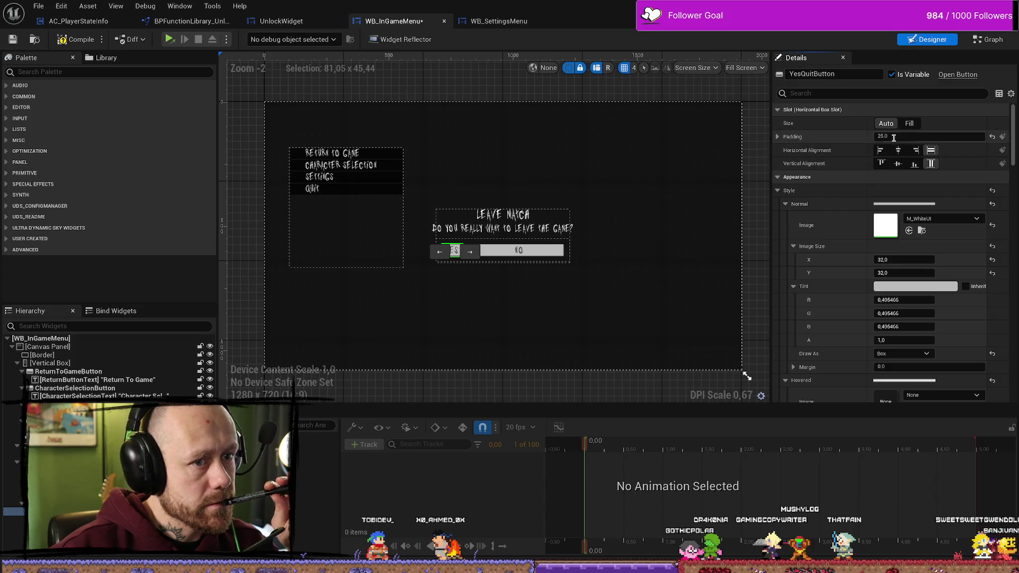
{"action": "left_click", "coordinate": [778, 137]}
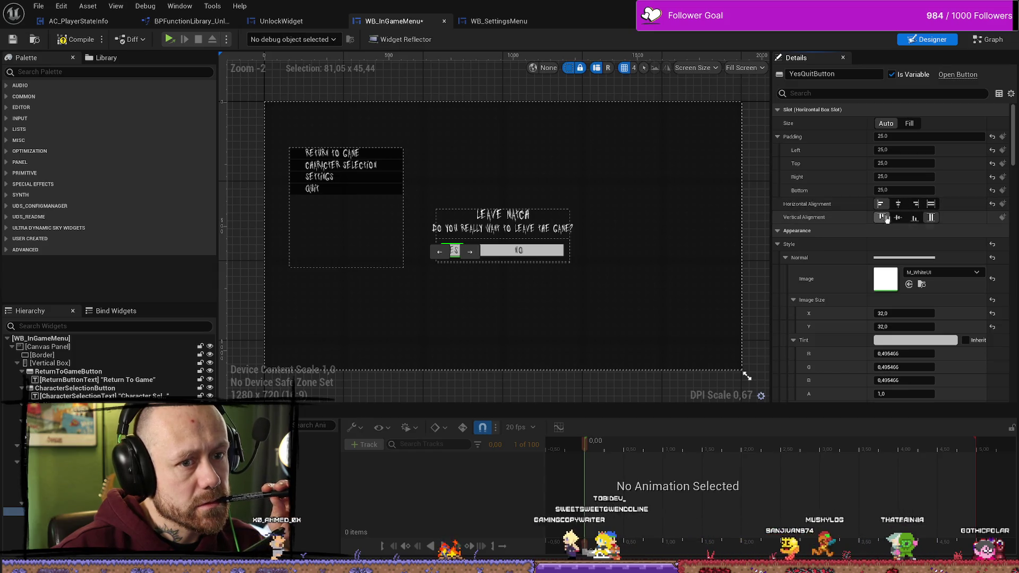
{"action": "left_click", "coordinate": [931, 204]}
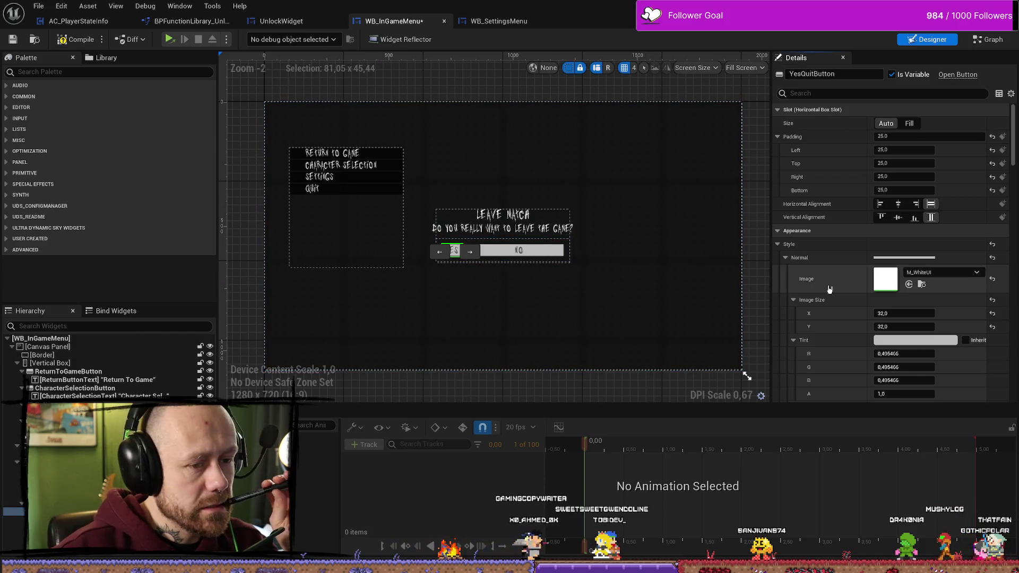
Step: Put the cursor in the Details search box to filter the YES button's properties
{"action": "scroll", "coordinate": [865, 305], "scroll_direction": "down", "scroll_amount": 3}
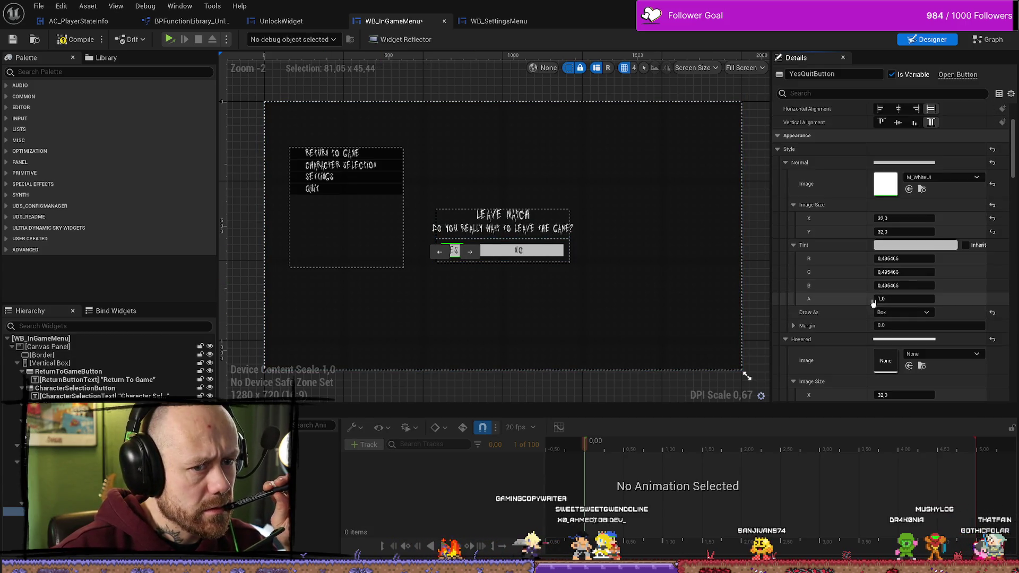
{"action": "scroll", "coordinate": [867, 238], "scroll_direction": "up", "scroll_amount": 3}
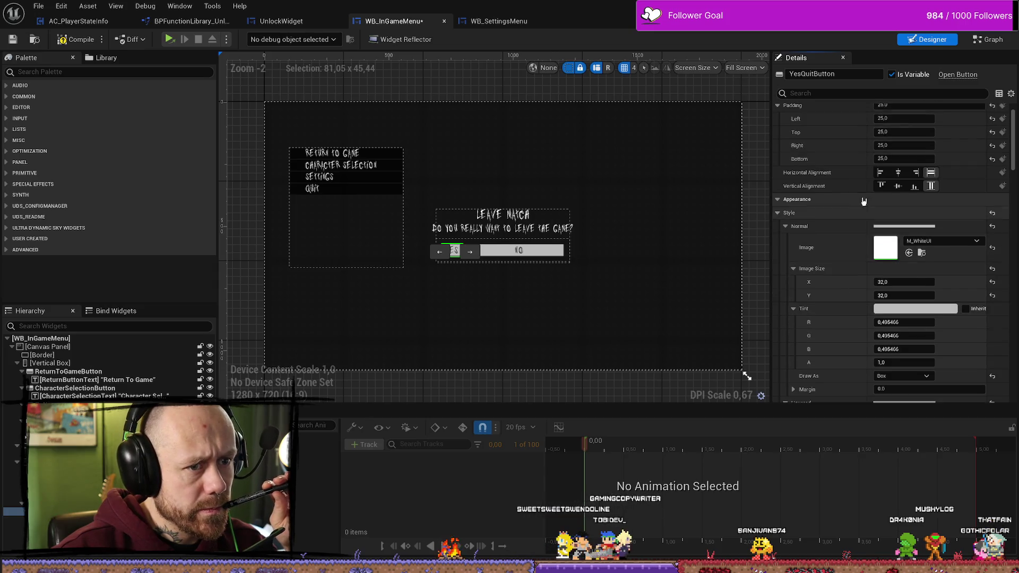
{"action": "left_click", "coordinate": [855, 94]}
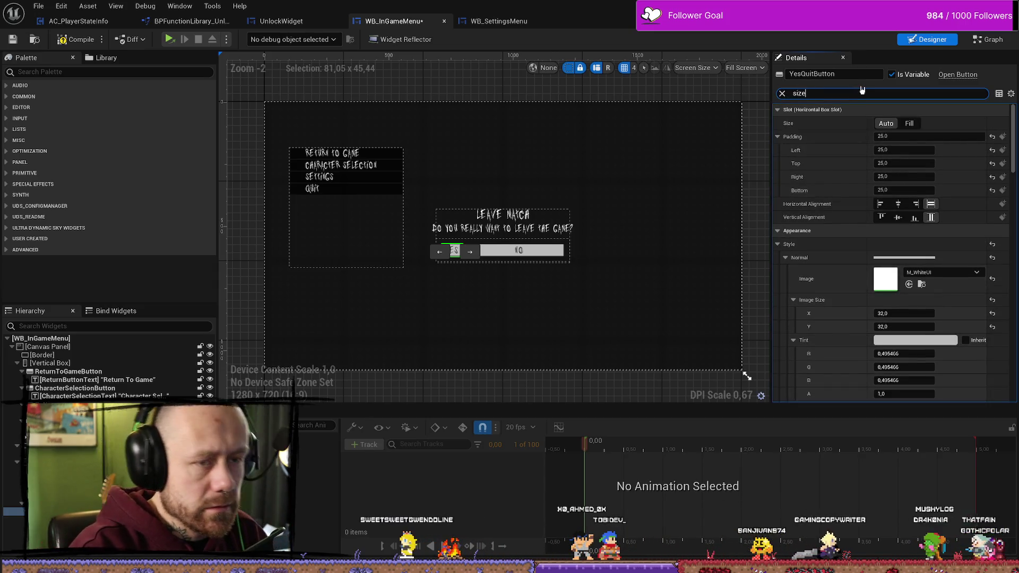
Step: Filter by 'size', try a Normal Image width edit, then undo it and the vertical alignment change
{"action": "type", "text": "size"}
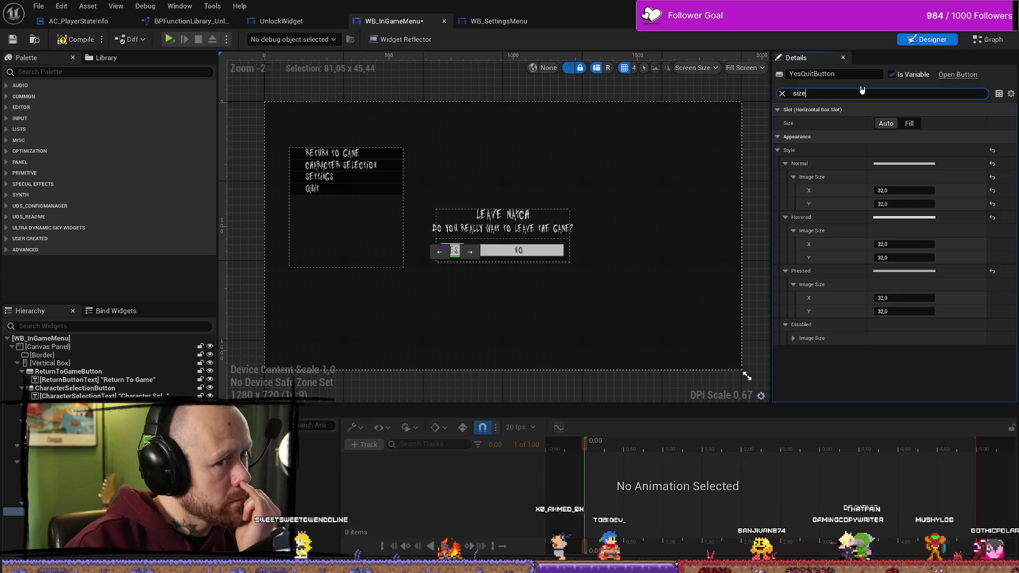
{"action": "left_click", "coordinate": [917, 194]}
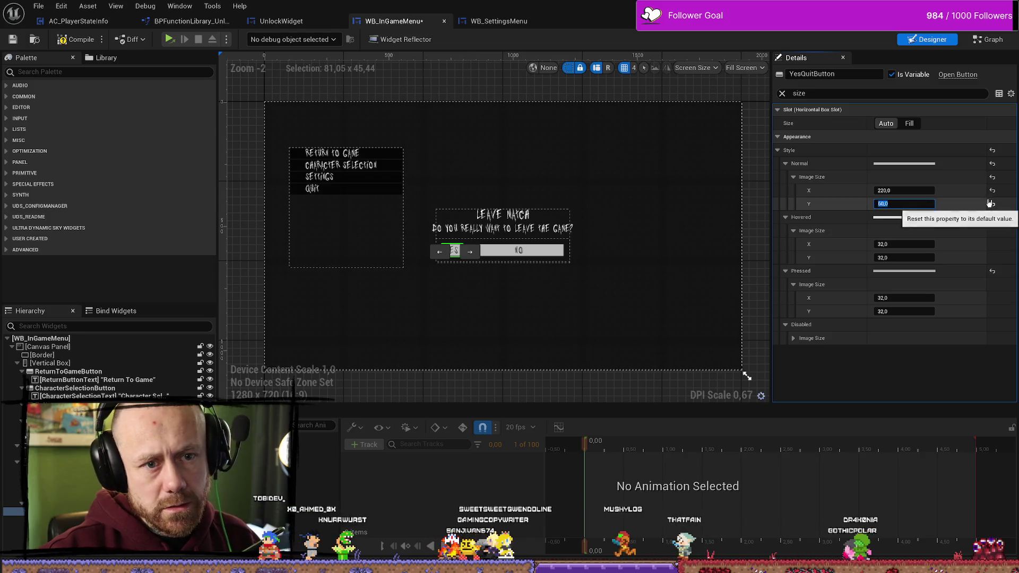
{"action": "key", "text": "ctrl+z"}
{"action": "key", "text": "ctrl+z"}
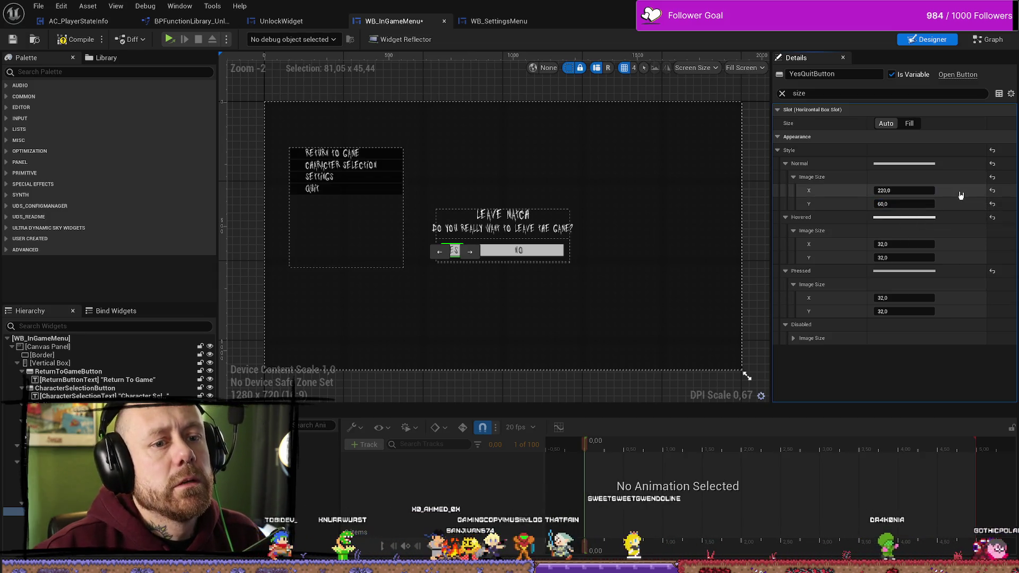
{"action": "key", "text": "ctrl+z"}
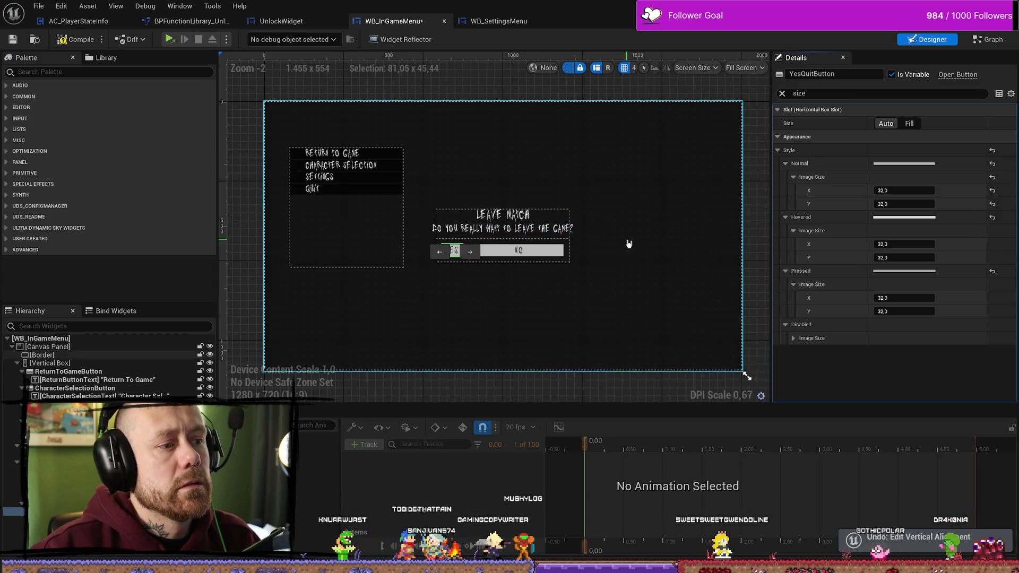
Step: Select the HorizontalBox holding both buttons and clear the 'size' filter
{"action": "left_click", "coordinate": [416, 255]}
{"action": "left_click", "coordinate": [455, 254]}
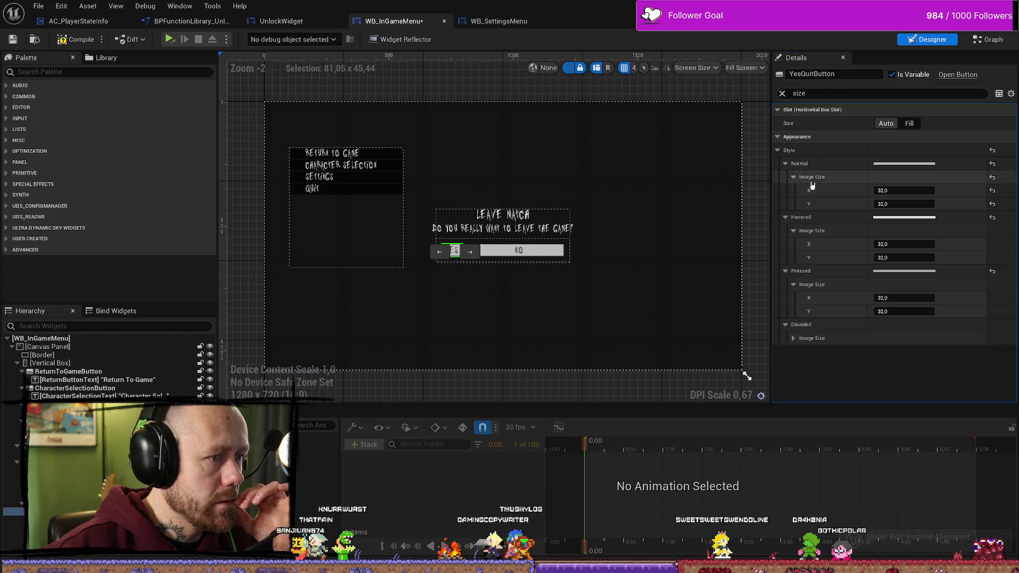
{"action": "left_click", "coordinate": [468, 252]}
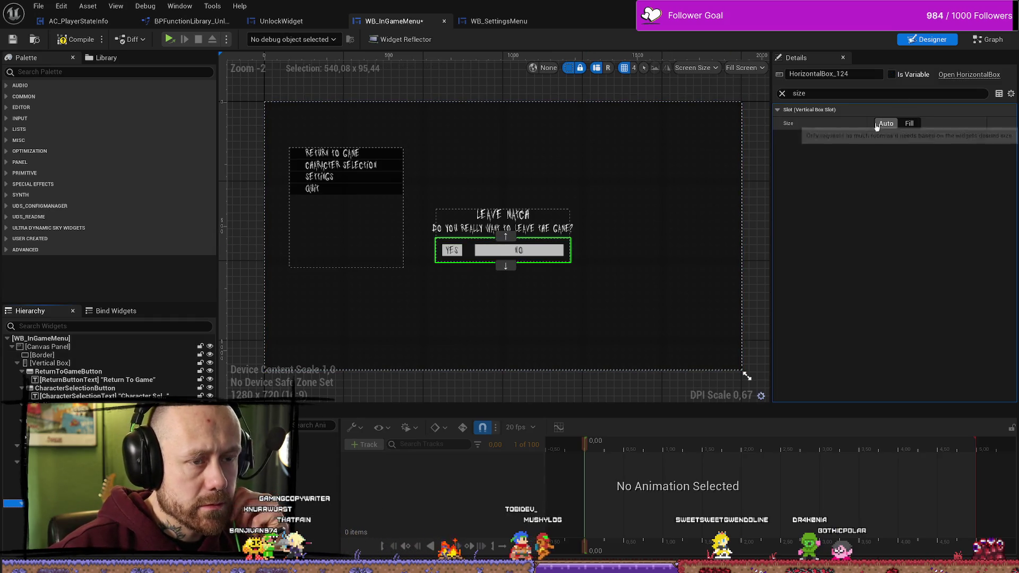
{"action": "left_click", "coordinate": [782, 93]}
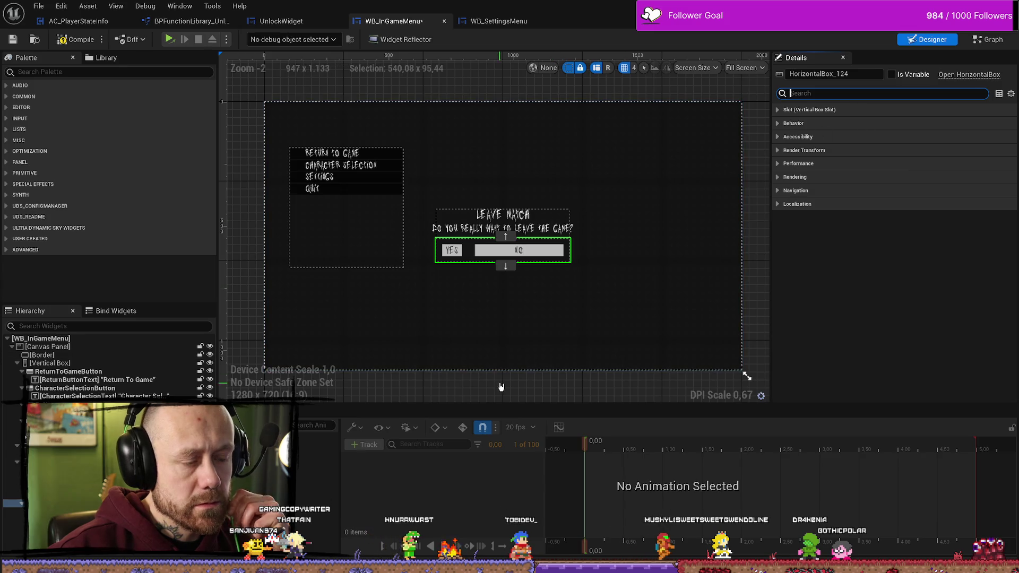
Step: Inspect the YES and NO buttons and their labels, ending with YesQuitButton selected
{"action": "left_click", "coordinate": [455, 252]}
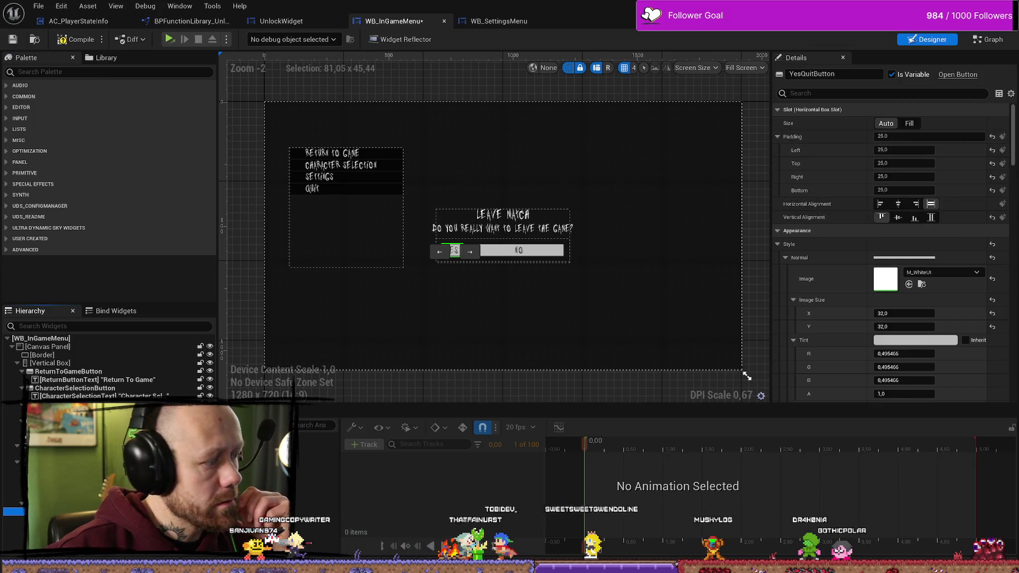
{"action": "left_click", "coordinate": [519, 250]}
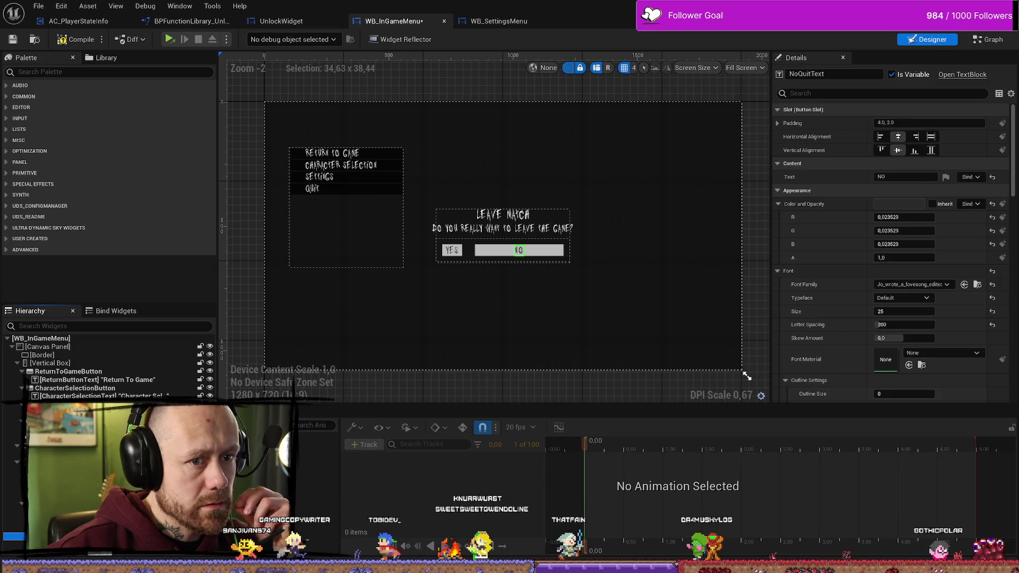
{"action": "left_click", "coordinate": [531, 251]}
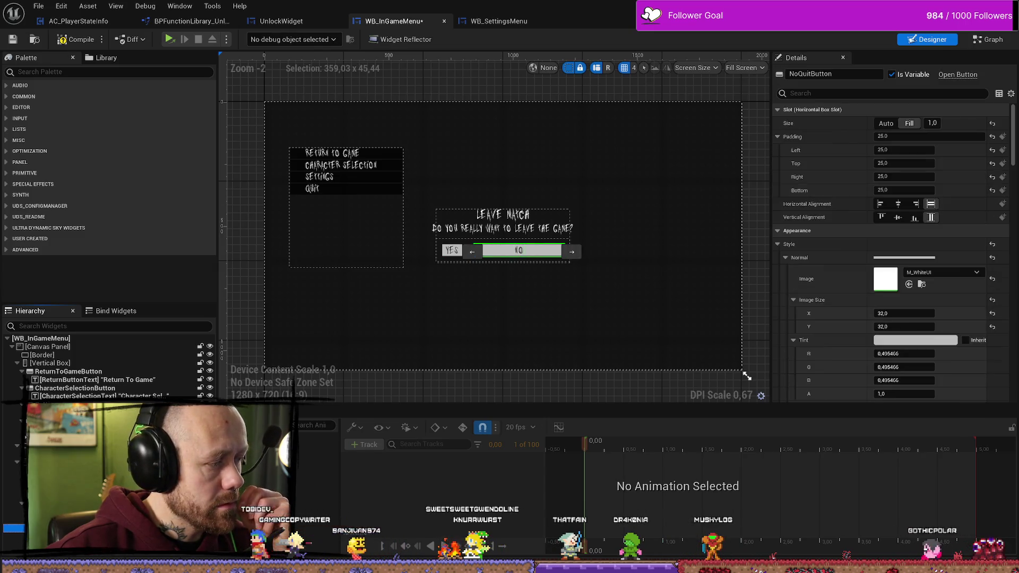
{"action": "left_click", "coordinate": [452, 250]}
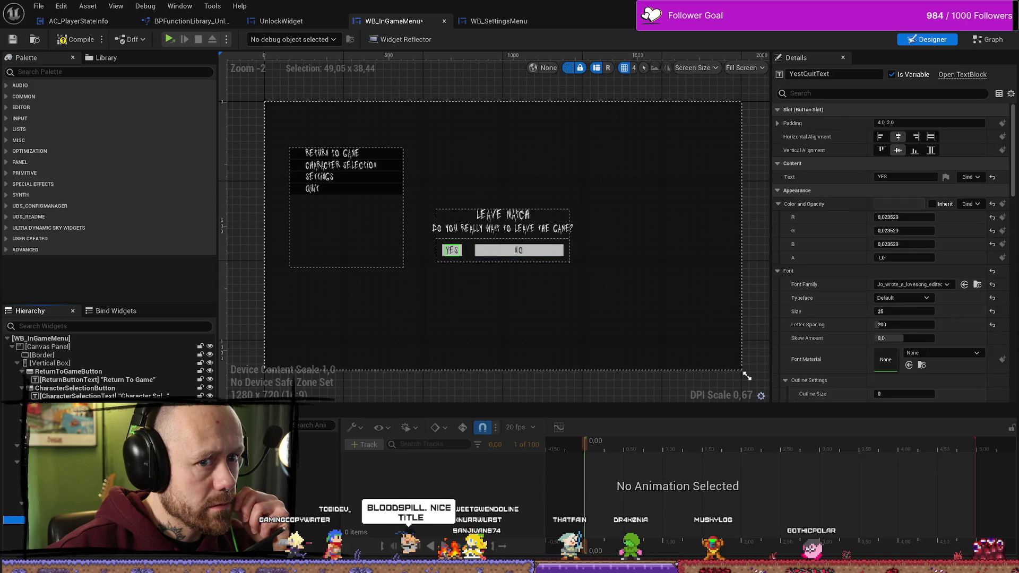
{"action": "left_click", "coordinate": [451, 250]}
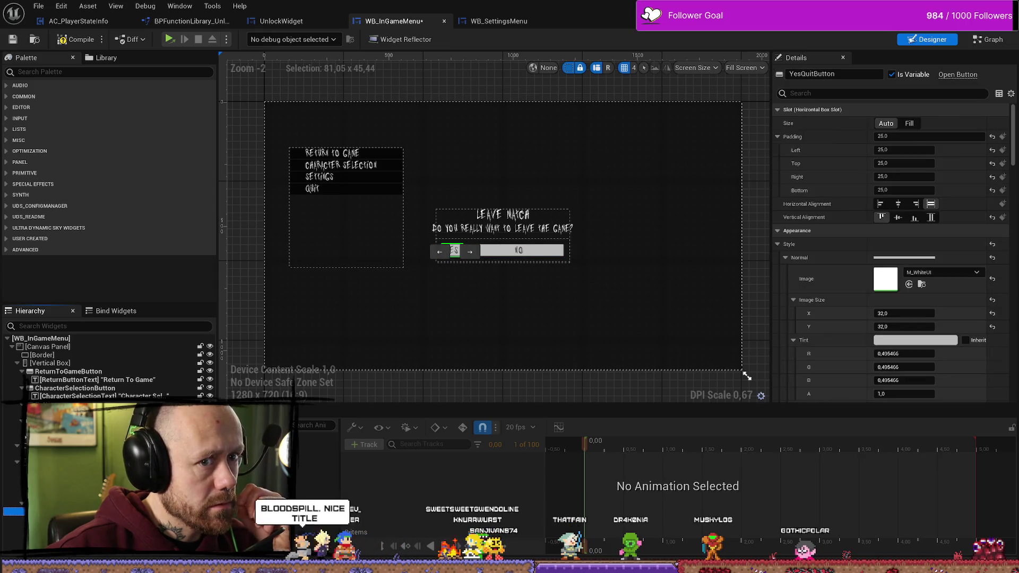
Step: Set YesQuitButton's Vertical Alignment to Fill, toggle Size to Fill and back to Auto, and scroll its Style
{"action": "left_click", "coordinate": [932, 217]}
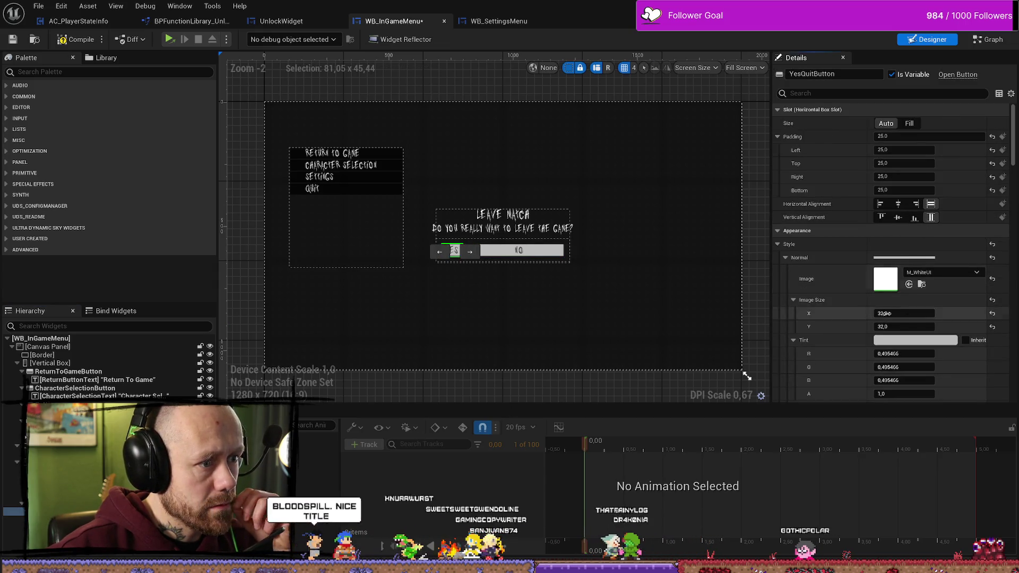
{"action": "left_click", "coordinate": [910, 124]}
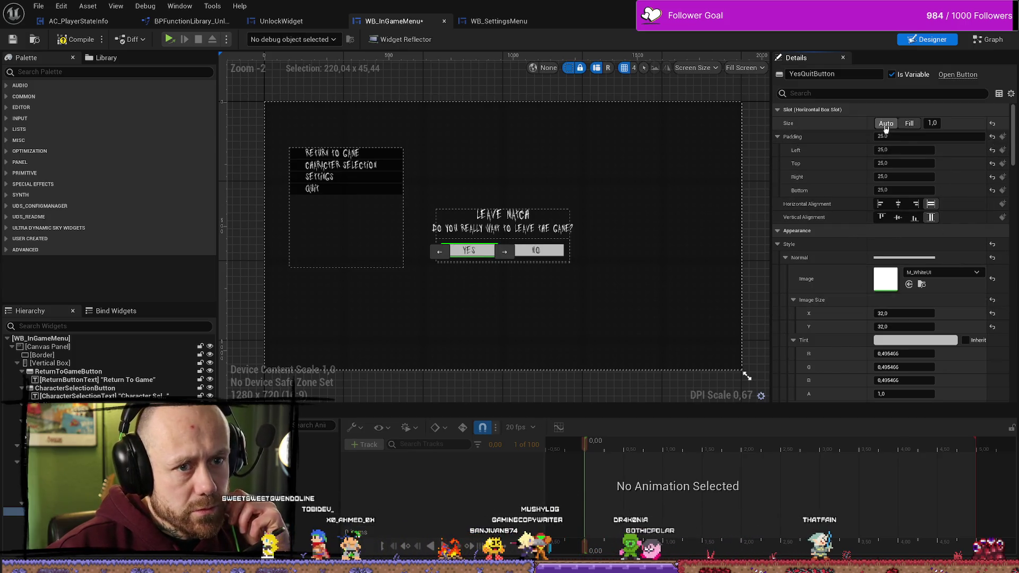
{"action": "left_click", "coordinate": [886, 123]}
{"action": "scroll", "coordinate": [966, 203], "scroll_direction": "down", "scroll_amount": 3}
{"action": "scroll", "coordinate": [966, 203], "scroll_direction": "down", "scroll_amount": 7}
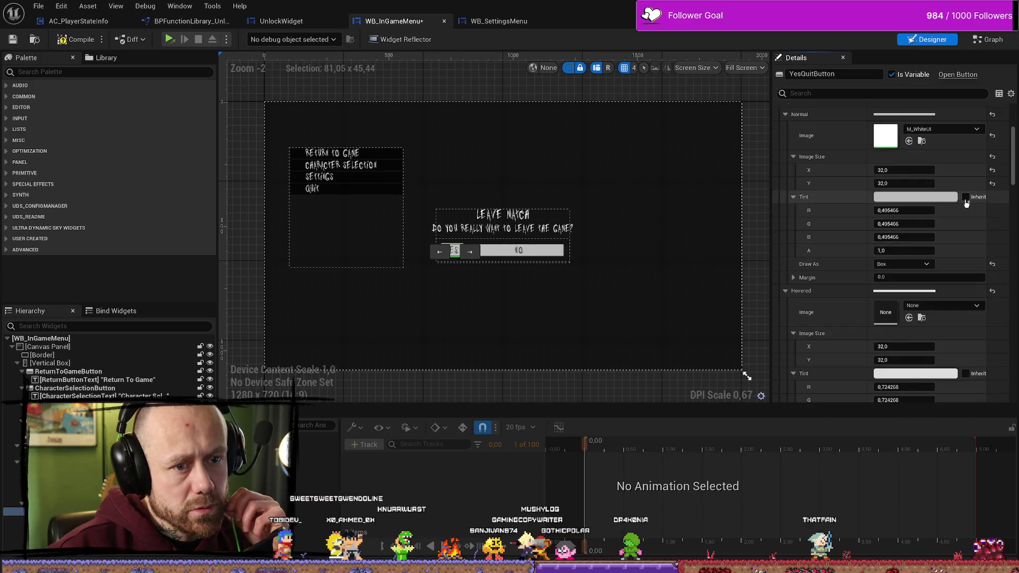
{"action": "scroll", "coordinate": [966, 203], "scroll_direction": "down", "scroll_amount": 3}
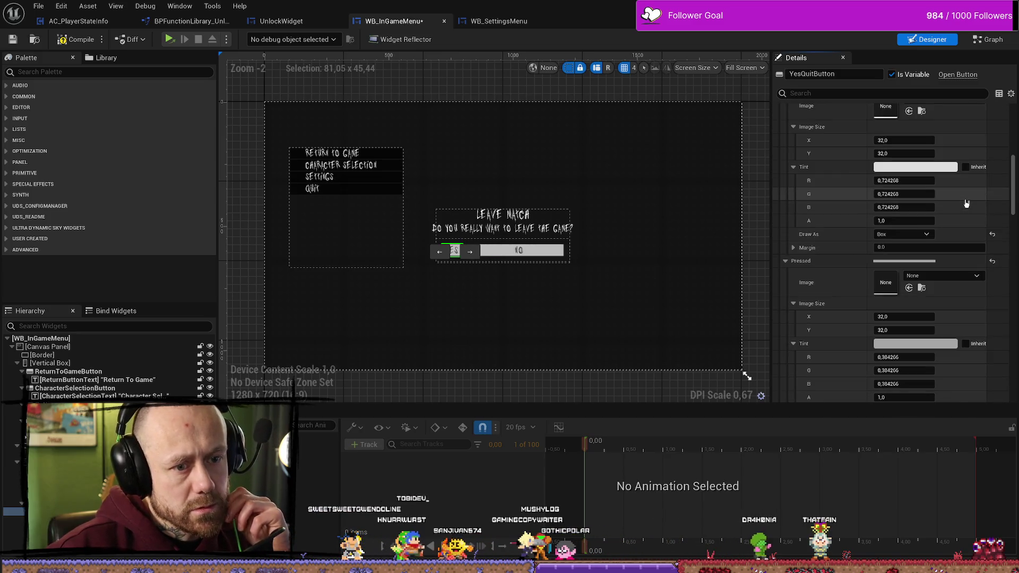
{"action": "scroll", "coordinate": [966, 204], "scroll_direction": "down", "scroll_amount": 2}
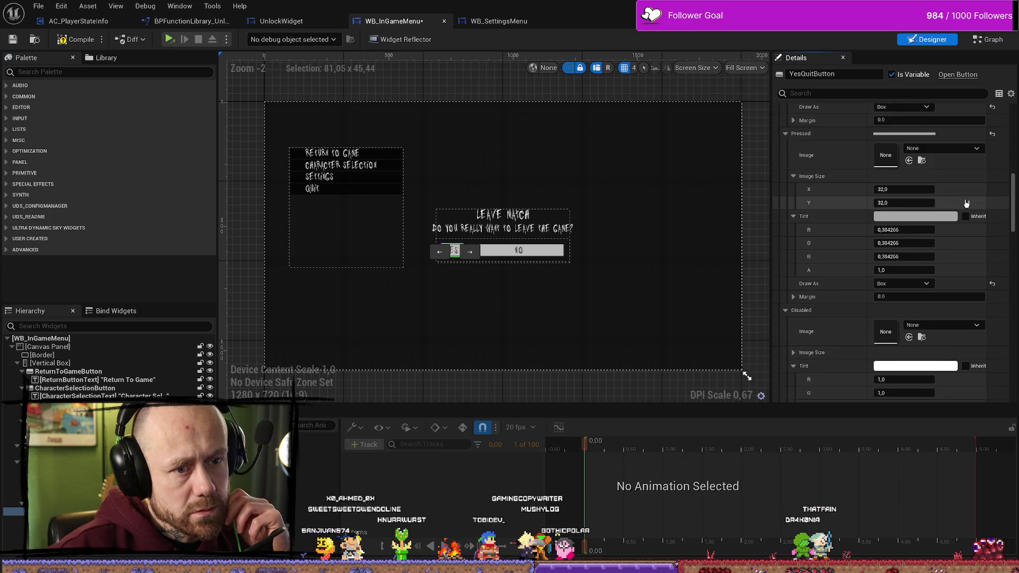
{"action": "scroll", "coordinate": [965, 204], "scroll_direction": "down", "scroll_amount": 5}
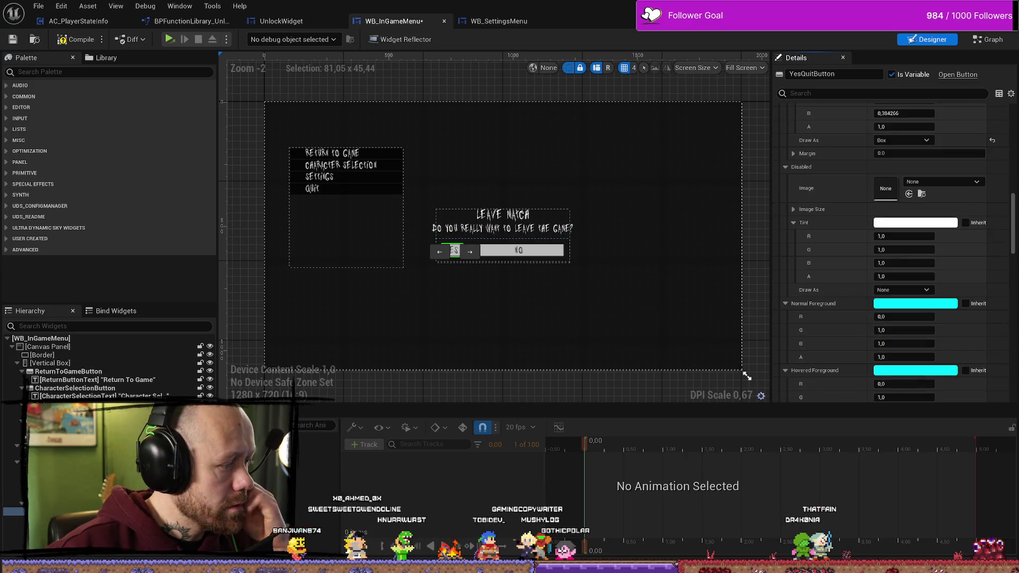
Step: Enable the YES button's size box Width Override and set it to 220
{"action": "right_click", "coordinate": [84, 360]}
{"action": "mouse_move", "coordinate": [132, 457]}
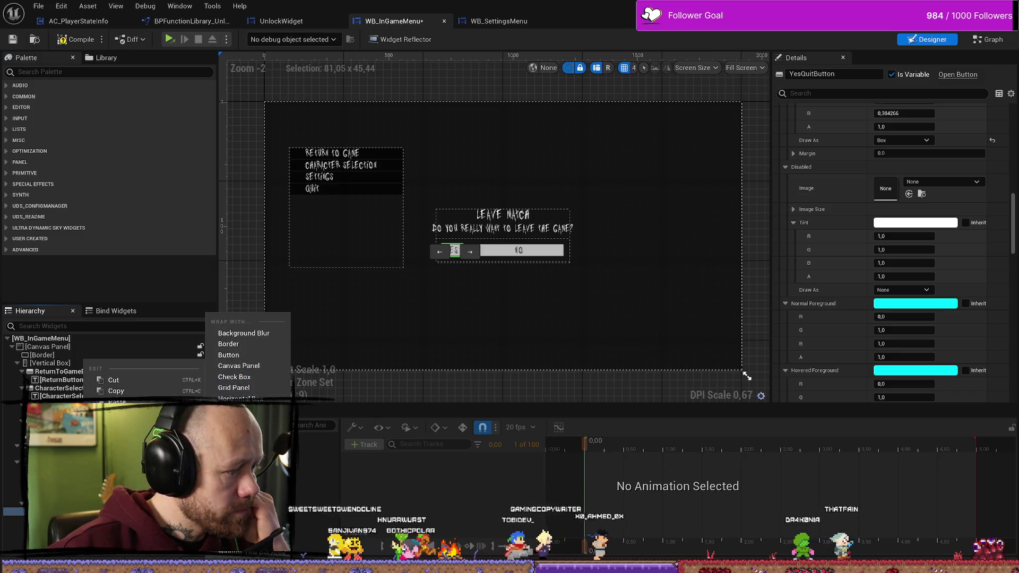
{"action": "key", "text": "Escape"}
{"action": "scroll", "coordinate": [891, 249], "scroll_direction": "down", "scroll_amount": 3}
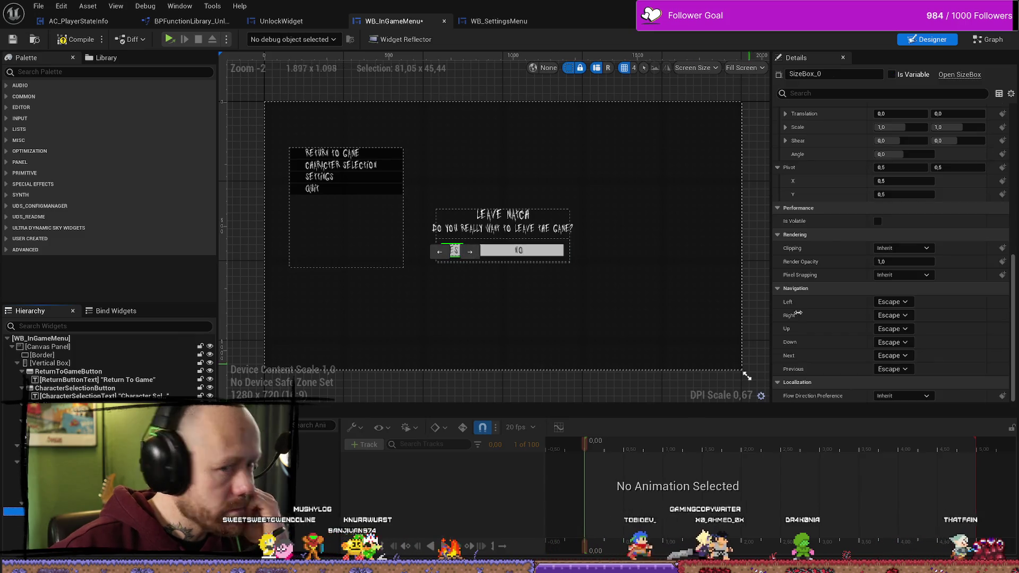
{"action": "scroll", "coordinate": [889, 223], "scroll_direction": "down", "scroll_amount": 5}
{"action": "scroll", "coordinate": [890, 222], "scroll_direction": "up", "scroll_amount": 10}
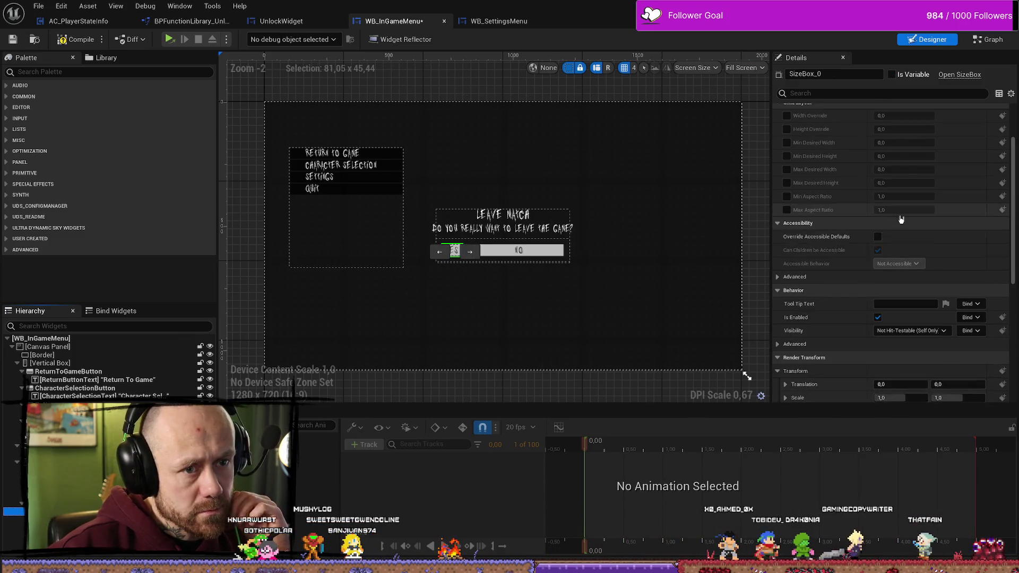
{"action": "left_click", "coordinate": [787, 190]}
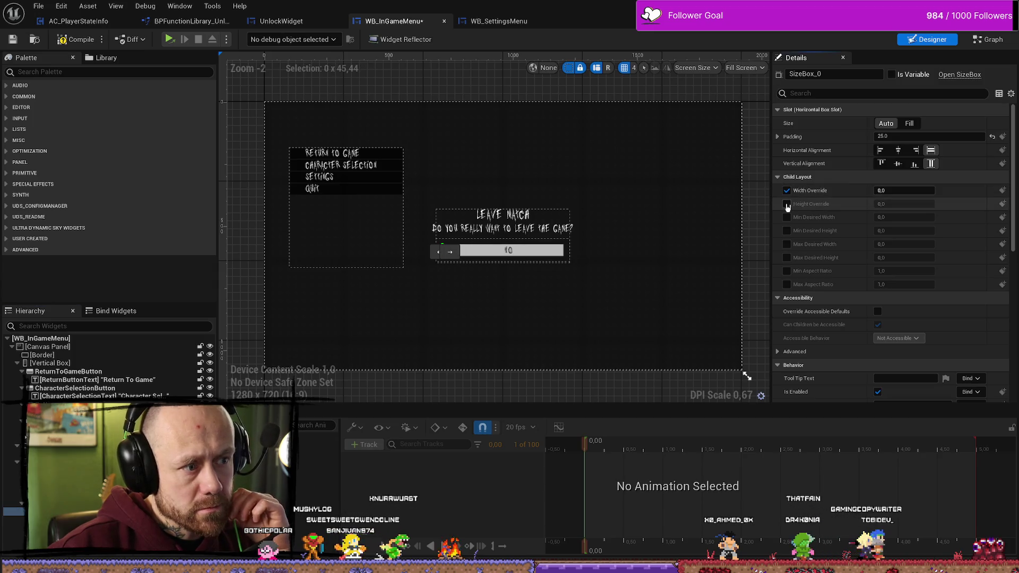
{"action": "left_click", "coordinate": [913, 190]}
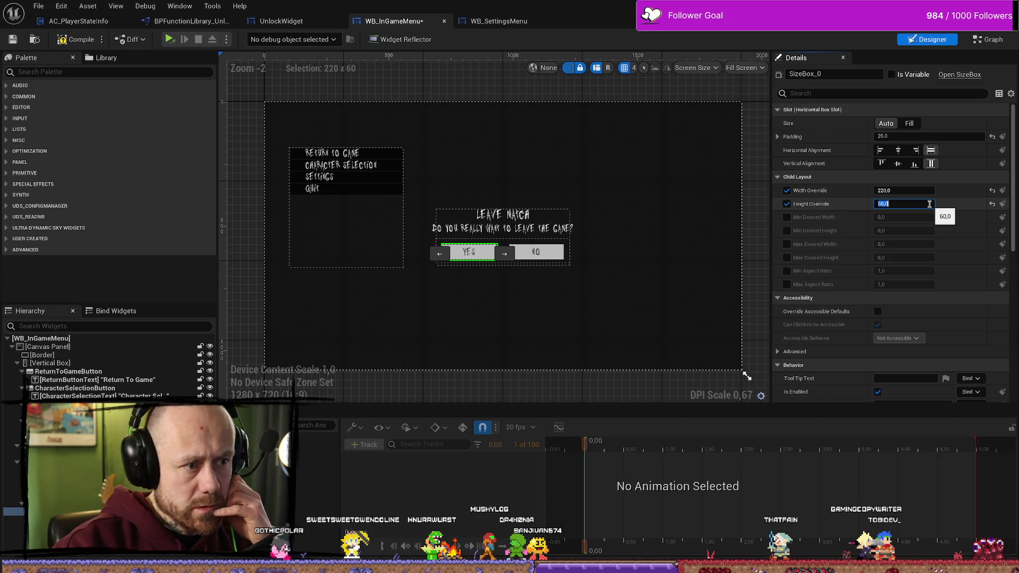
{"action": "left_click", "coordinate": [741, 273]}
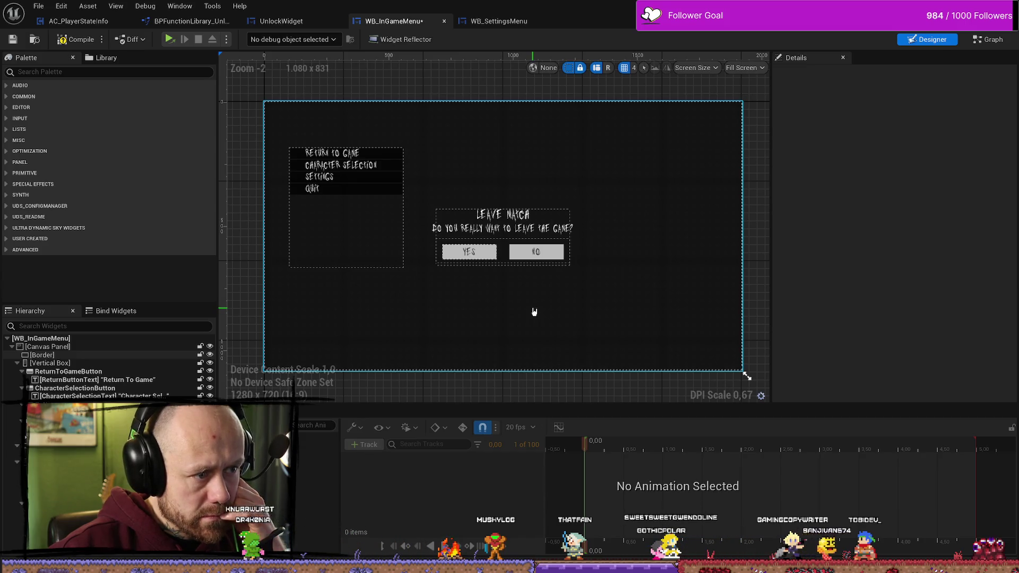
Step: Reselect the size box and set its Height Override to 70
{"action": "left_click", "coordinate": [493, 253]}
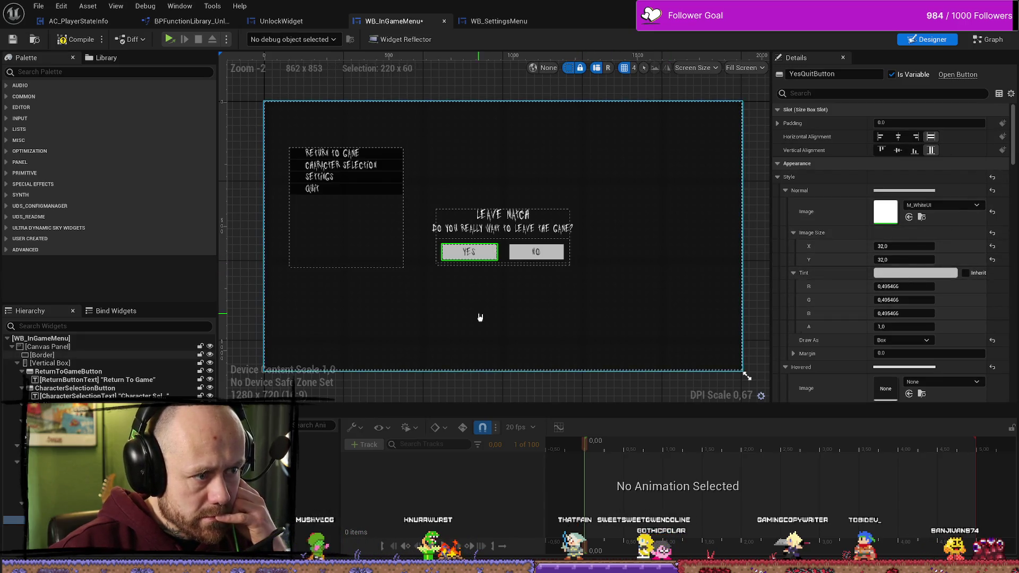
{"action": "left_click", "coordinate": [469, 252]}
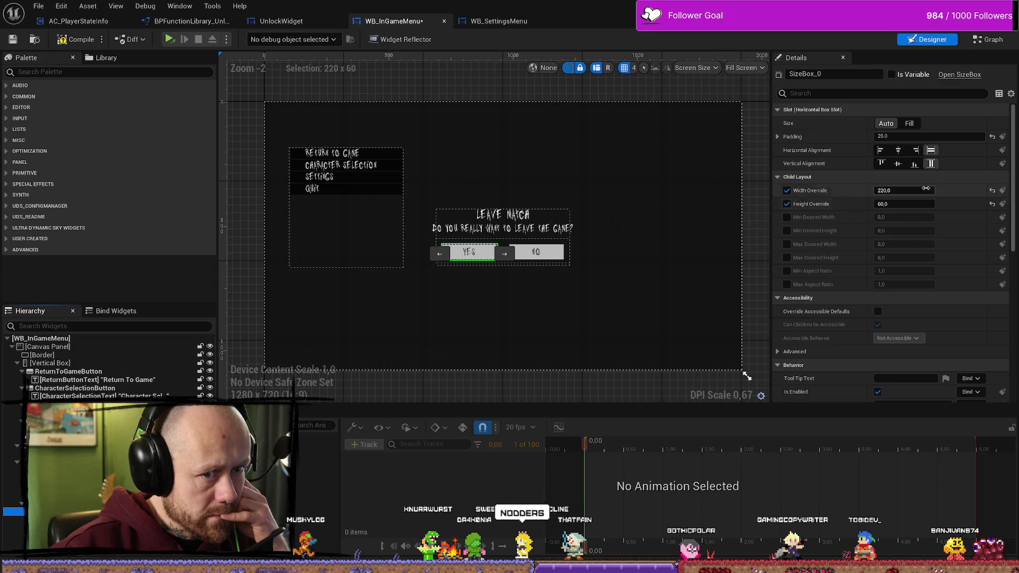
{"action": "left_click", "coordinate": [915, 206]}
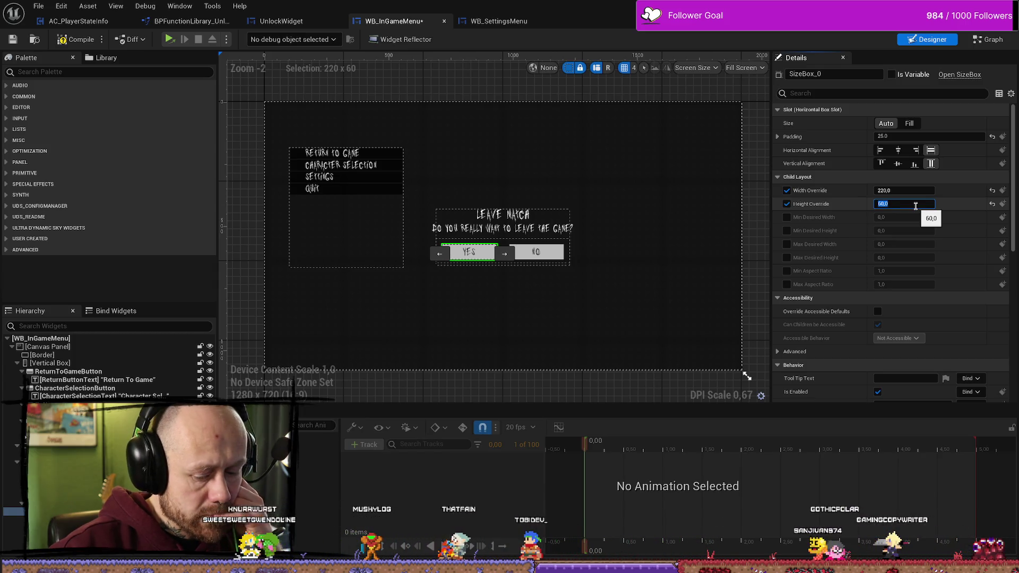
{"action": "type", "text": "30"}
{"action": "key", "text": "Return"}
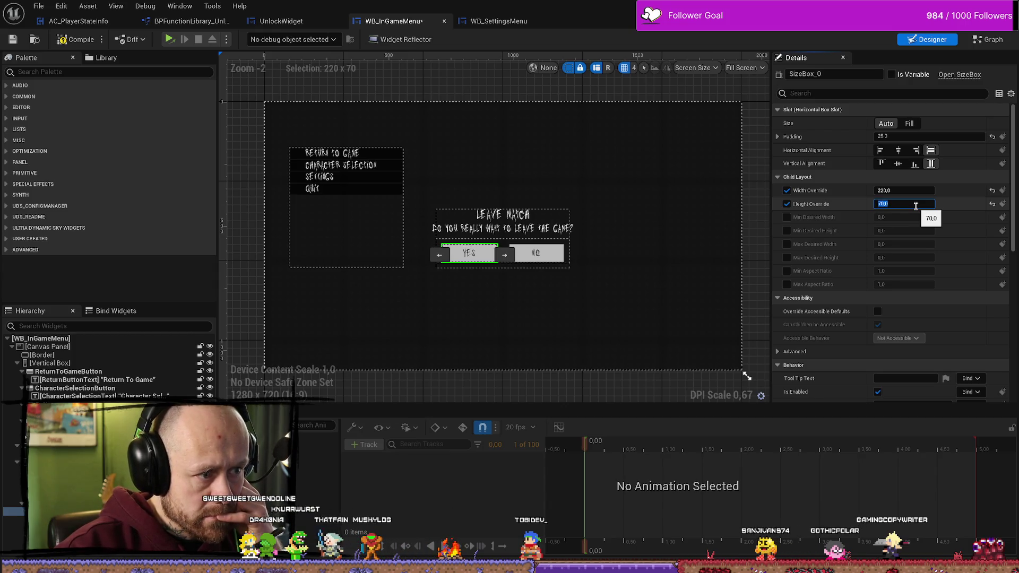
{"action": "left_click", "coordinate": [759, 232]}
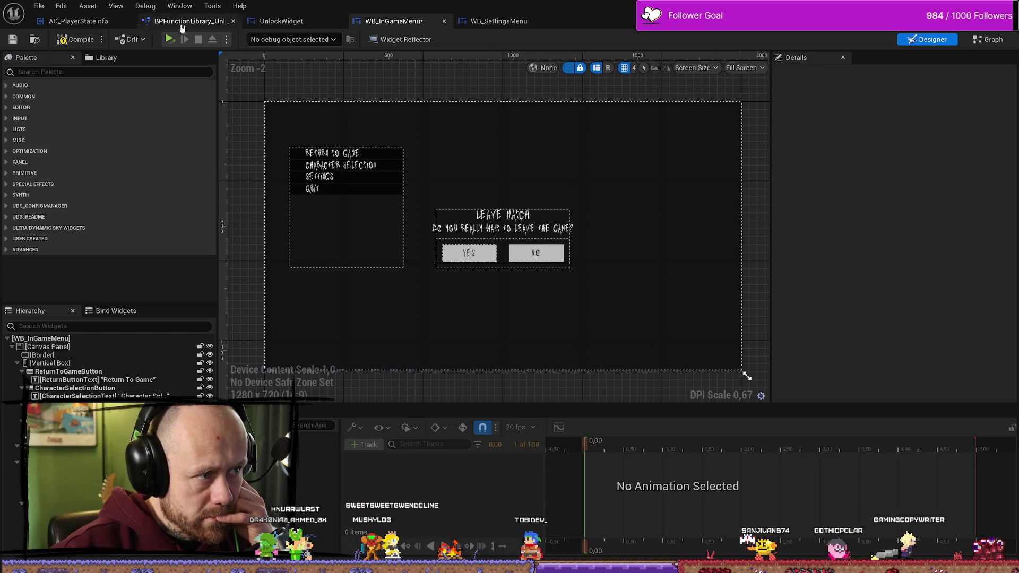
Step: Compile WB_InGameMenu and save it with Save Selected
{"action": "left_click", "coordinate": [76, 39]}
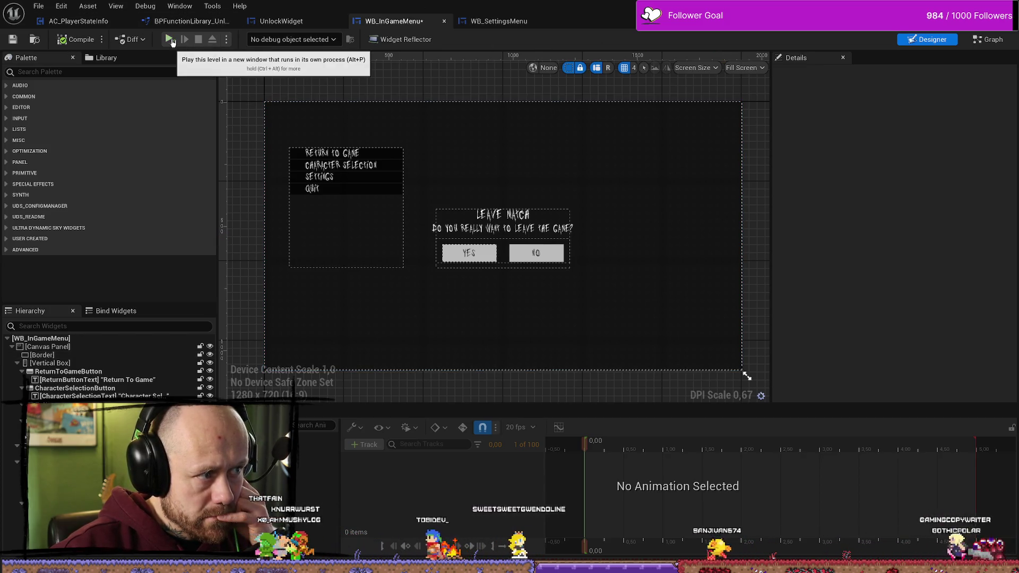
{"action": "key", "text": "ctrl+shift+s"}
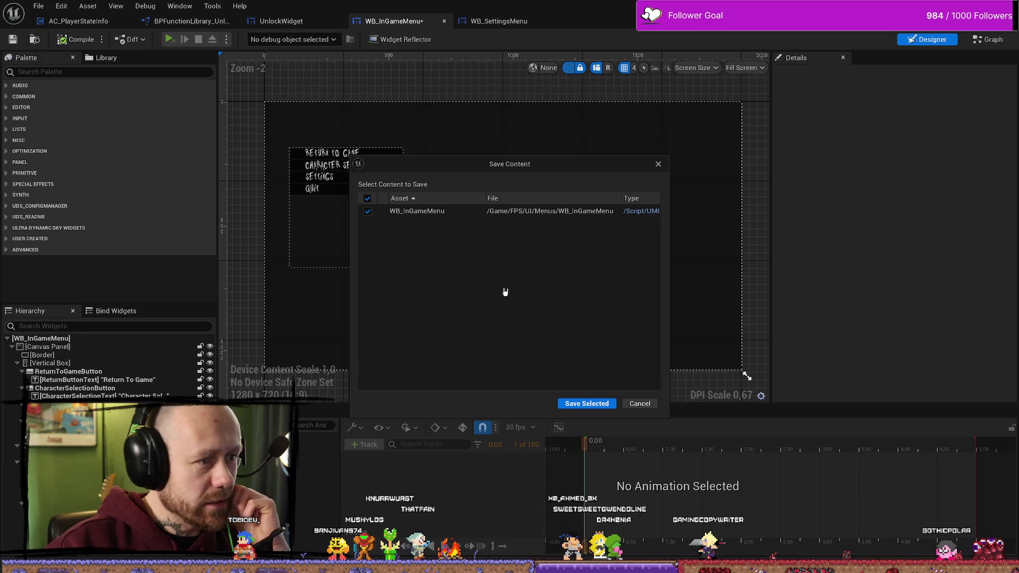
{"action": "left_click", "coordinate": [587, 404]}
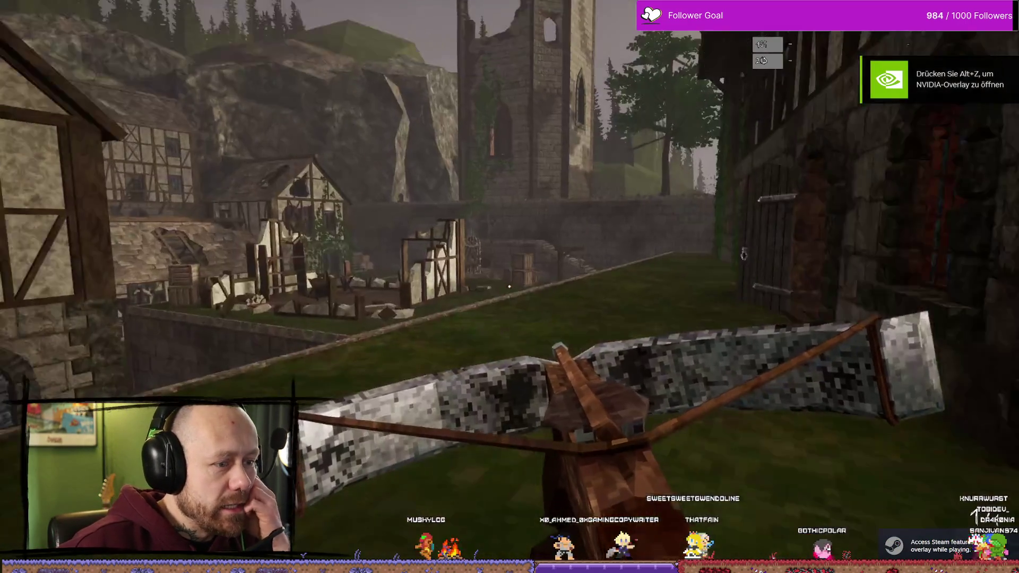
Step: Switch to the pickaxe, pause, choose Quit, and confirm Yes in the Leave Match dialog
{"action": "key", "text": "2"}
{"action": "key", "text": "Escape"}
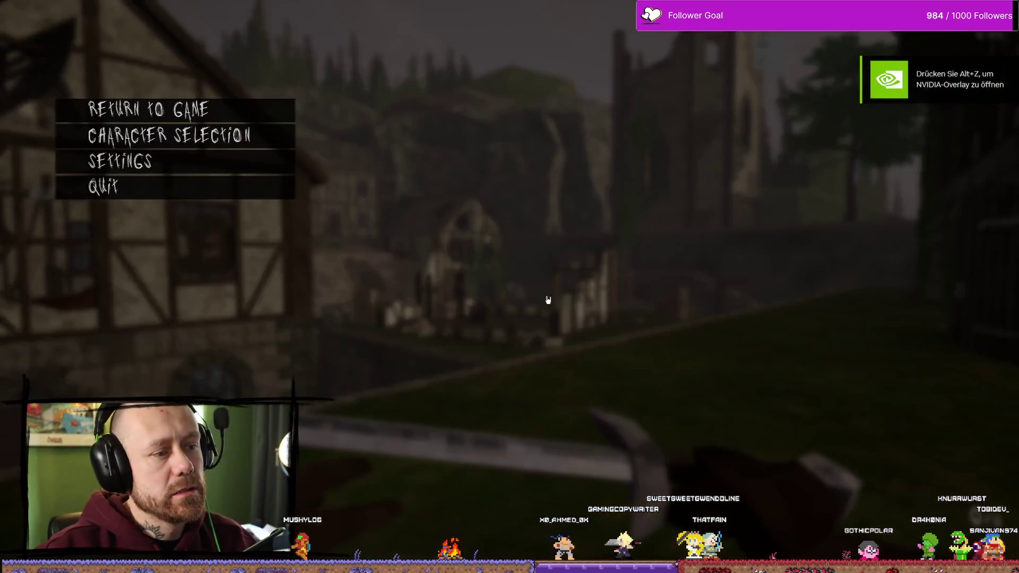
{"action": "left_click", "coordinate": [202, 195]}
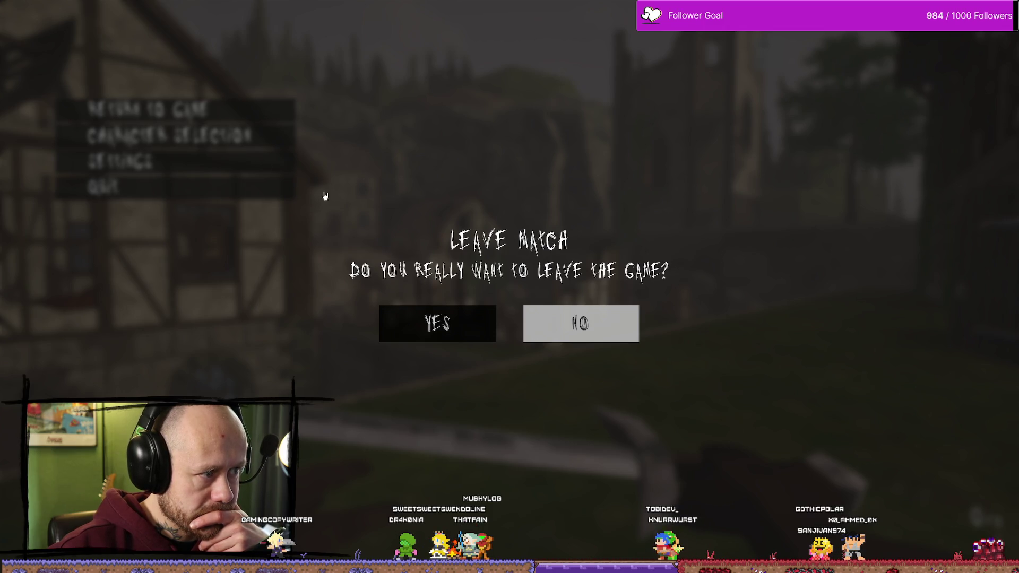
{"action": "left_click", "coordinate": [400, 302]}
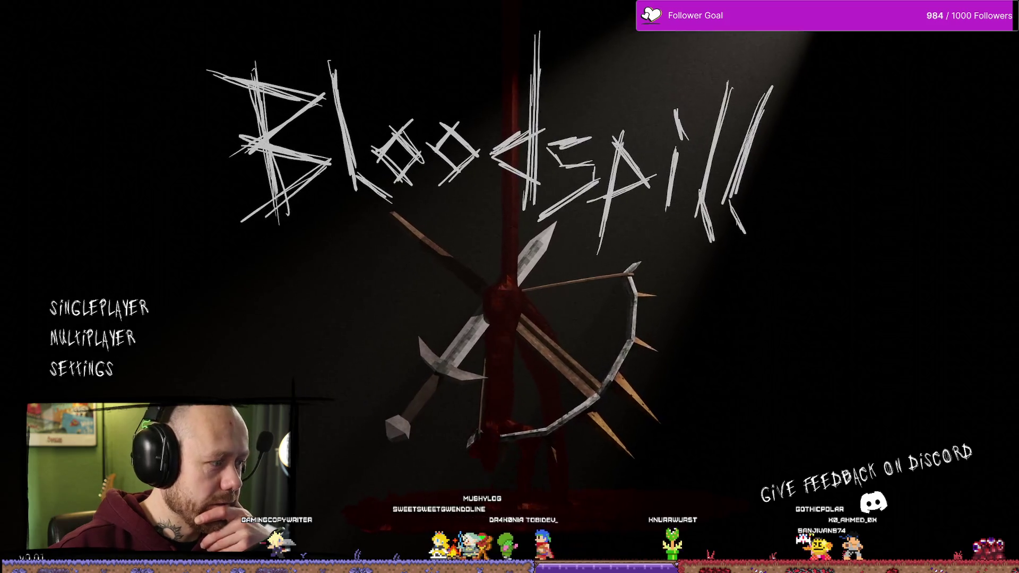
Step: Open Settings and view the Mouse & Keyboard, Audio, then Video & Graphics categories
{"action": "left_click", "coordinate": [101, 371]}
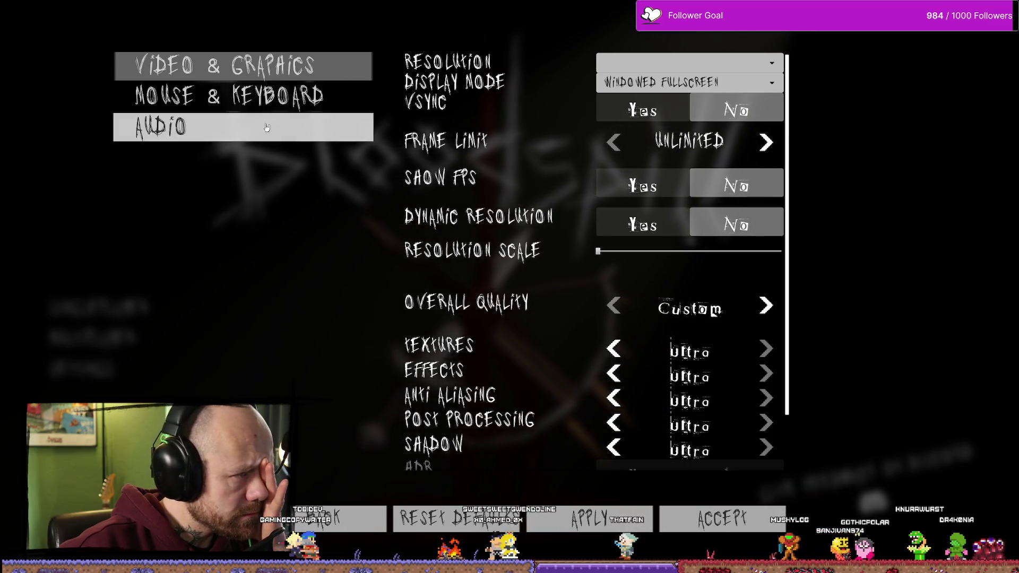
{"action": "left_click", "coordinate": [252, 95]}
{"action": "left_click", "coordinate": [257, 122]}
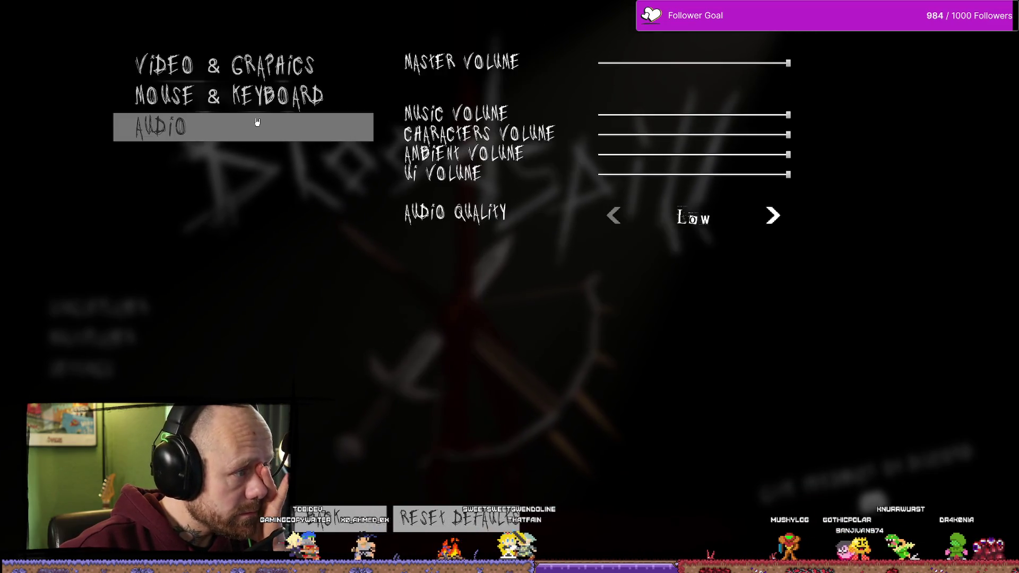
{"action": "left_click", "coordinate": [275, 77]}
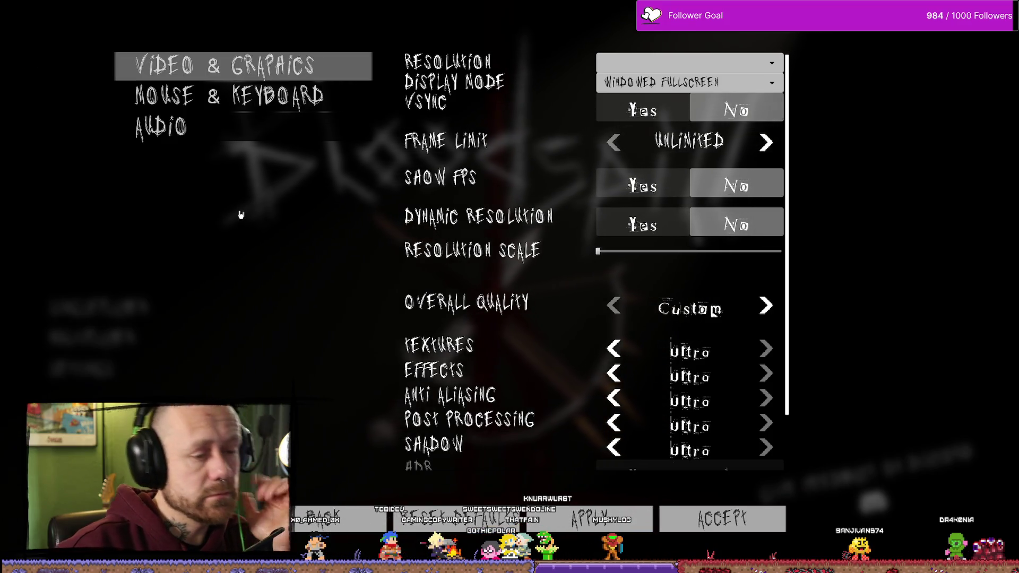
Step: Close and reopen settings, return to the main menu, and stop play-in-editor
{"action": "key", "text": "Escape"}
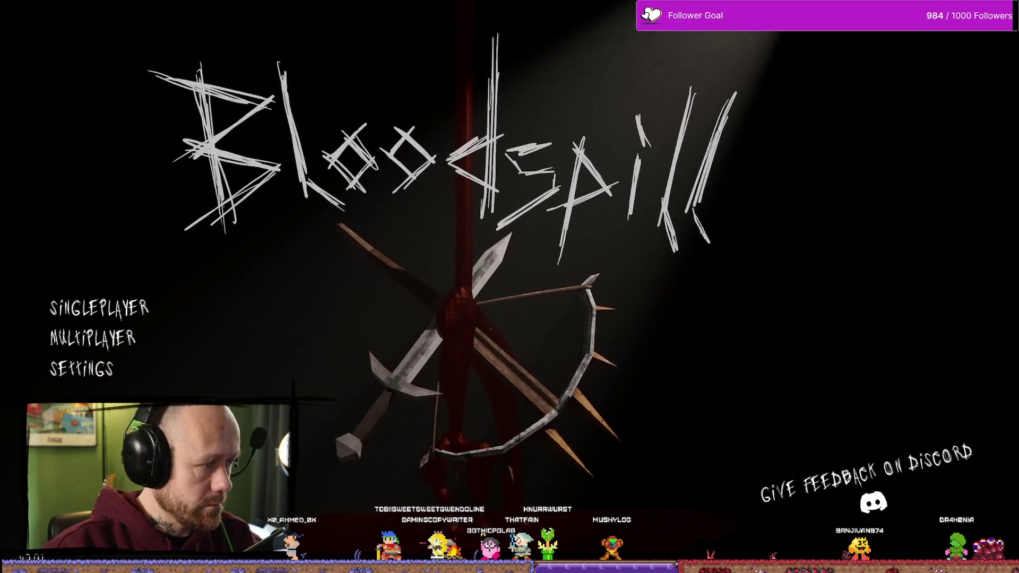
{"action": "left_click", "coordinate": [80, 366]}
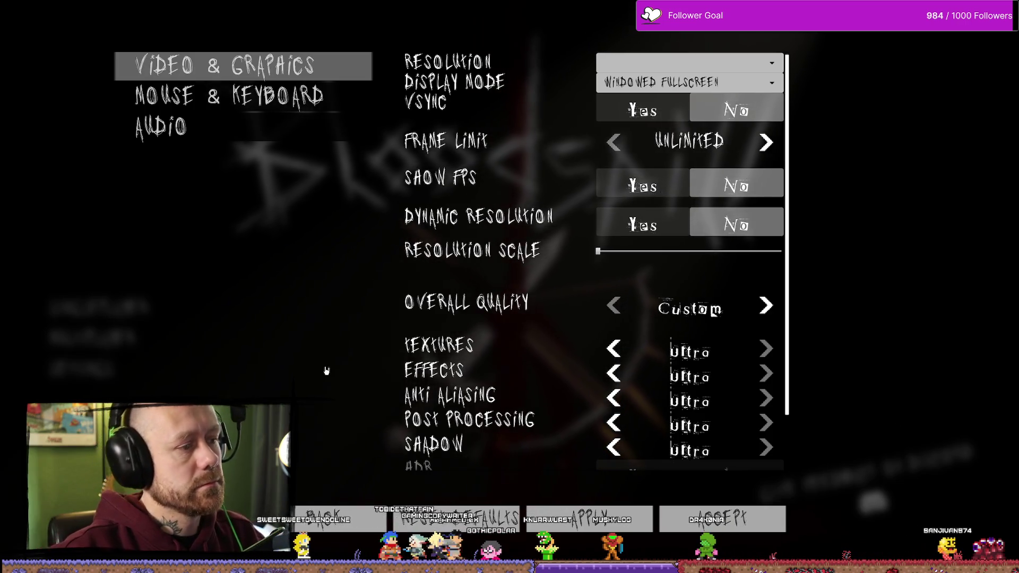
{"action": "left_click", "coordinate": [314, 526]}
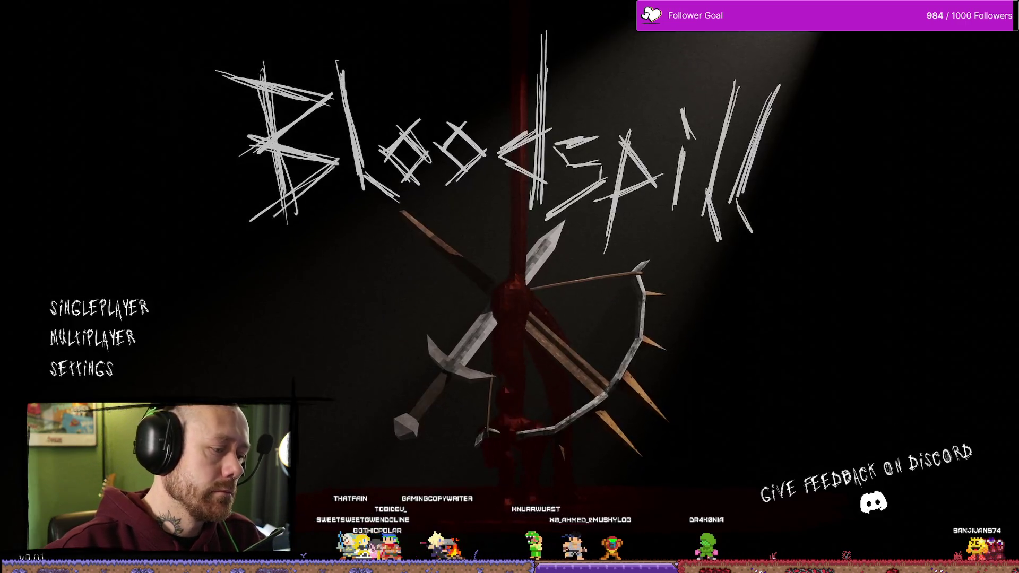
{"action": "key", "text": "Escape"}
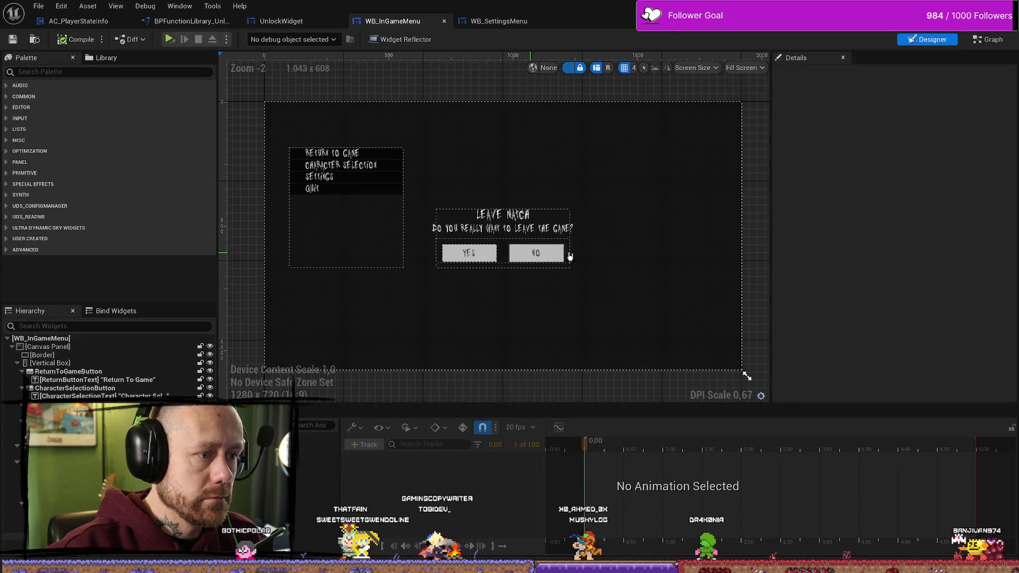
Step: Inspect the Settings button, background border and Quit button, then switch to WB_SettingsMenu
{"action": "left_click", "coordinate": [363, 183]}
{"action": "left_click", "coordinate": [340, 295]}
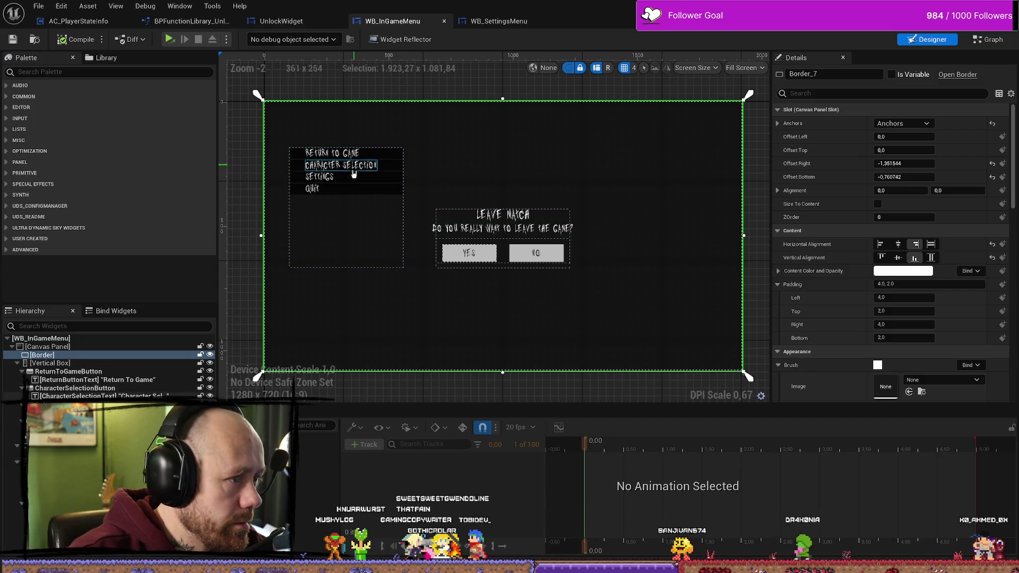
{"action": "left_click", "coordinate": [366, 194]}
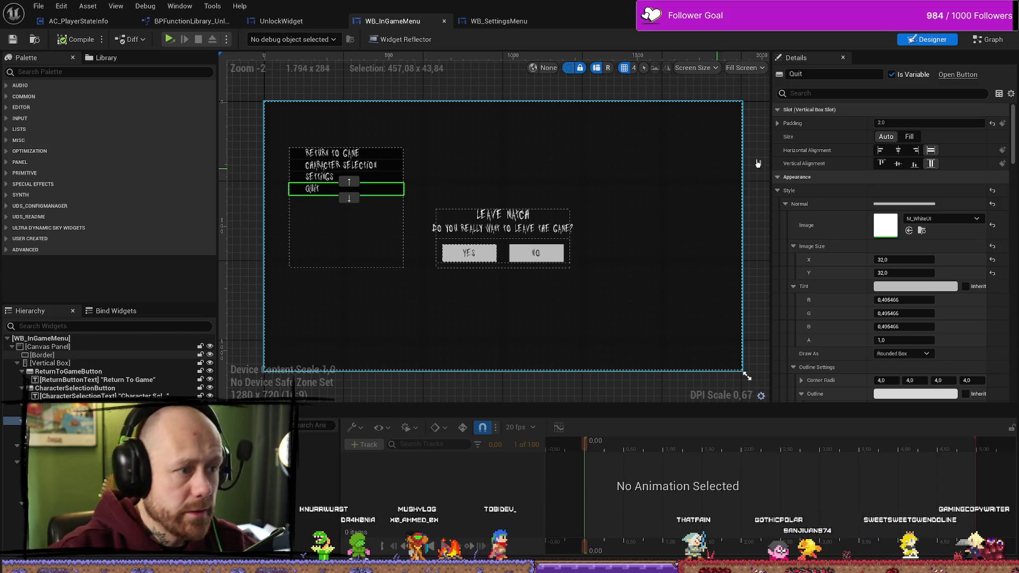
{"action": "left_click", "coordinate": [495, 20]}
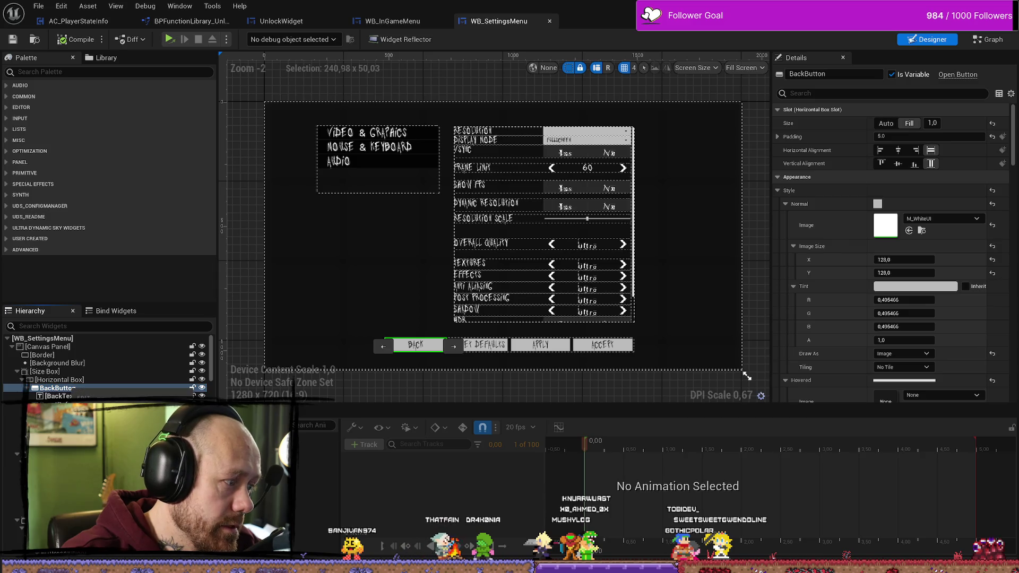
Step: Wrap BackButton in a Size Box set to Auto size with a Width Override of 220
{"action": "mouse_move", "coordinate": [133, 424]}
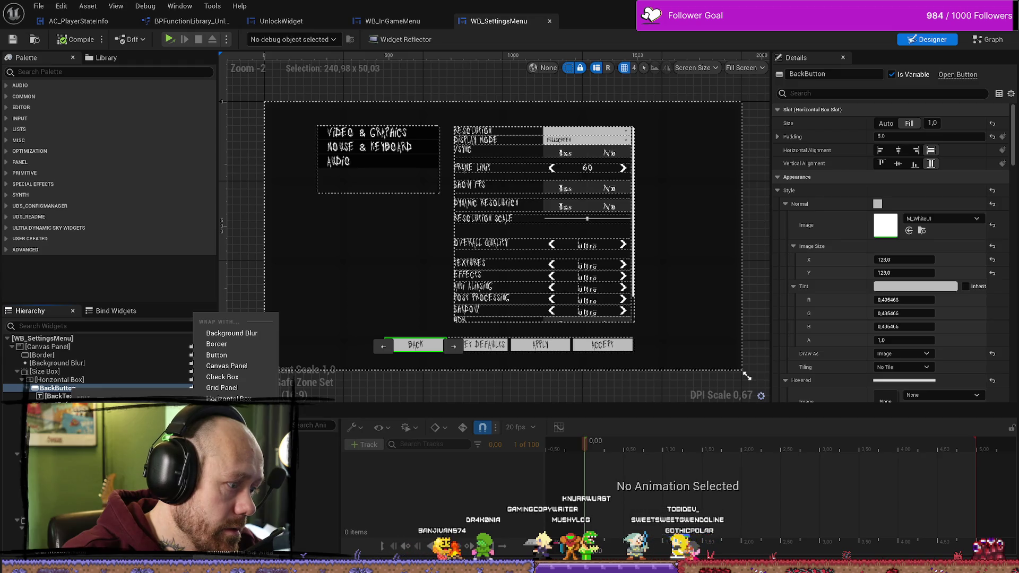
{"action": "left_click", "coordinate": [223, 496]}
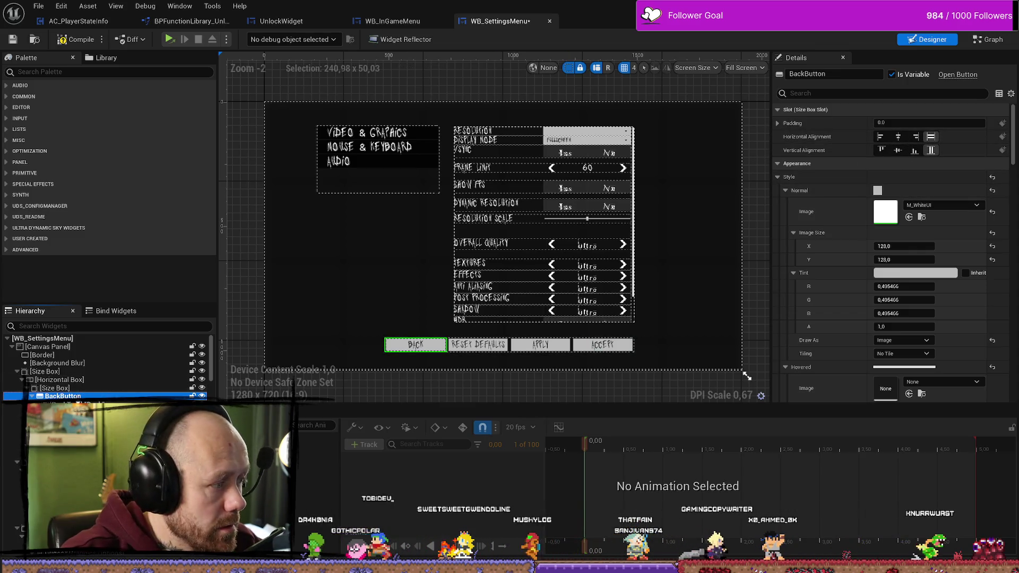
{"action": "left_click", "coordinate": [53, 388]}
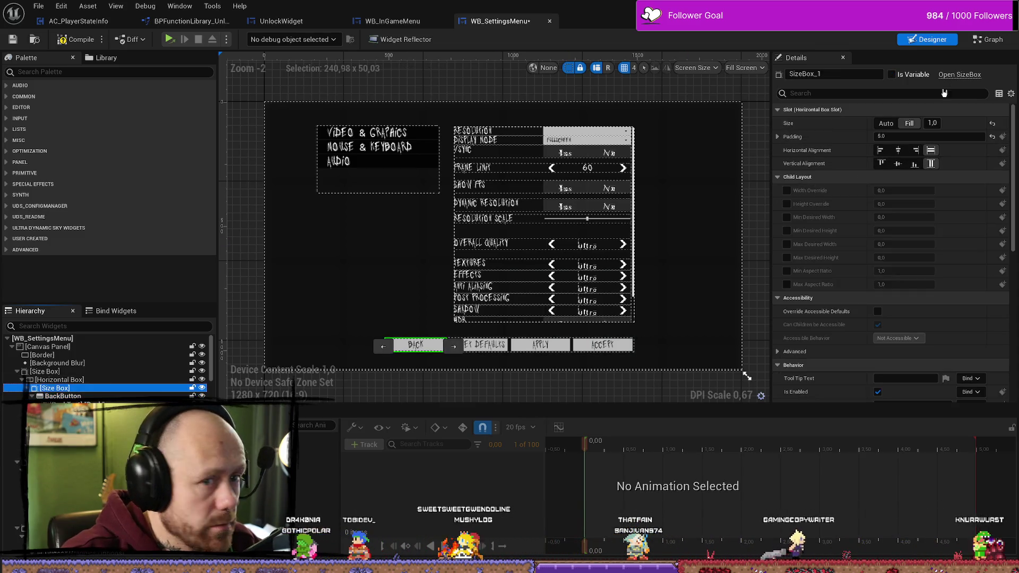
{"action": "left_click", "coordinate": [895, 123]}
{"action": "left_click", "coordinate": [787, 191]}
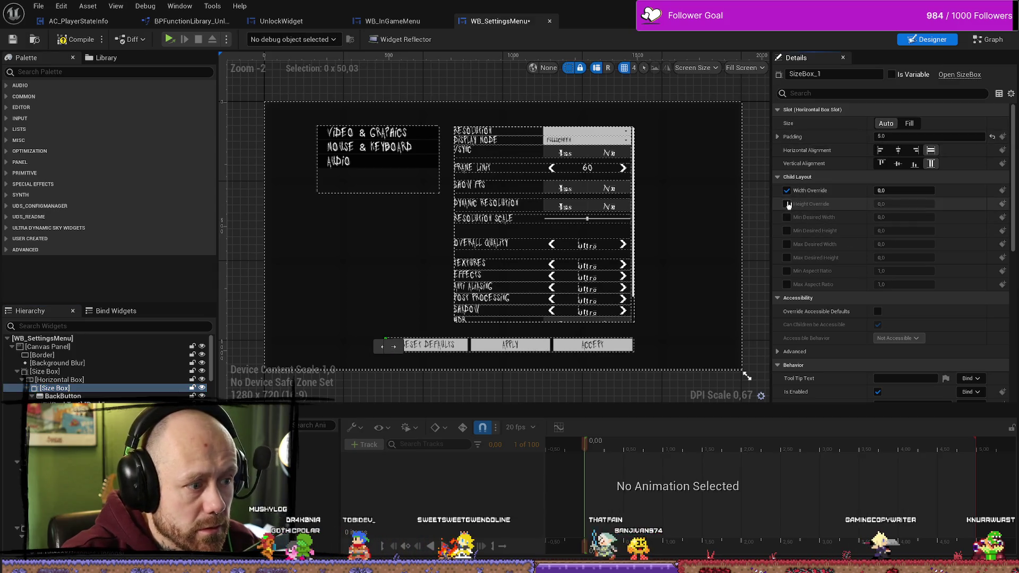
{"action": "left_click", "coordinate": [923, 189]}
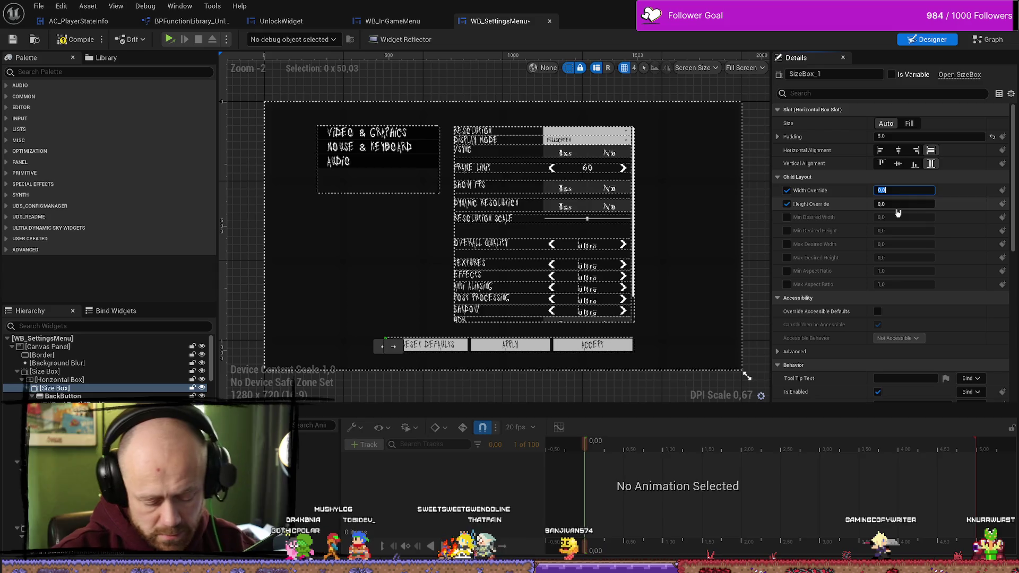
{"action": "type", "text": "220"}
{"action": "key", "text": "Return"}
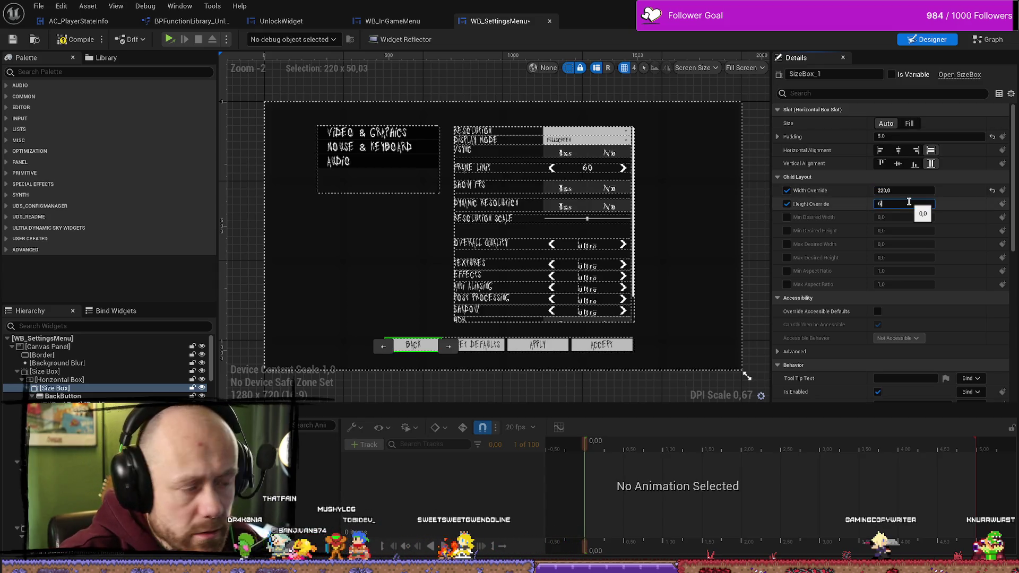
{"action": "left_click", "coordinate": [446, 394]}
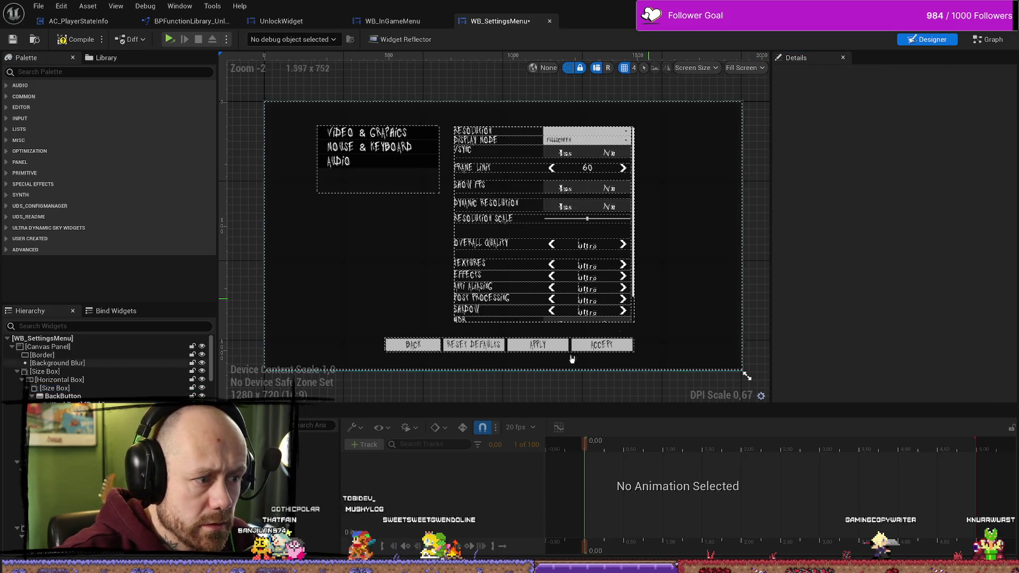
Step: Give the Back size box a Height Override of 60 and Vertical Alignment Fill
{"action": "left_click", "coordinate": [435, 347]}
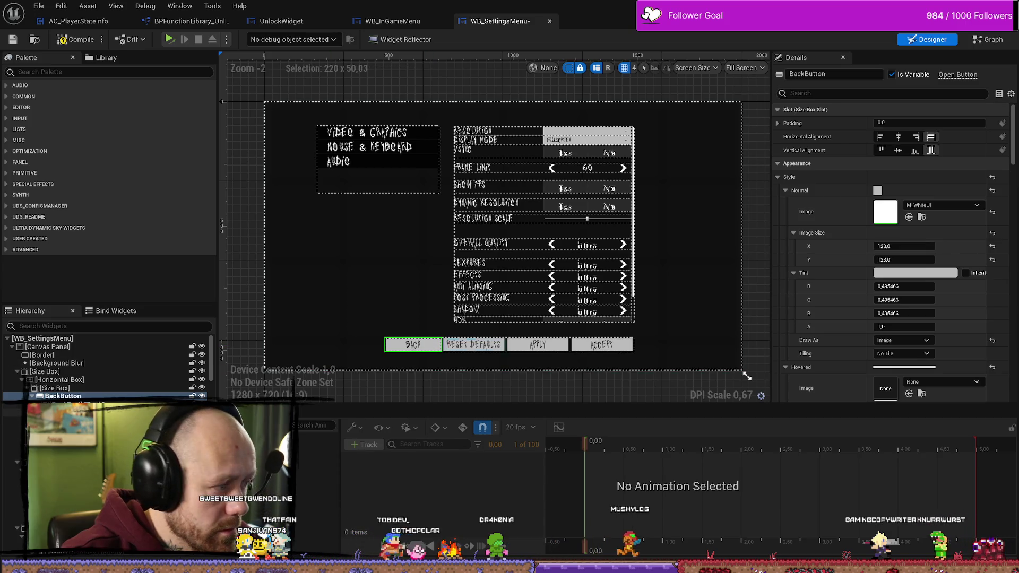
{"action": "left_click", "coordinate": [53, 388]}
{"action": "left_click", "coordinate": [905, 208]}
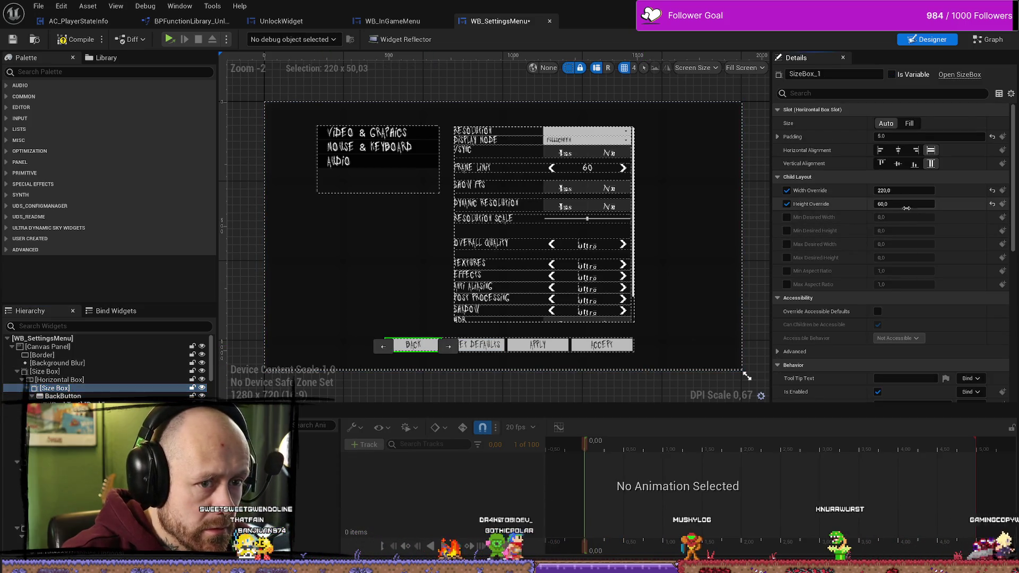
{"action": "left_click", "coordinate": [912, 206]}
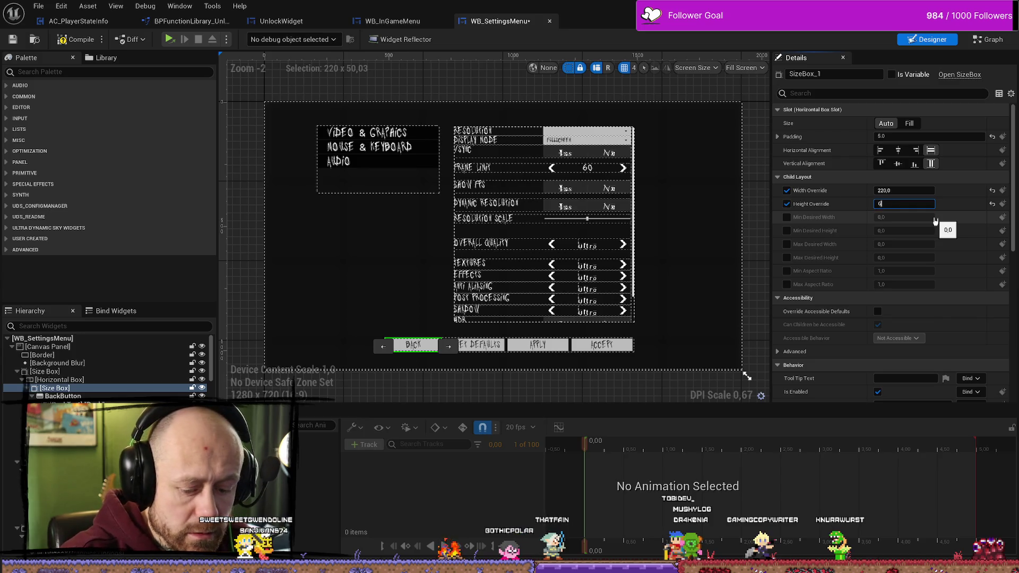
{"action": "type", "text": "0"}
{"action": "left_click", "coordinate": [882, 129]}
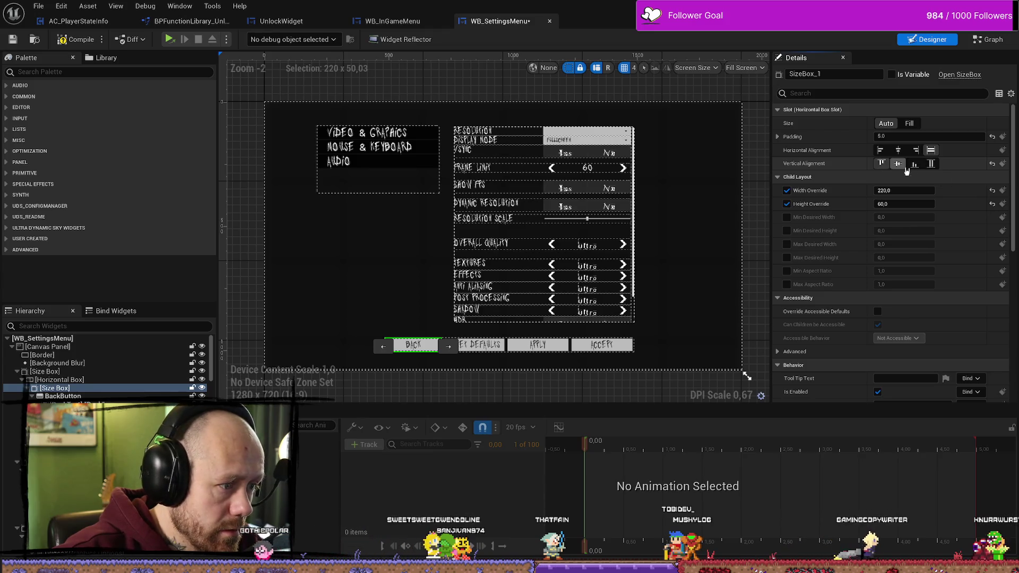
{"action": "left_click", "coordinate": [930, 164]}
{"action": "left_click", "coordinate": [69, 380]}
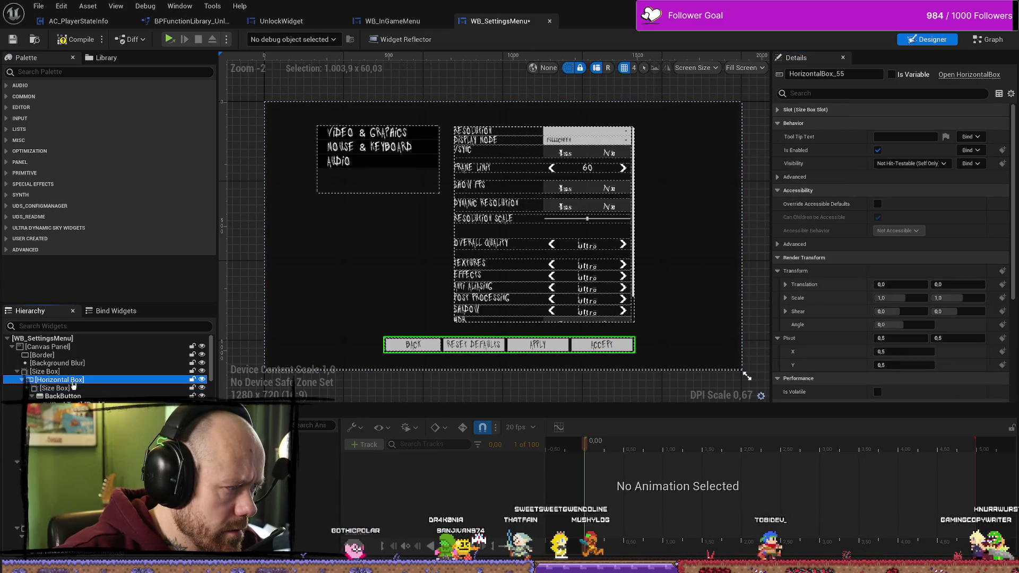
{"action": "left_click", "coordinate": [82, 373]}
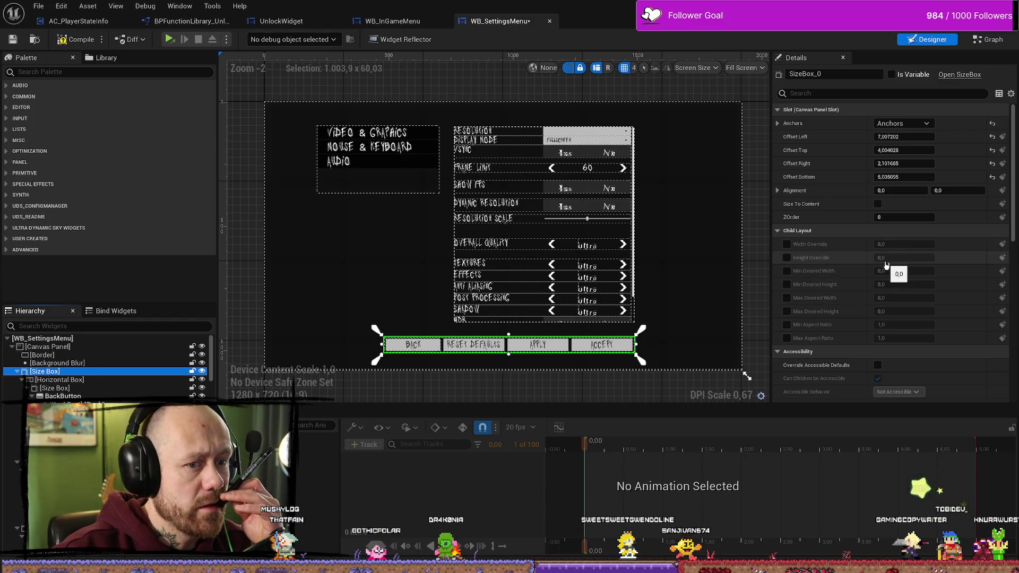
{"action": "scroll", "coordinate": [888, 268], "scroll_direction": "down", "scroll_amount": 8}
{"action": "scroll", "coordinate": [885, 265], "scroll_direction": "up", "scroll_amount": 10}
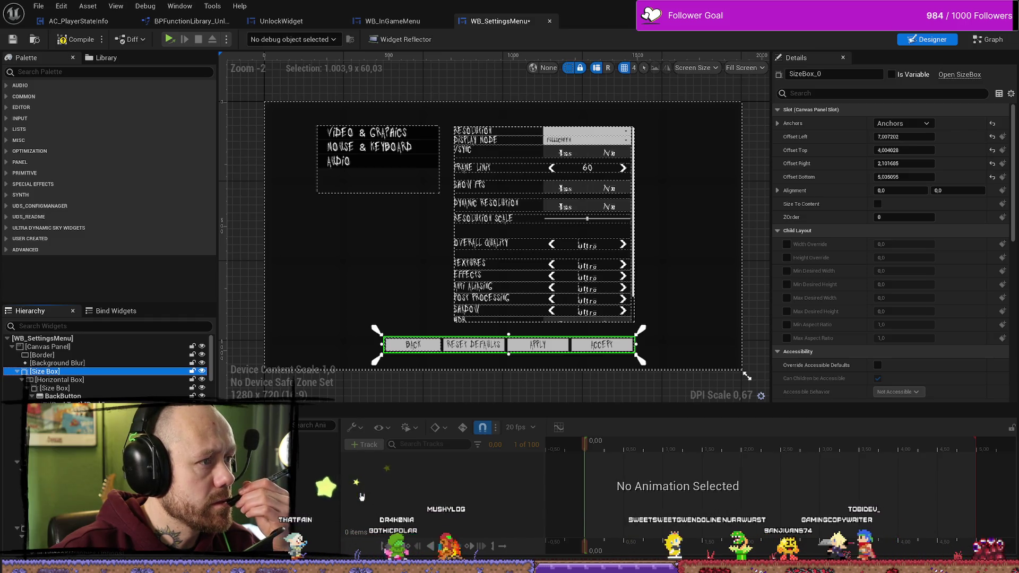
{"action": "left_click", "coordinate": [55, 388]}
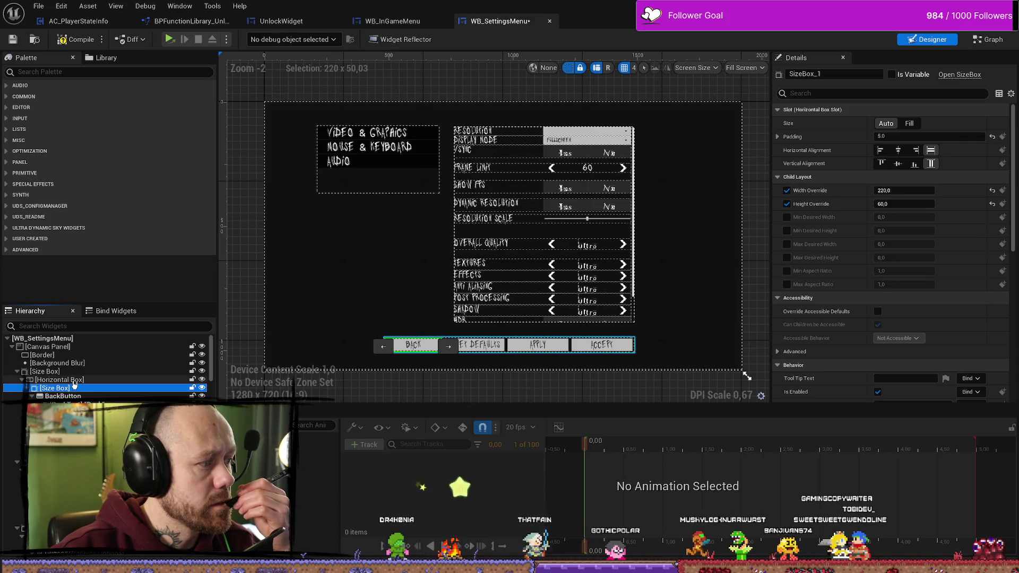
{"action": "left_click", "coordinate": [58, 380]}
{"action": "left_click", "coordinate": [73, 389]}
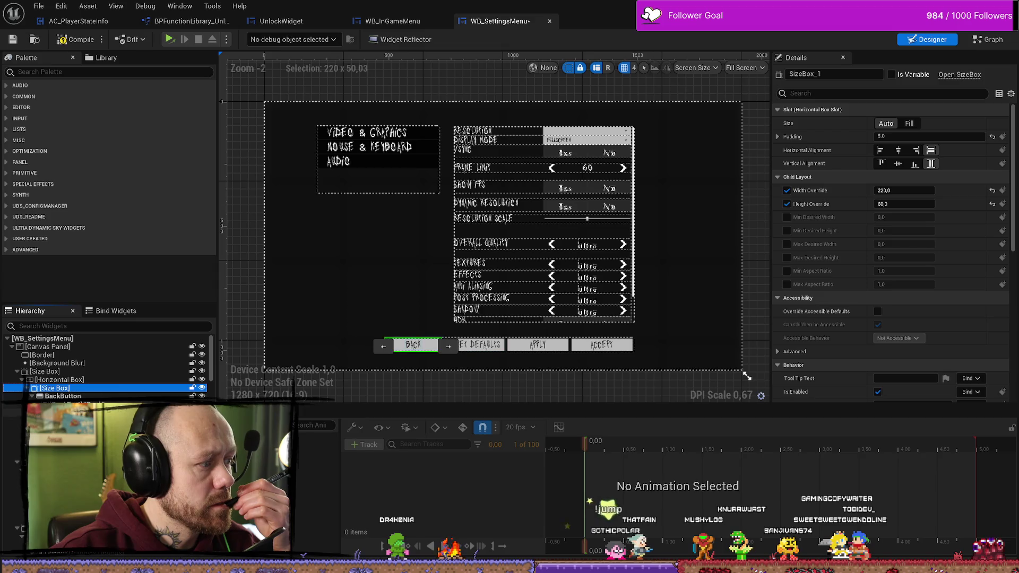
{"action": "left_click", "coordinate": [476, 344]}
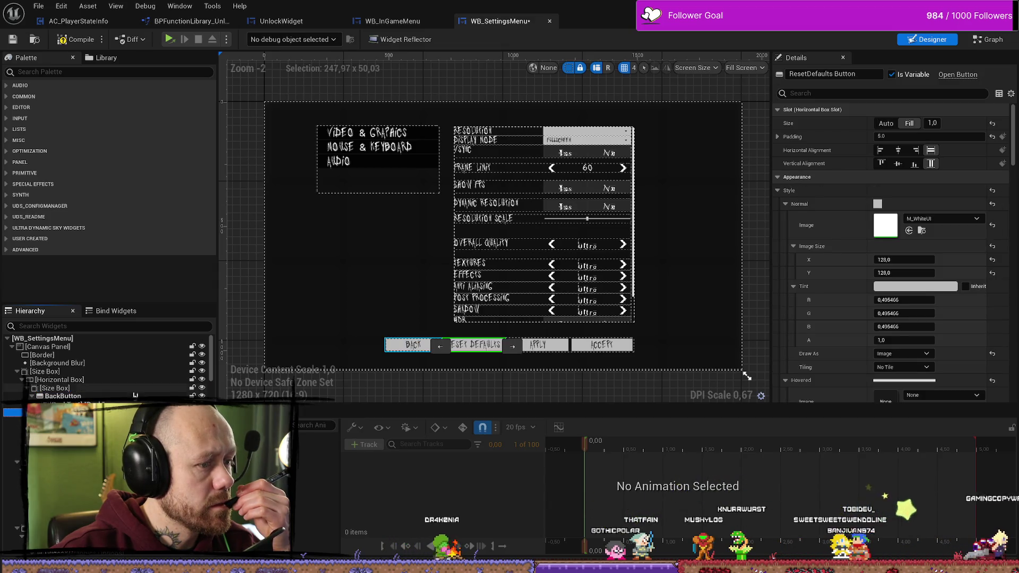
{"action": "left_click", "coordinate": [596, 396]}
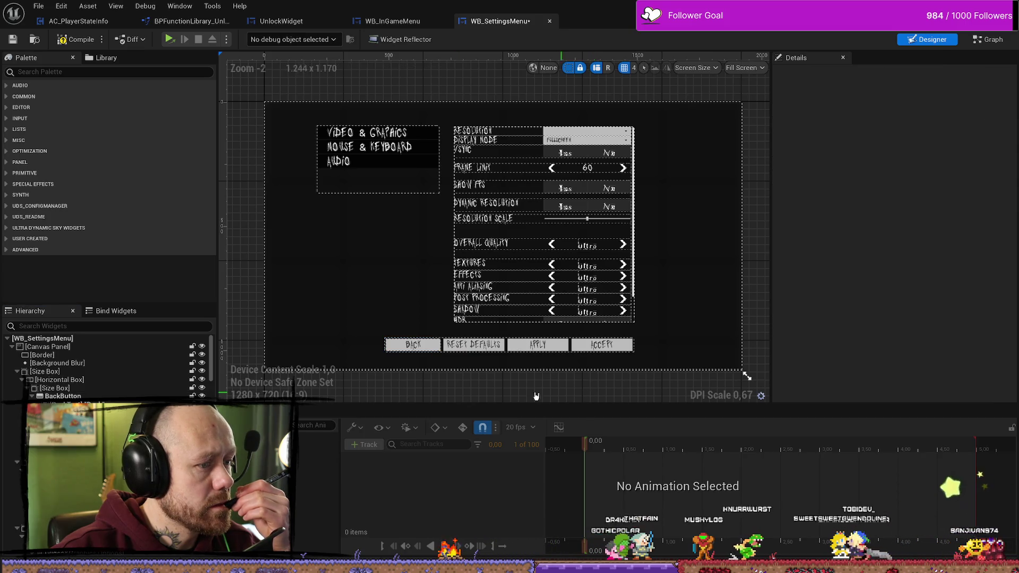
{"action": "left_click", "coordinate": [80, 371]}
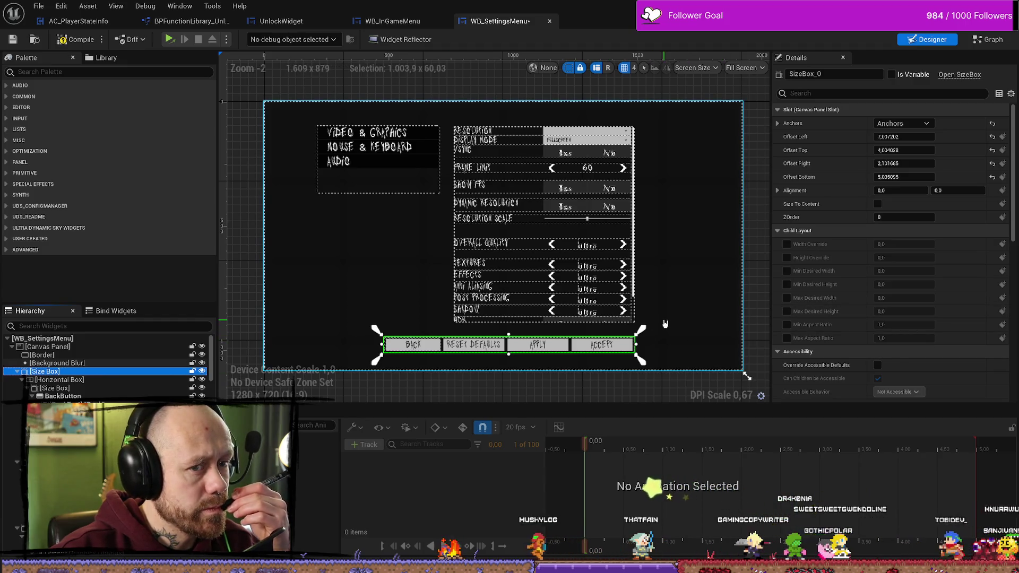
{"action": "scroll", "coordinate": [839, 204], "scroll_direction": "down", "scroll_amount": 10}
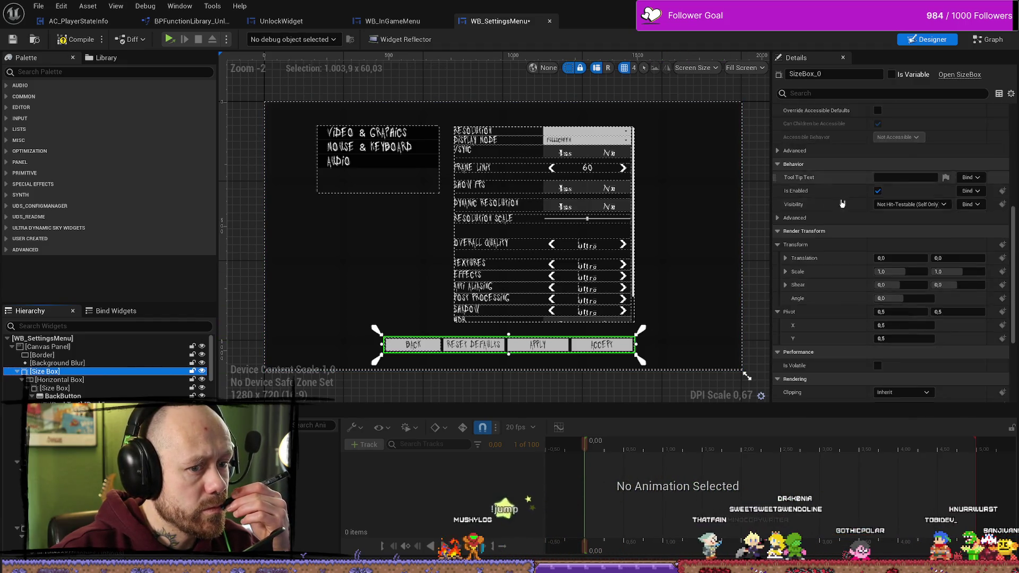
{"action": "left_click", "coordinate": [58, 363]}
{"action": "left_click", "coordinate": [62, 371]}
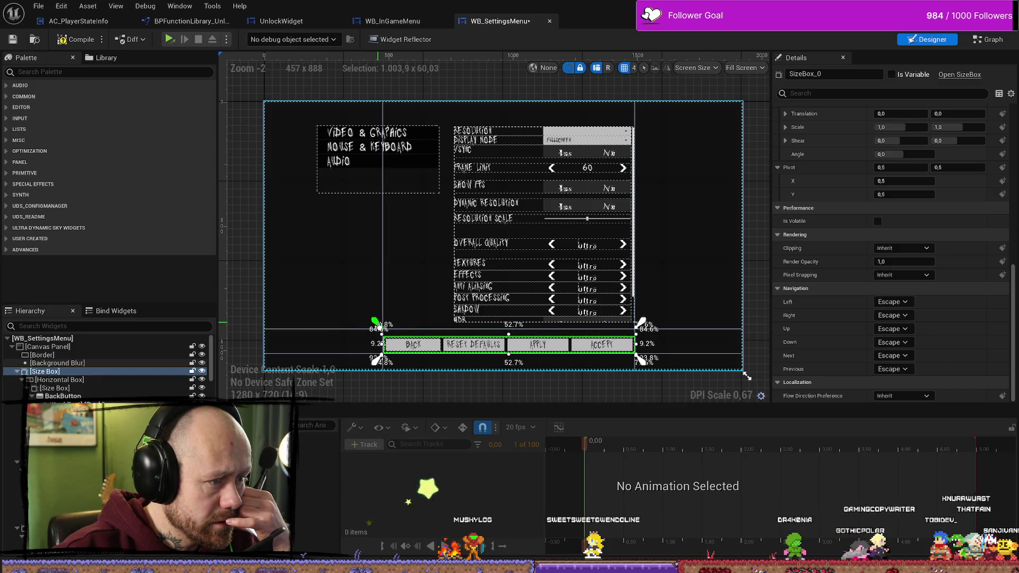
{"action": "left_click", "coordinate": [399, 313]}
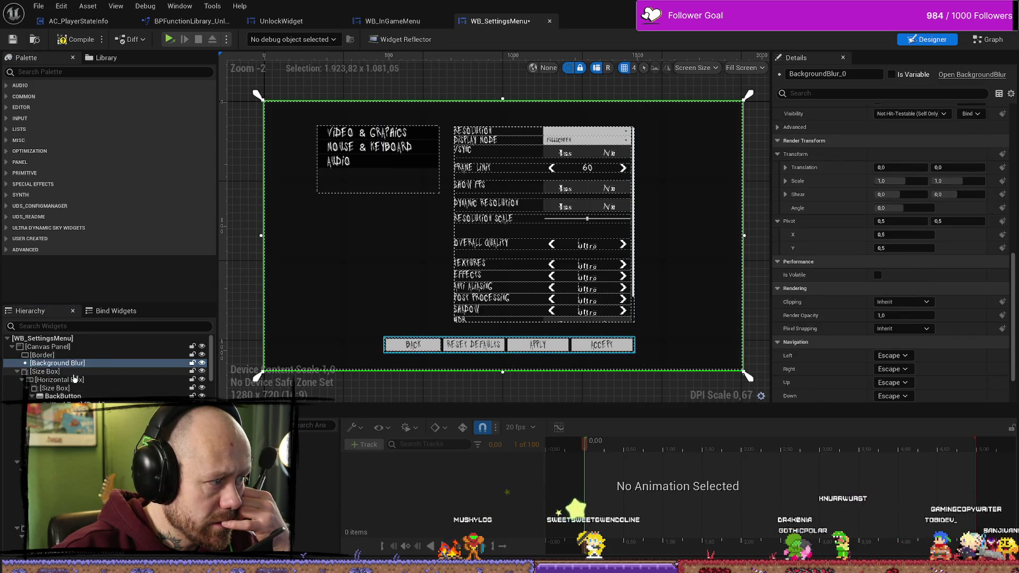
{"action": "left_click", "coordinate": [52, 372]}
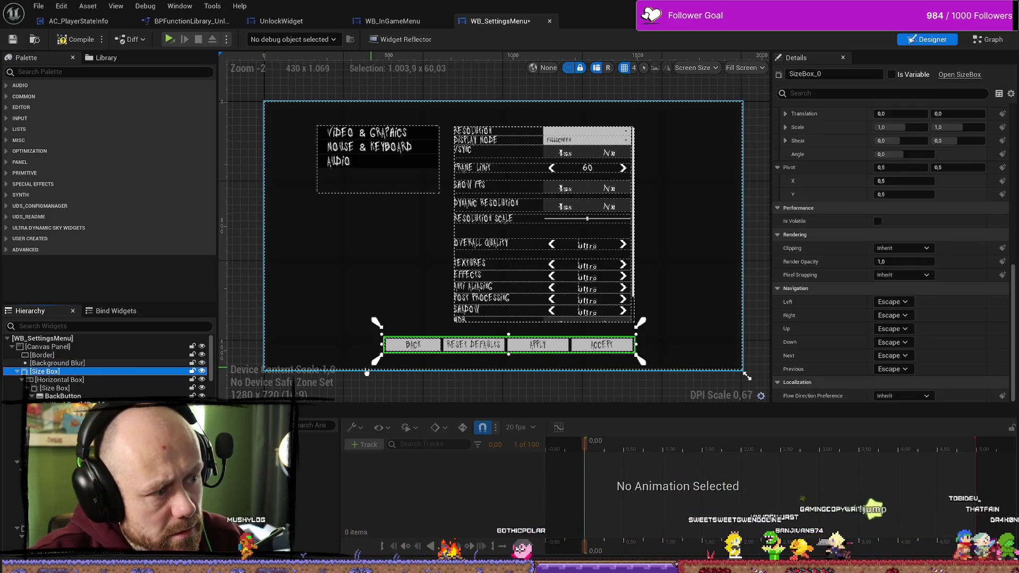
{"action": "key", "text": "ctrl+z"}
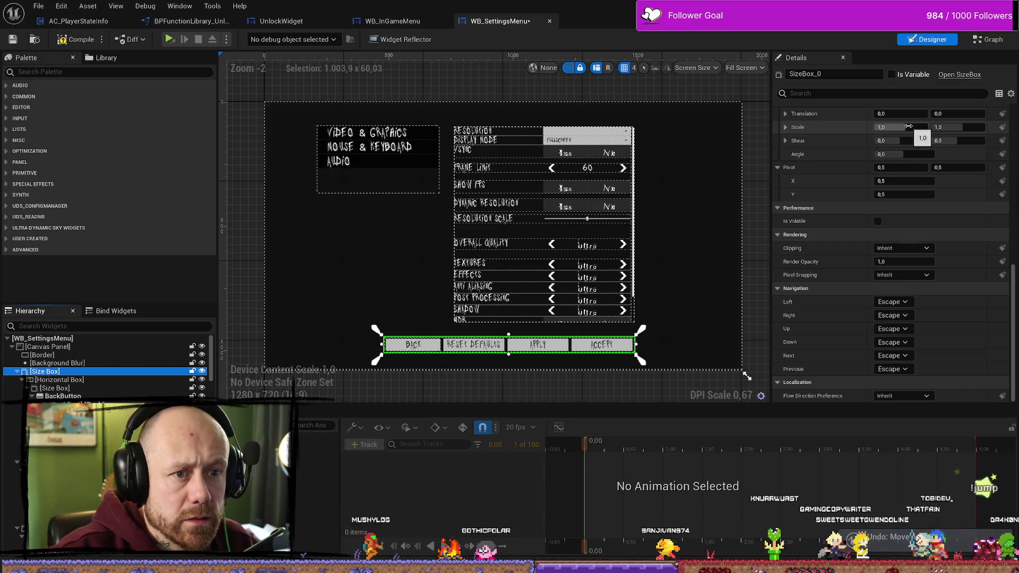
{"action": "scroll", "coordinate": [857, 186], "scroll_direction": "up", "scroll_amount": 10}
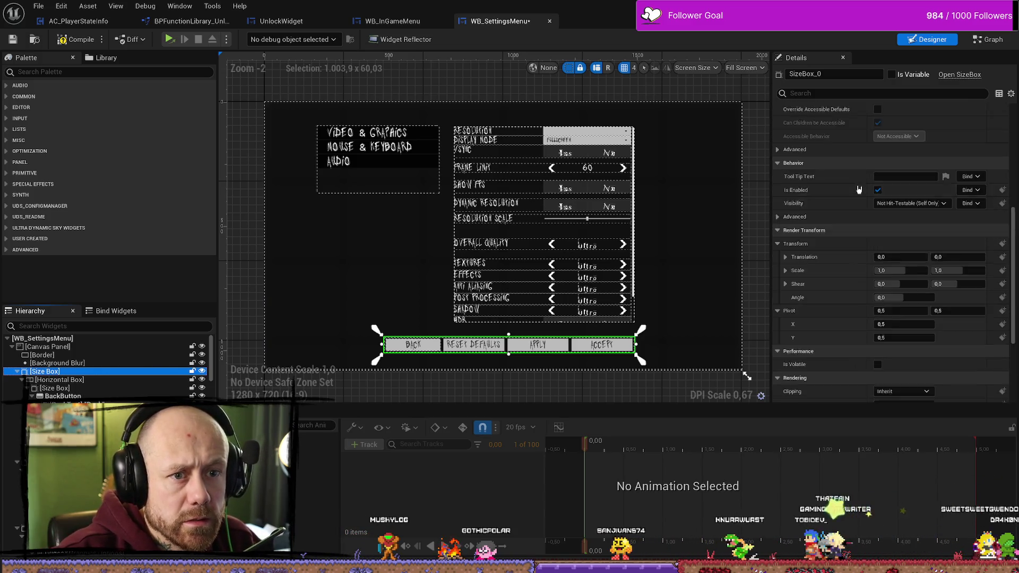
Step: Click through the button row's Horizontal Box and size boxes in the Hierarchy, ending on the outer size box
{"action": "scroll", "coordinate": [860, 193], "scroll_direction": "up", "scroll_amount": 4}
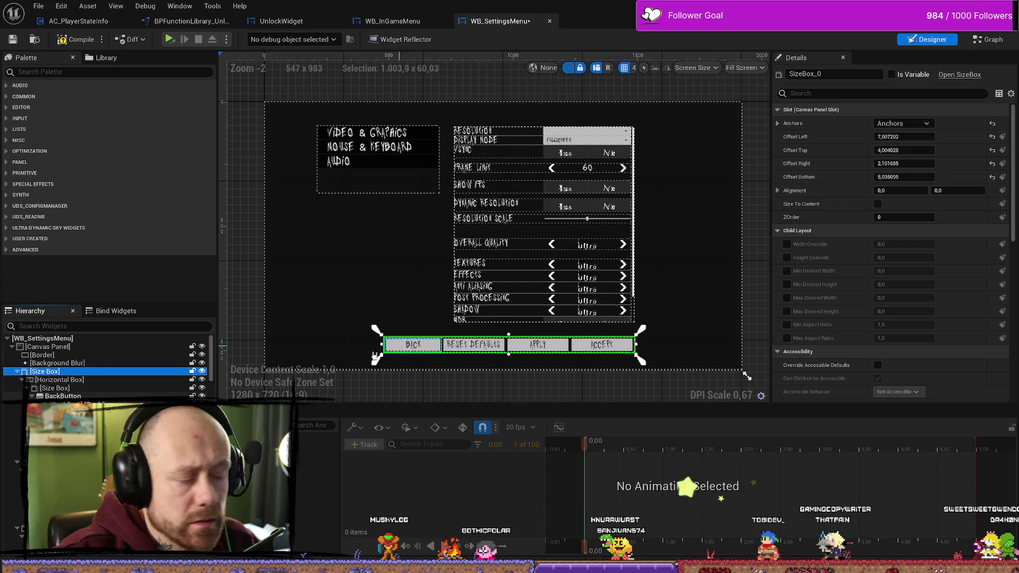
{"action": "left_click", "coordinate": [75, 381]}
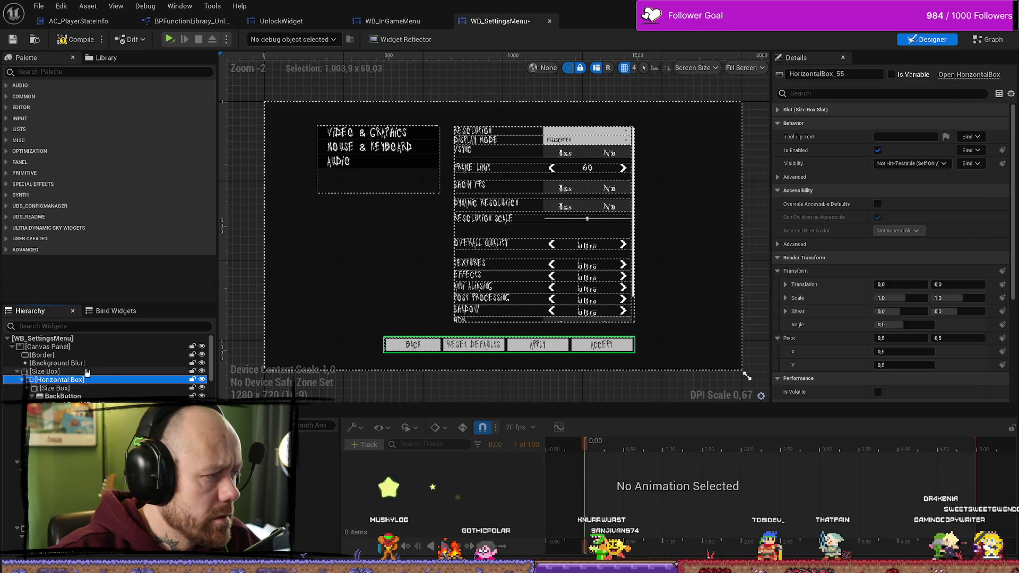
{"action": "left_click", "coordinate": [88, 372]}
{"action": "scroll", "coordinate": [876, 285], "scroll_direction": "down", "scroll_amount": 2}
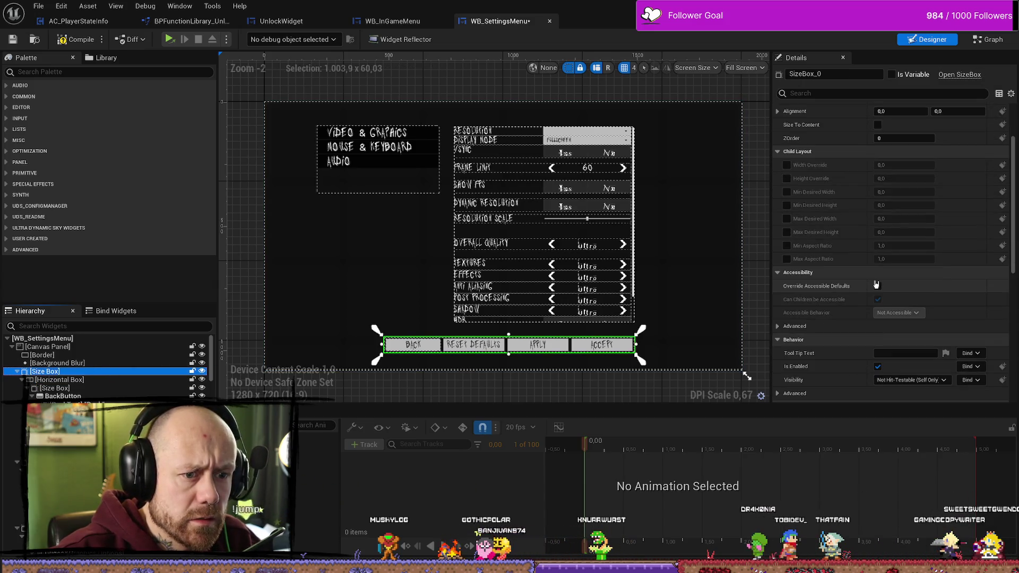
{"action": "scroll", "coordinate": [876, 284], "scroll_direction": "down", "scroll_amount": 5}
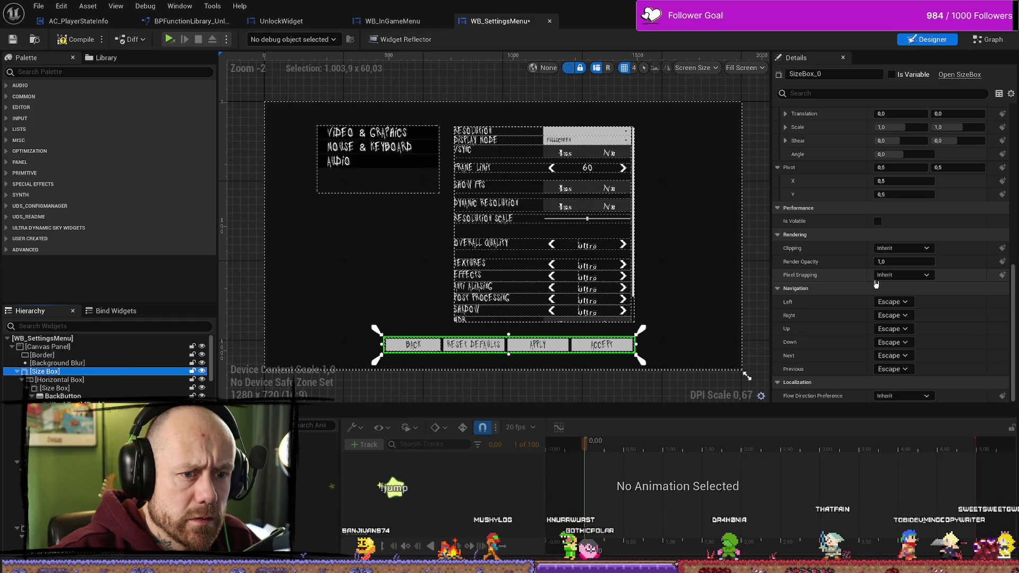
{"action": "scroll", "coordinate": [892, 265], "scroll_direction": "up", "scroll_amount": 5}
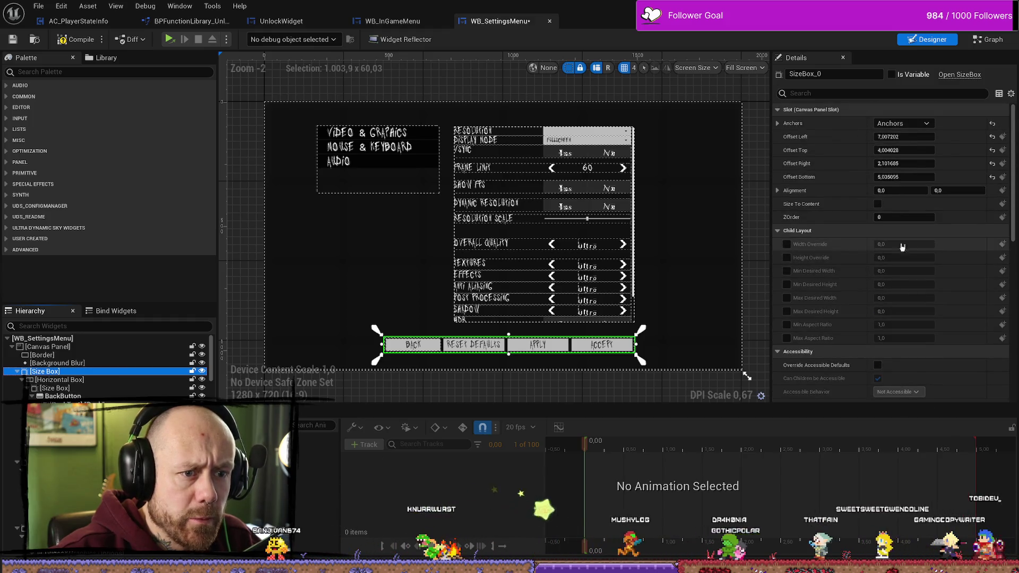
{"action": "left_click", "coordinate": [80, 379]}
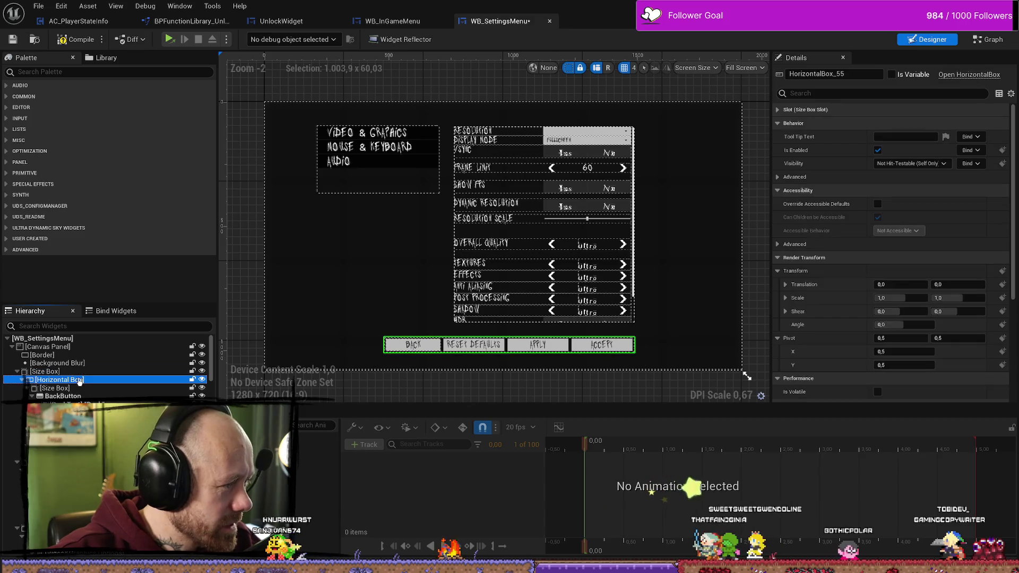
{"action": "left_click", "coordinate": [77, 388]}
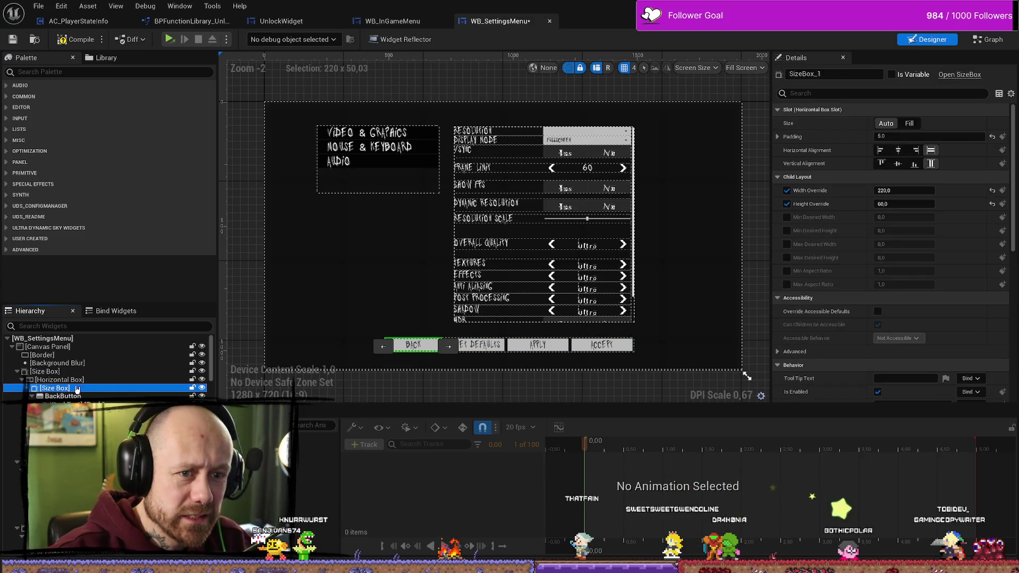
{"action": "left_click", "coordinate": [53, 371]}
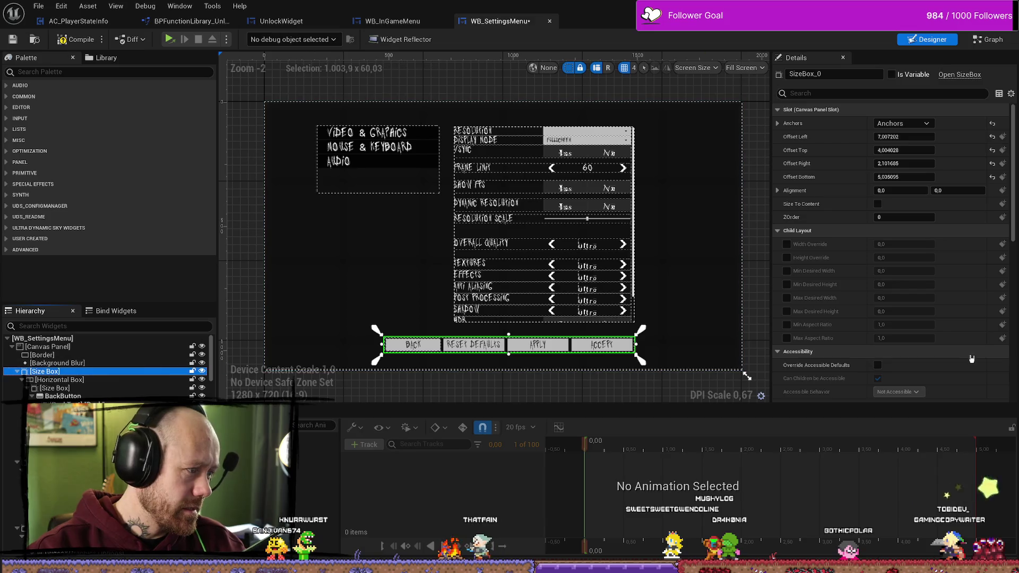
Step: Try Width and Height Overrides on the outer size box, then reset and disable them
{"action": "left_click", "coordinate": [786, 244]}
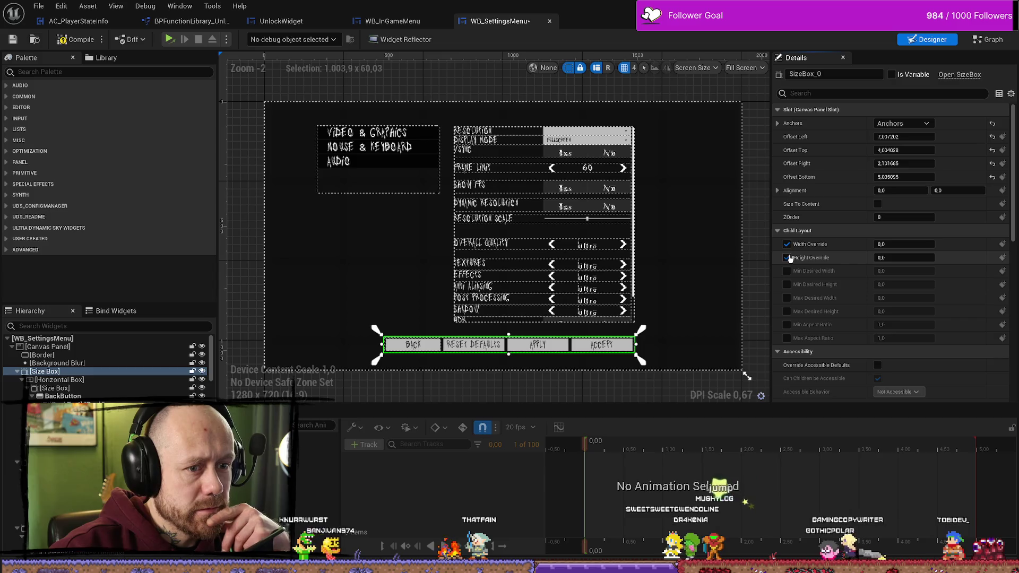
{"action": "left_click", "coordinate": [787, 258]}
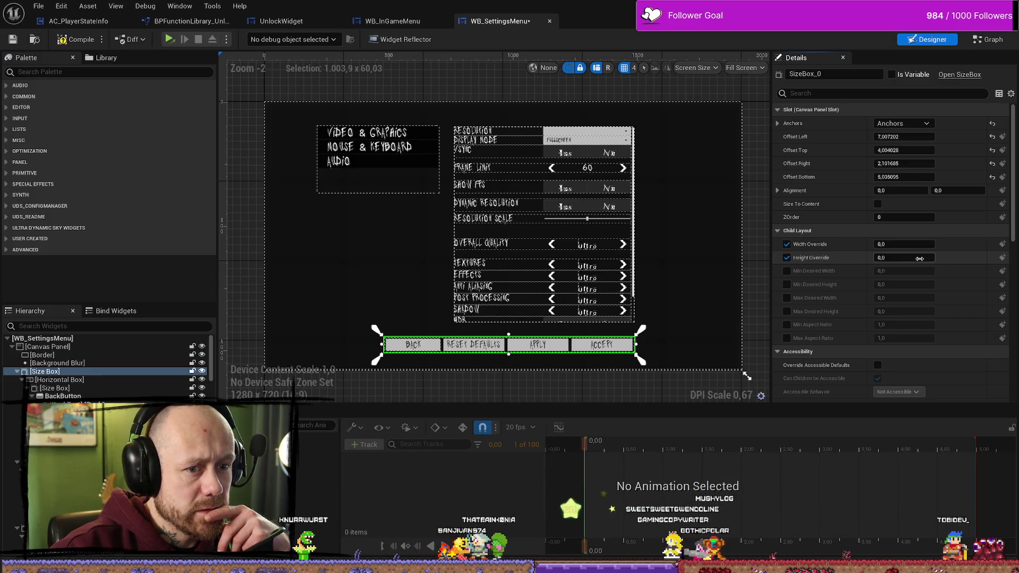
{"action": "left_click_drag", "start_coordinate": [903, 257], "coordinate": [923, 257]}
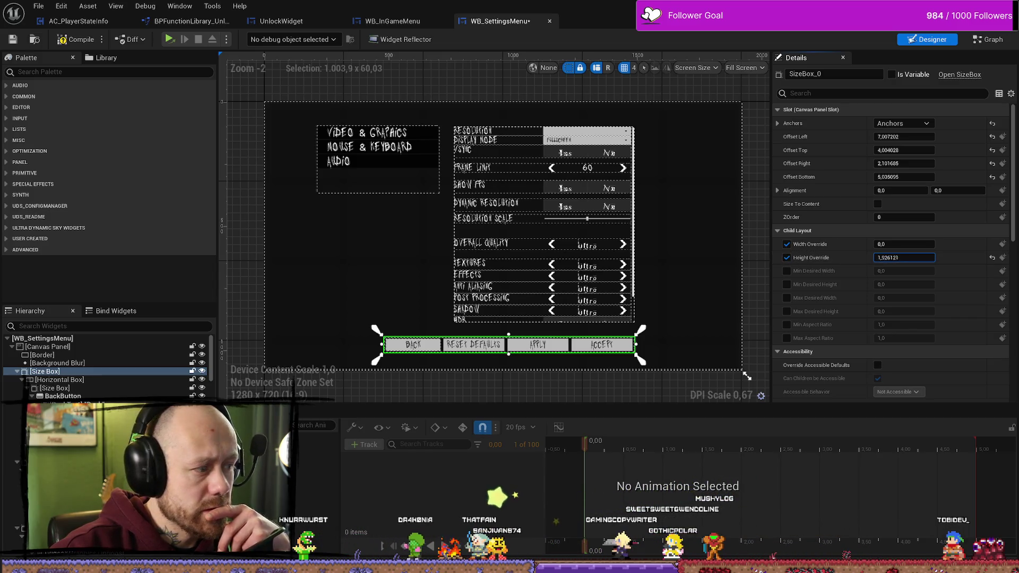
{"action": "left_click", "coordinate": [992, 258]}
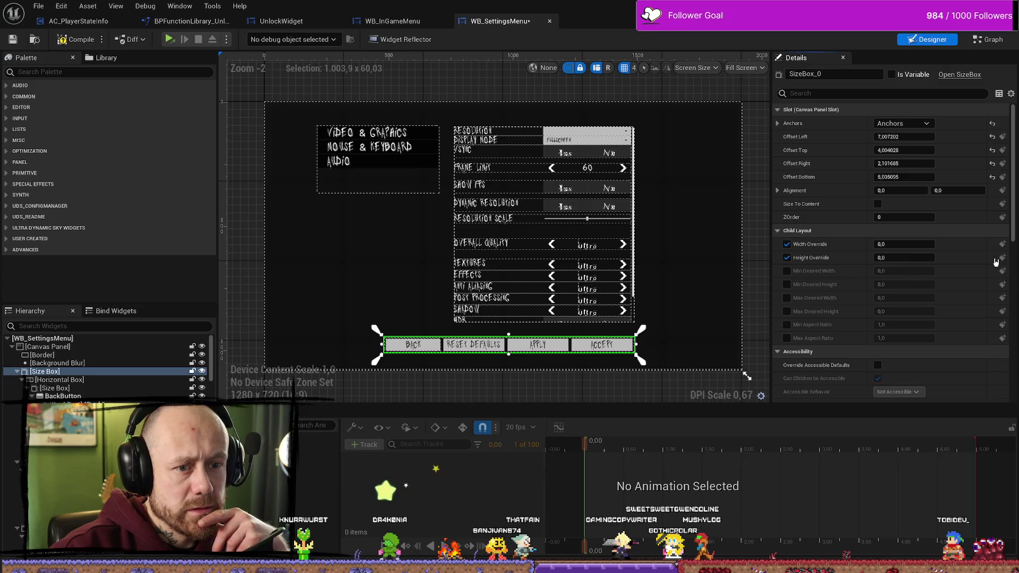
{"action": "left_click", "coordinate": [787, 244]}
Step: Show the horizontal box's Size Box Slot padding, ending with it reselected via the Down arrow
{"action": "left_click", "coordinate": [44, 347]}
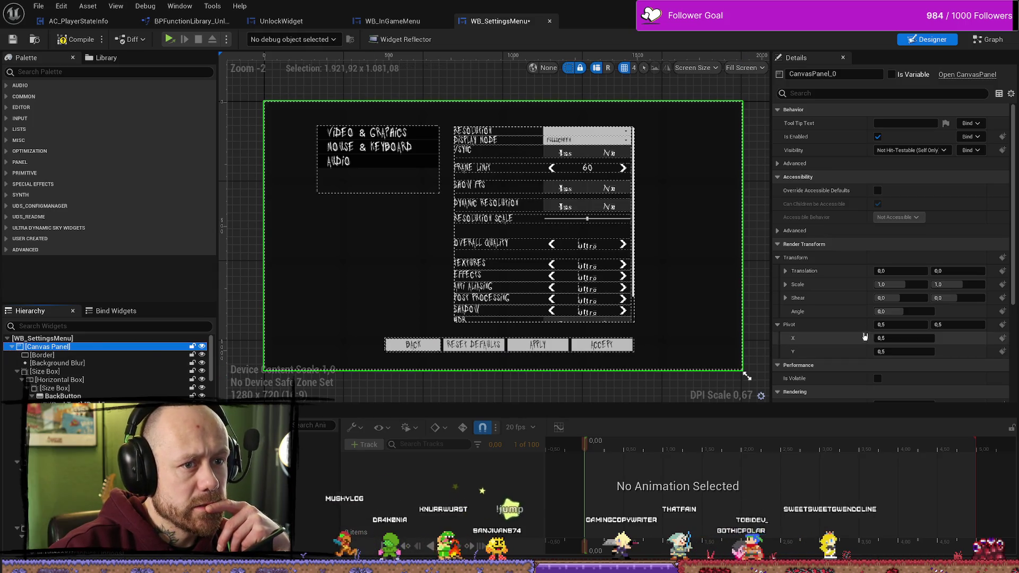
{"action": "left_click", "coordinate": [393, 341]}
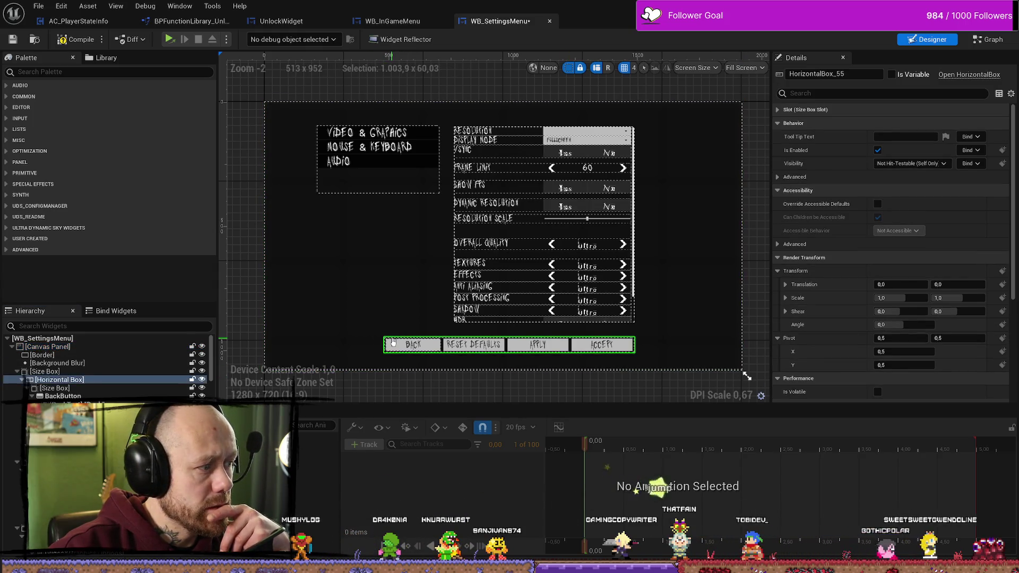
{"action": "left_click", "coordinate": [805, 109]}
{"action": "left_click", "coordinate": [778, 124]}
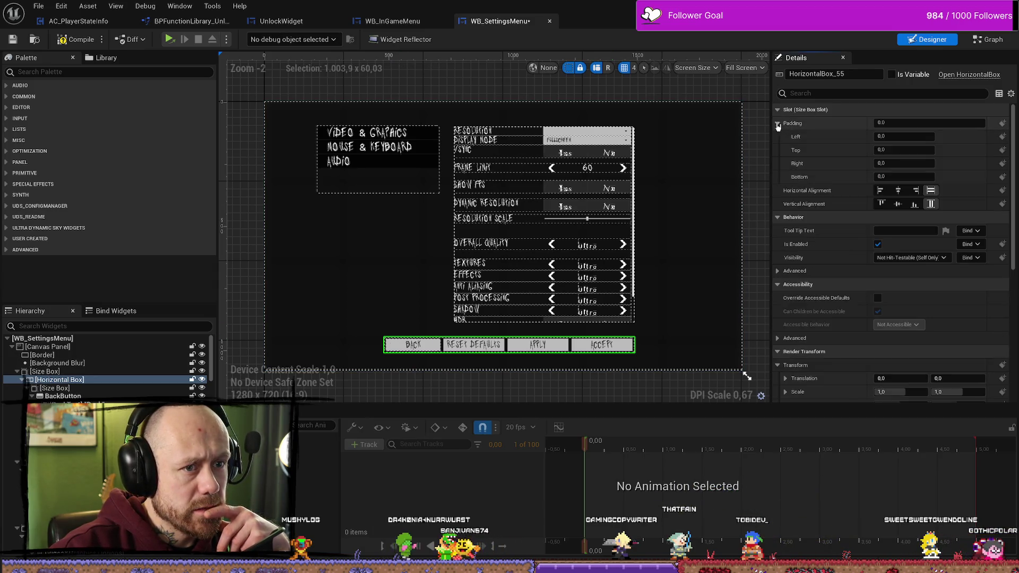
{"action": "left_click", "coordinate": [60, 389]}
{"action": "left_click", "coordinate": [61, 381]}
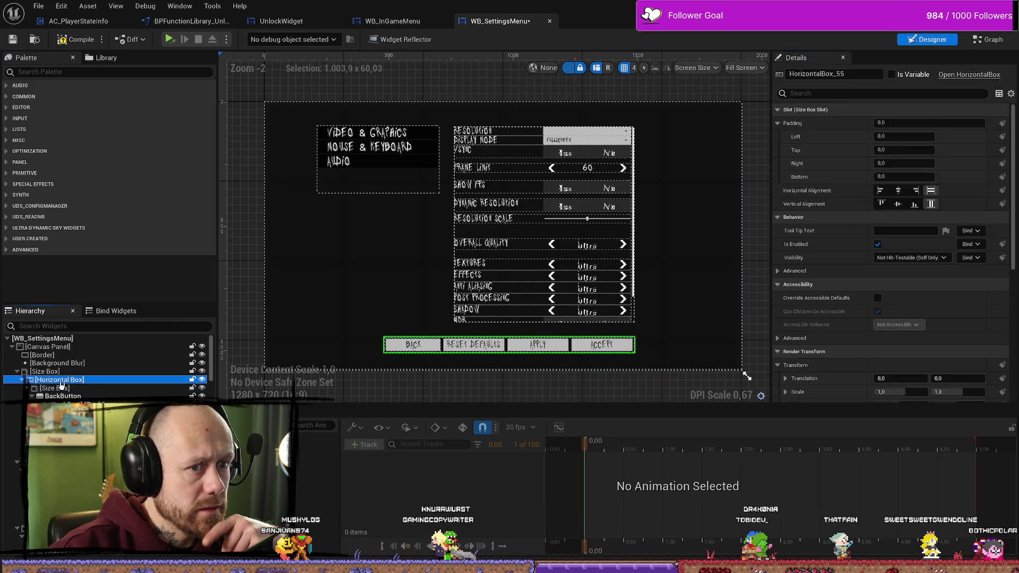
{"action": "left_click", "coordinate": [47, 371]}
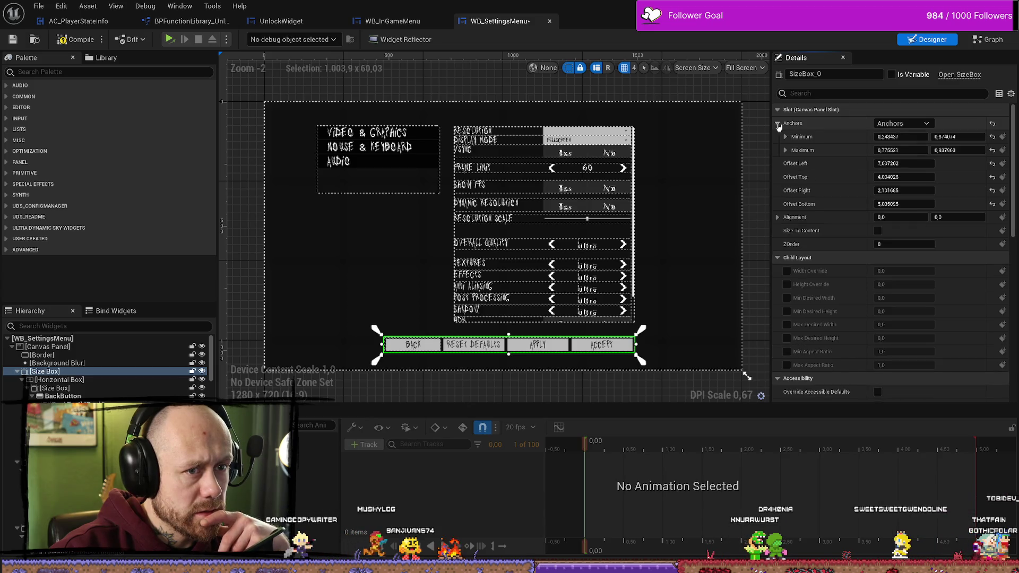
{"action": "key", "text": "Down"}
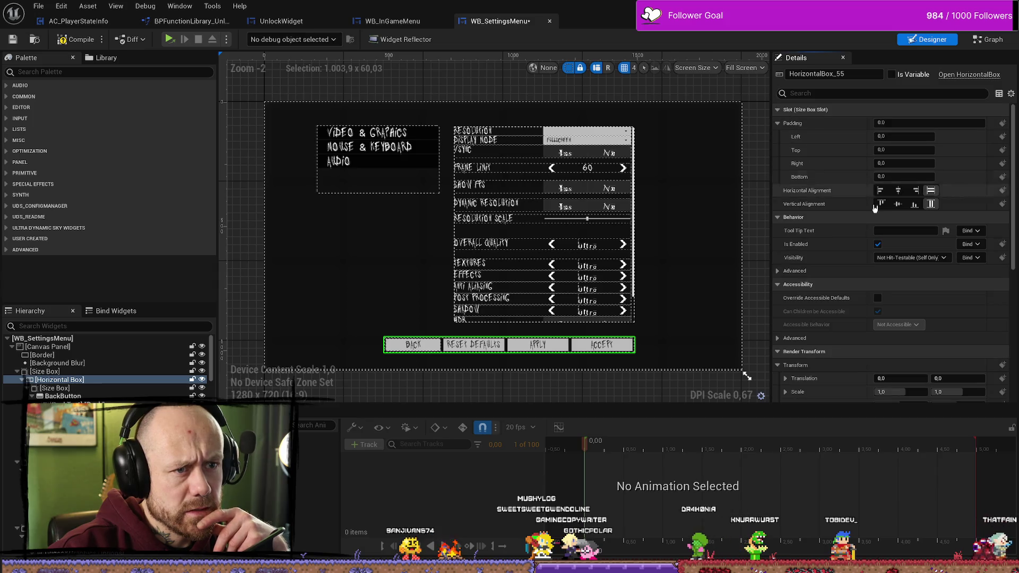
{"action": "left_click", "coordinate": [898, 204]}
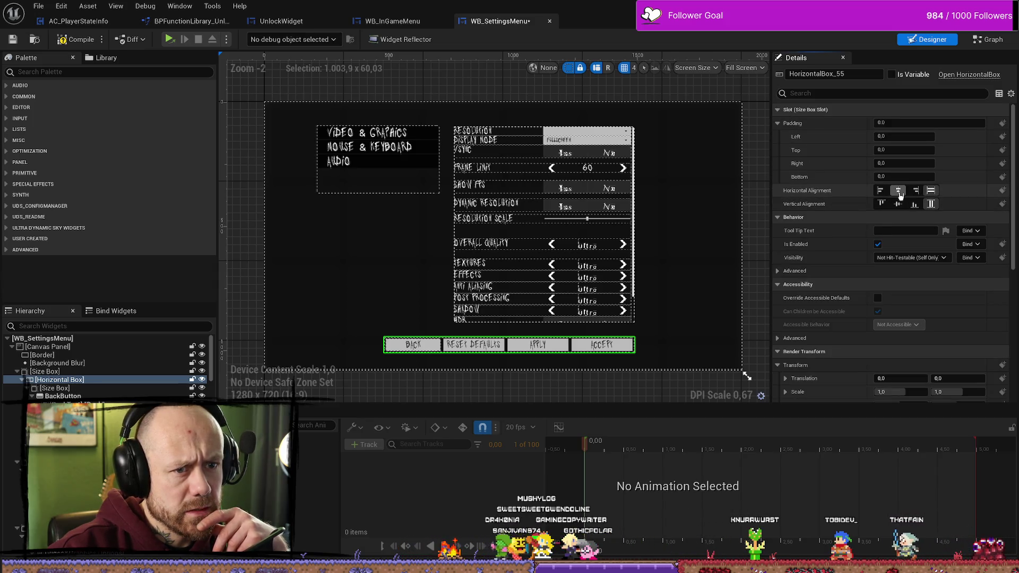
{"action": "left_click", "coordinate": [899, 194]}
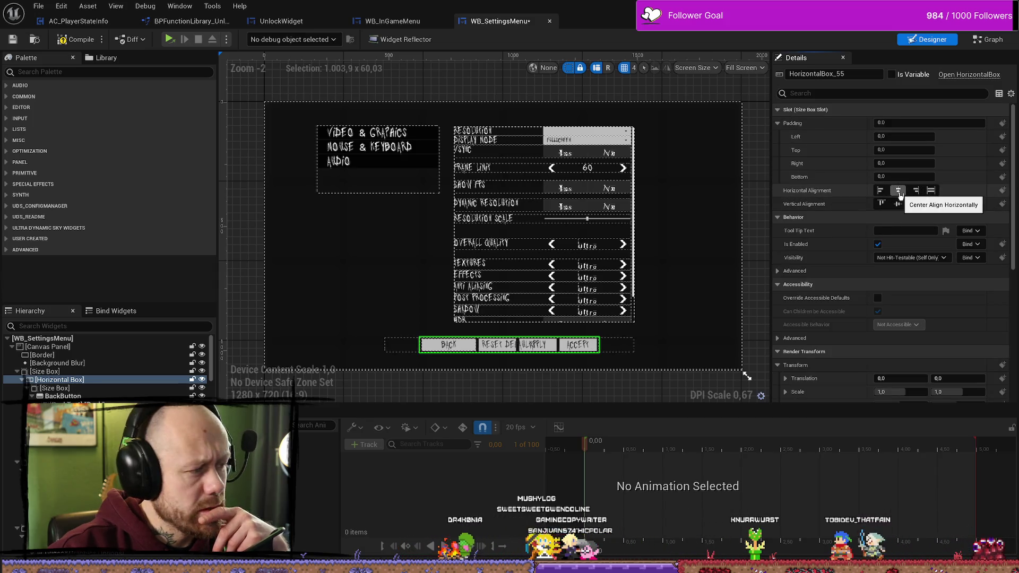
{"action": "left_click", "coordinate": [933, 191]}
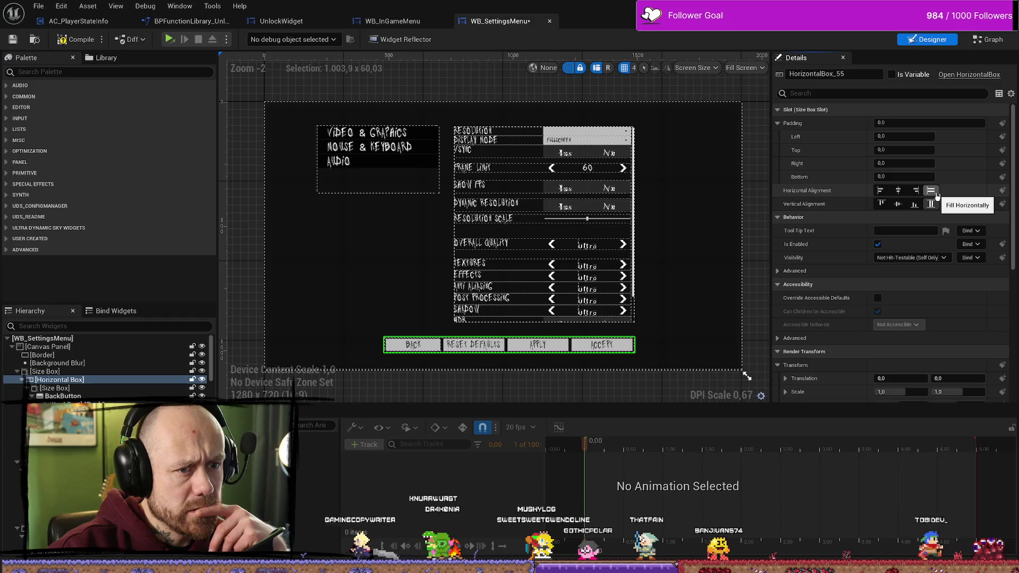
{"action": "left_click", "coordinate": [880, 193]}
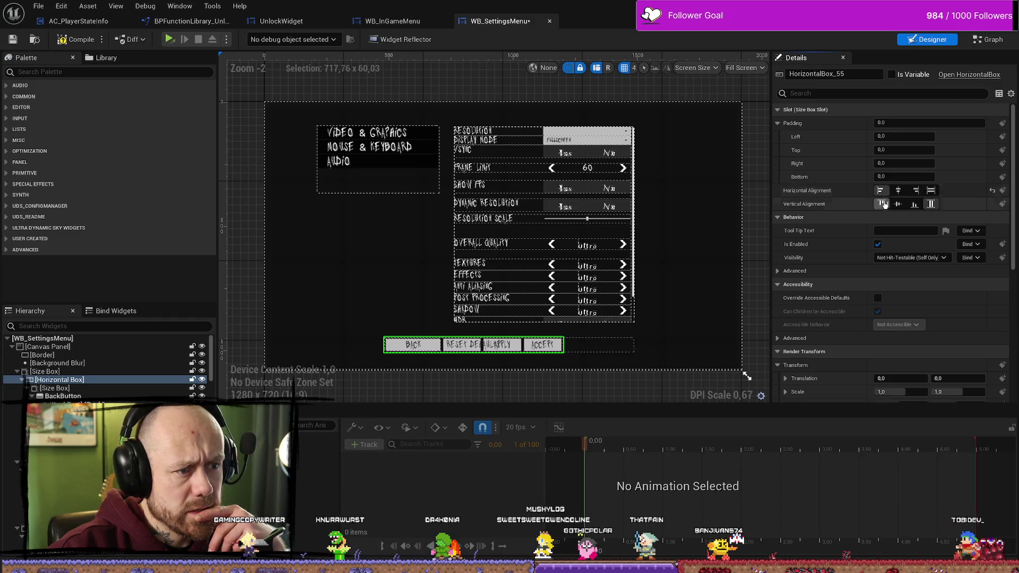
{"action": "left_click", "coordinate": [881, 203]}
{"action": "left_click", "coordinate": [901, 196]}
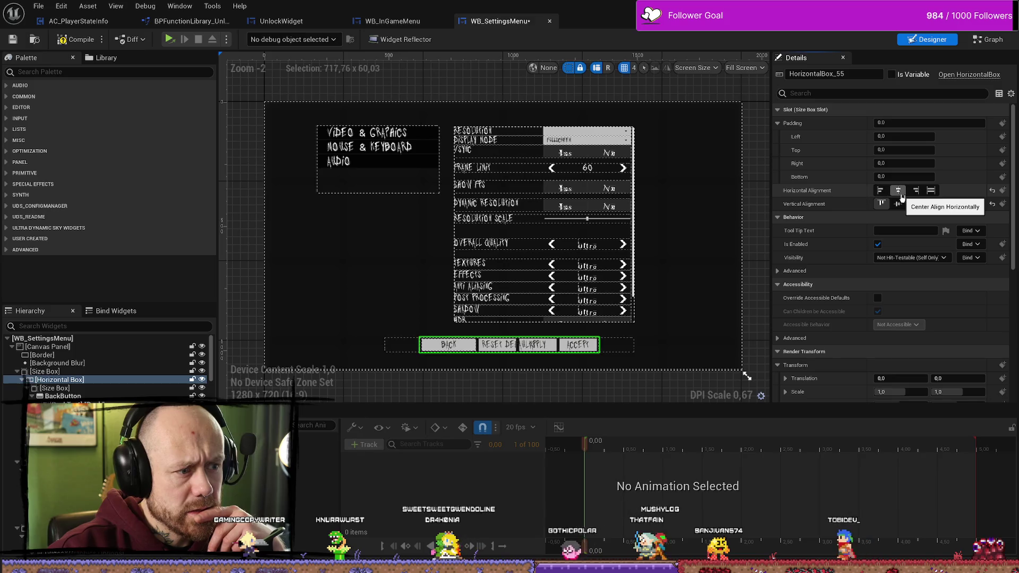
{"action": "left_click", "coordinate": [931, 190]}
{"action": "left_click", "coordinate": [930, 204]}
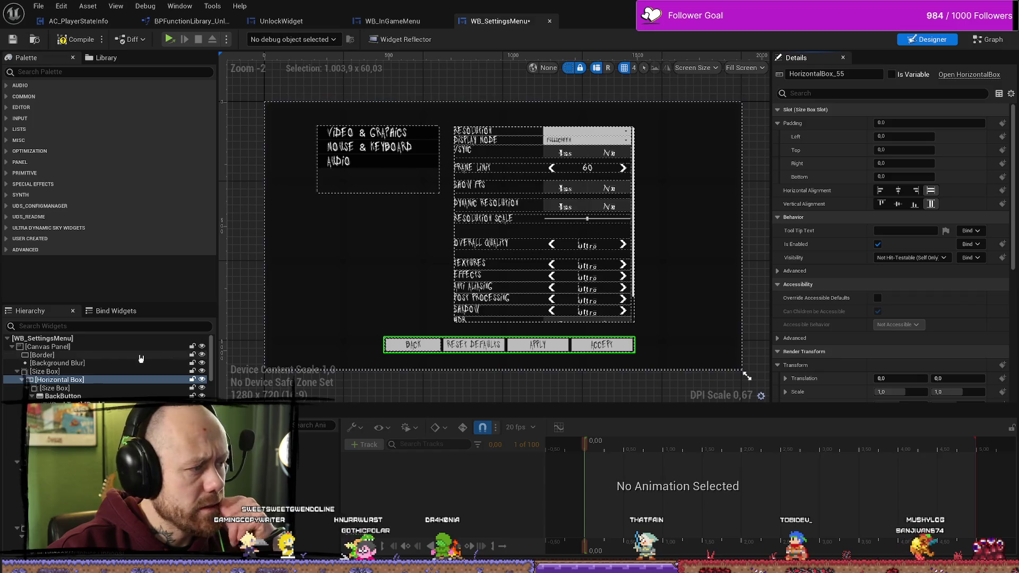
{"action": "left_click", "coordinate": [101, 373]}
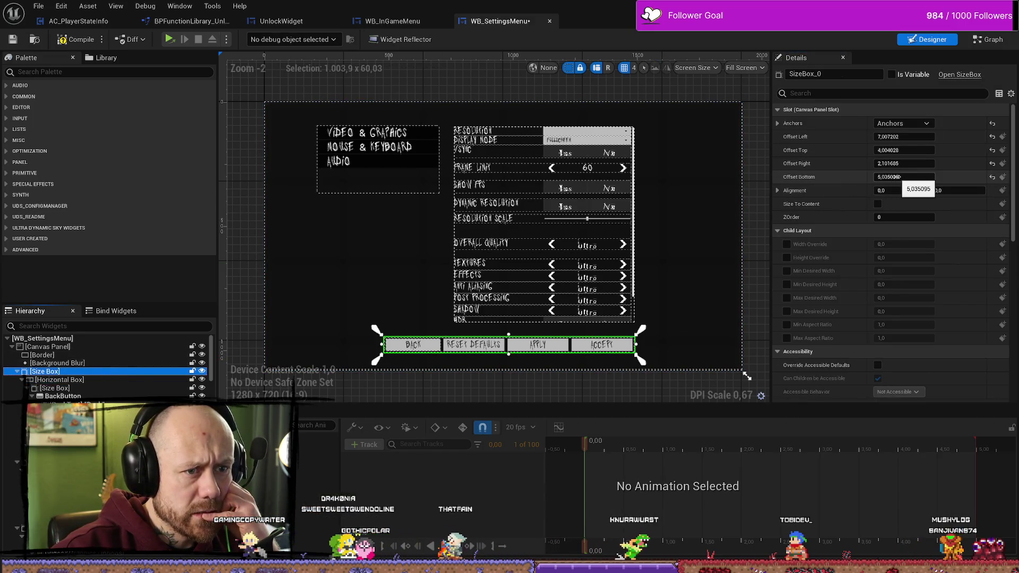
Step: Nudge the size box's bottom offset, reset all four offsets, and try a width override
{"action": "left_click_drag", "start_coordinate": [924, 177], "coordinate": [915, 176]}
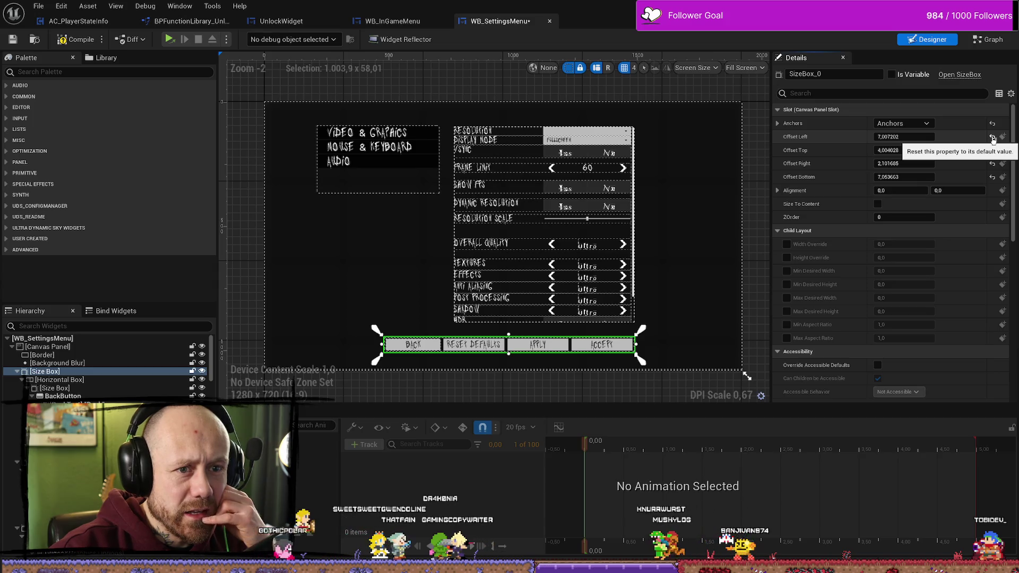
{"action": "left_click", "coordinate": [993, 137]}
{"action": "left_click", "coordinate": [992, 151]}
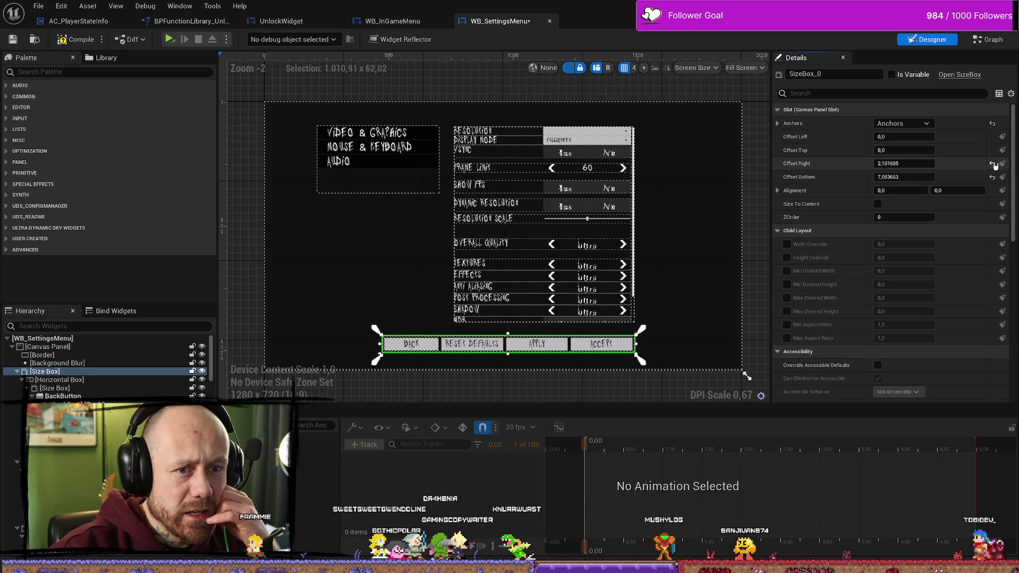
{"action": "left_click", "coordinate": [992, 164]}
{"action": "left_click", "coordinate": [992, 177]}
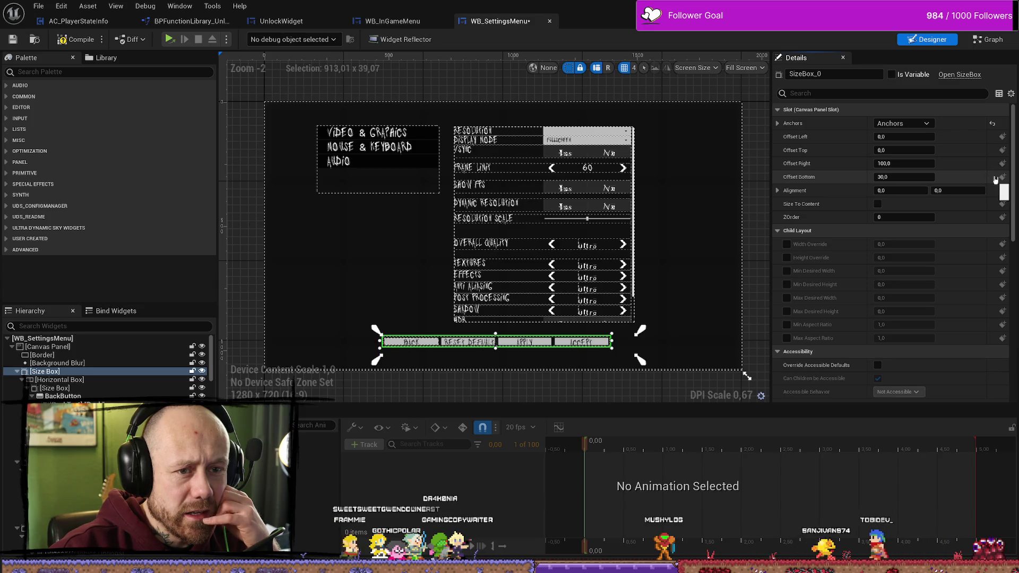
{"action": "left_click", "coordinate": [786, 245]}
{"action": "left_click_drag", "start_coordinate": [902, 244], "coordinate": [900, 241]}
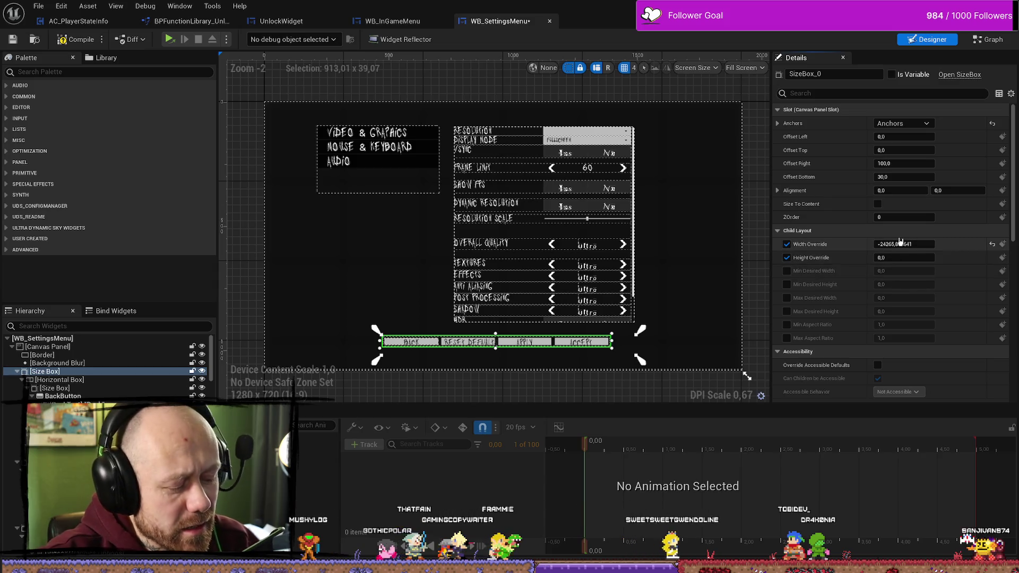
Step: Undo the width override, offset, alignment and button size-rule edits with Ctrl+Z
{"action": "key", "text": "ctrl+z"}
{"action": "key", "text": "ctrl+z"}
{"action": "key", "text": "ctrl+z"}
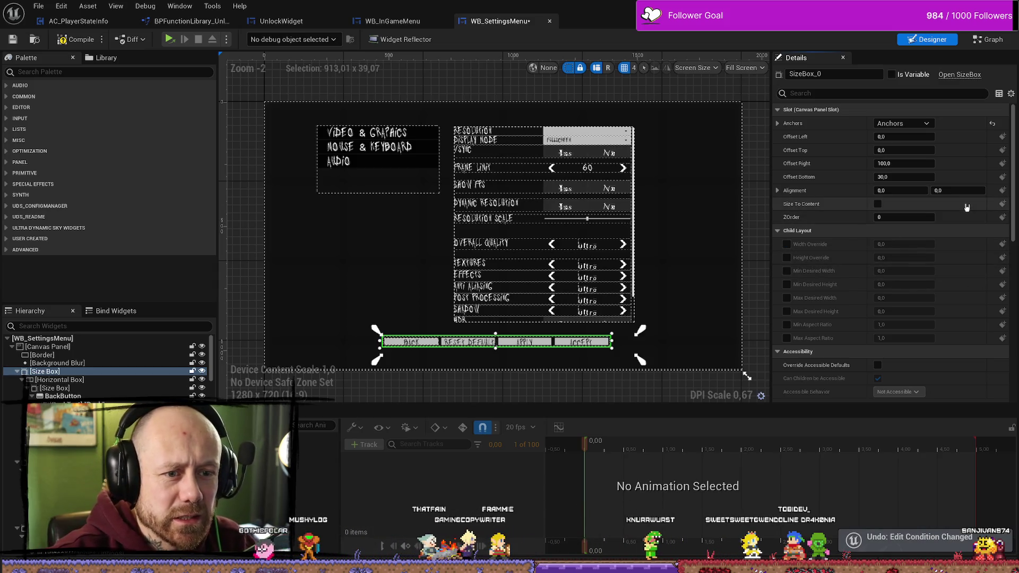
{"action": "key", "text": "ctrl+z"}
{"action": "key", "text": "ctrl+z"}
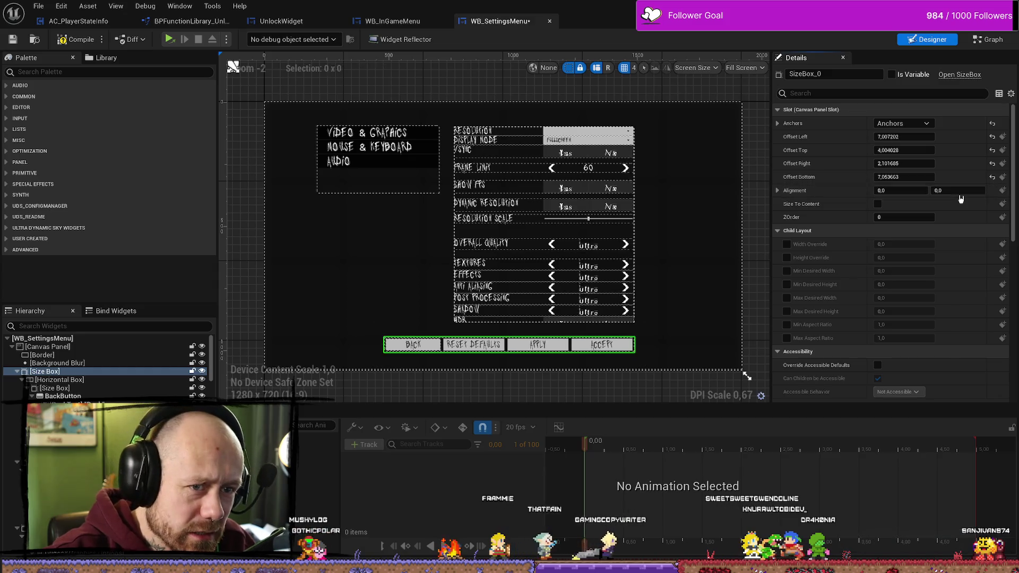
{"action": "key", "text": "ctrl+z"}
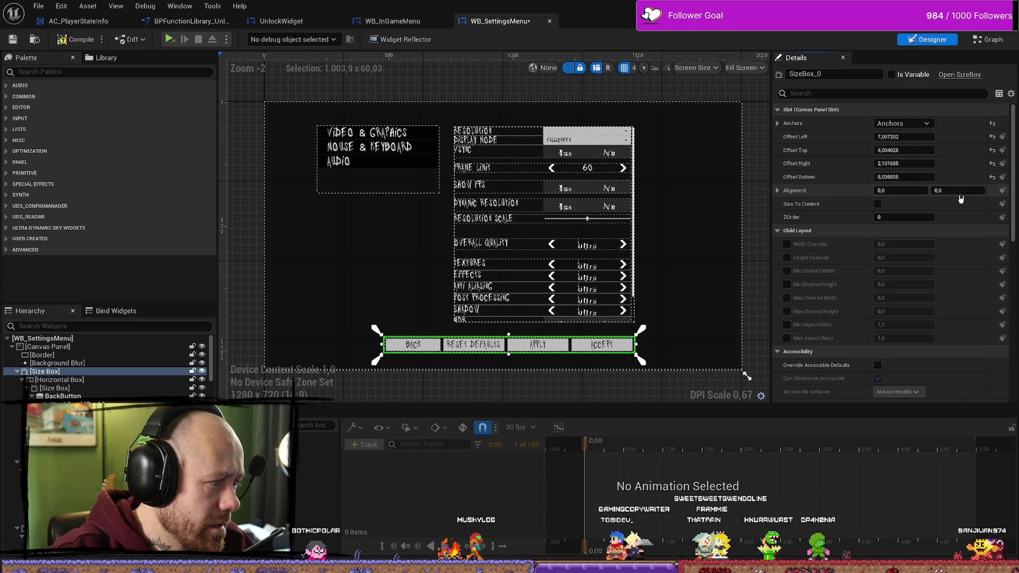
{"action": "key", "text": "ctrl+z"}
{"action": "key", "text": "ctrl+z"}
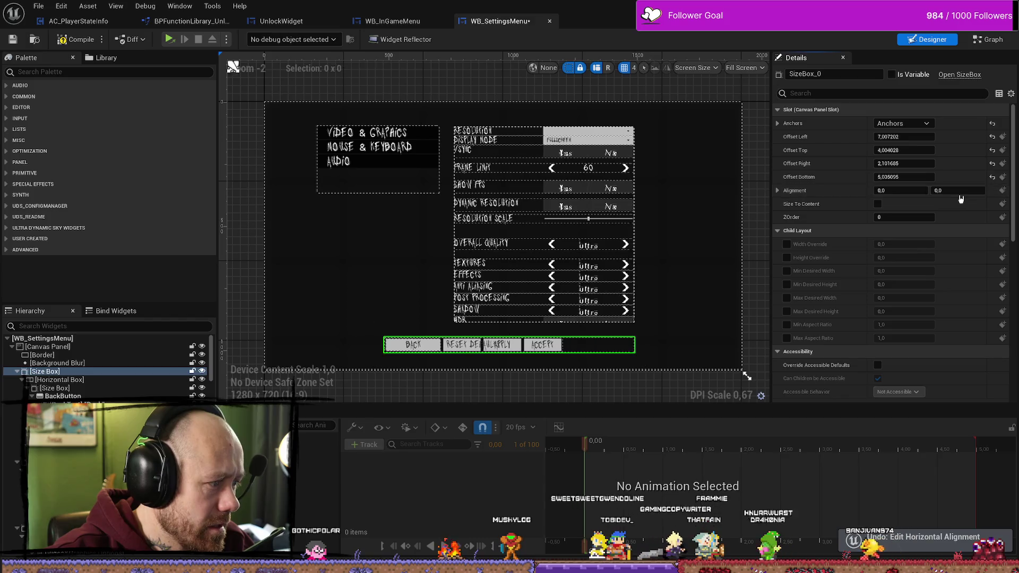
{"action": "key", "text": "ctrl+z"}
{"action": "key", "text": "ctrl+z"}
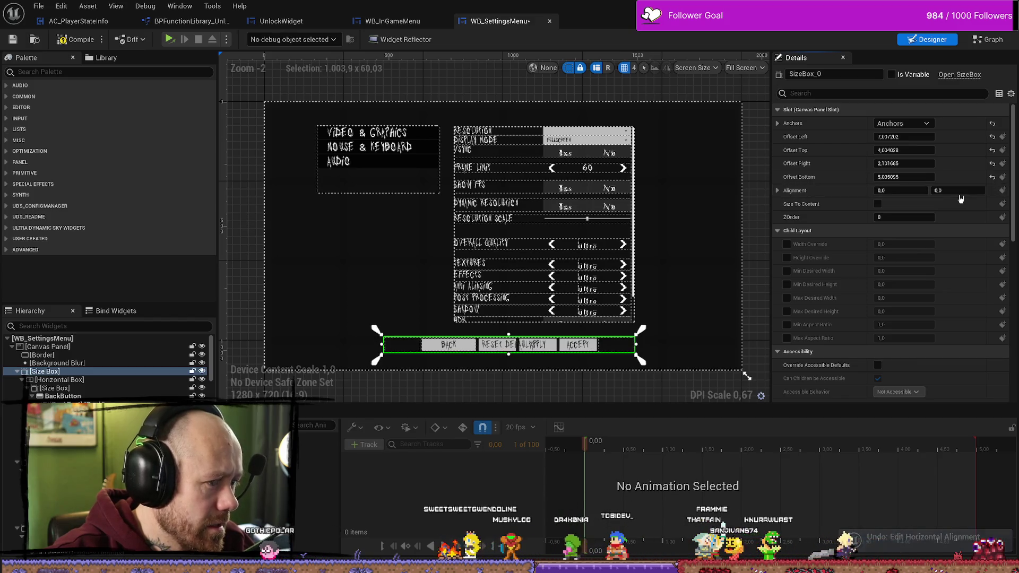
{"action": "key", "text": "ctrl+y"}
{"action": "key", "text": "ctrl+z"}
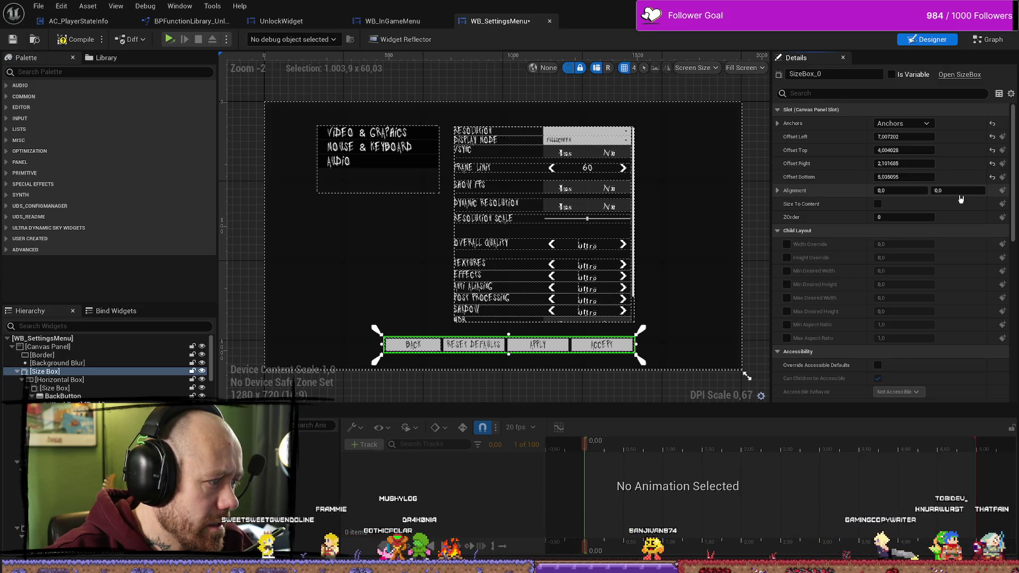
{"action": "key", "text": "ctrl+z"}
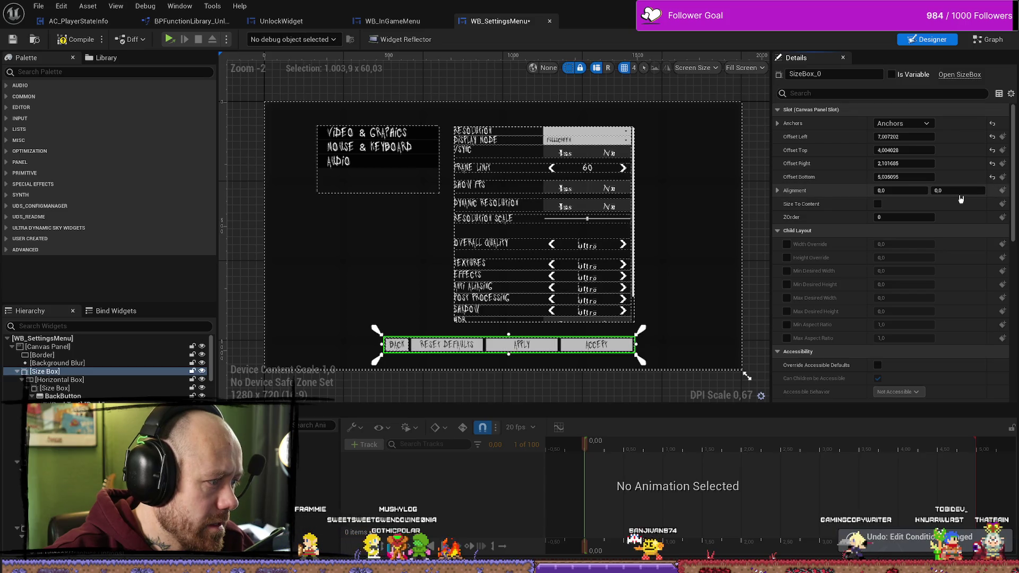
{"action": "key", "text": "ctrl+z"}
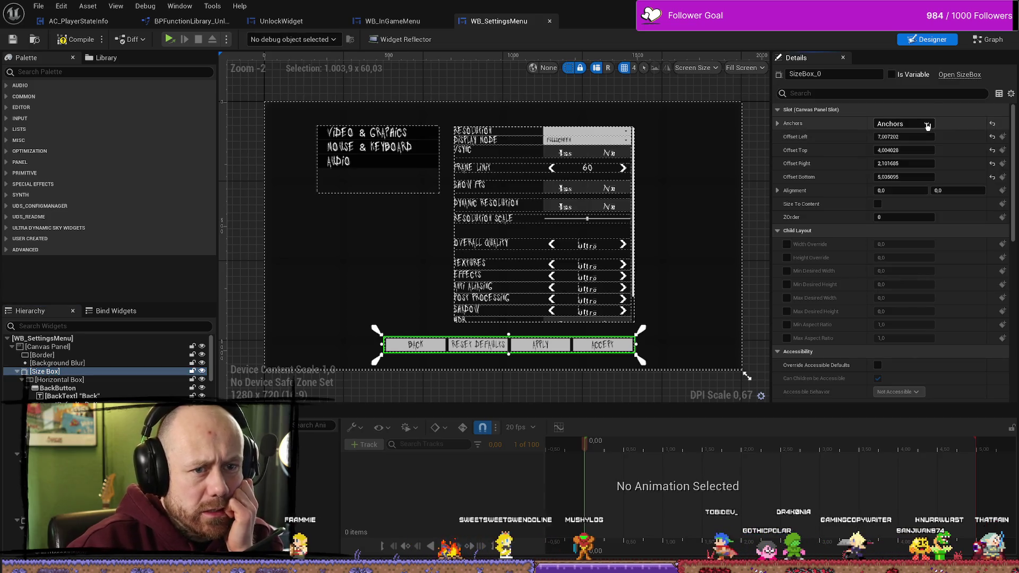
Step: Toggle the size box's width and height overrides on and back off
{"action": "left_click", "coordinate": [787, 244]}
{"action": "left_click", "coordinate": [786, 257]}
{"action": "left_click", "coordinate": [786, 257]}
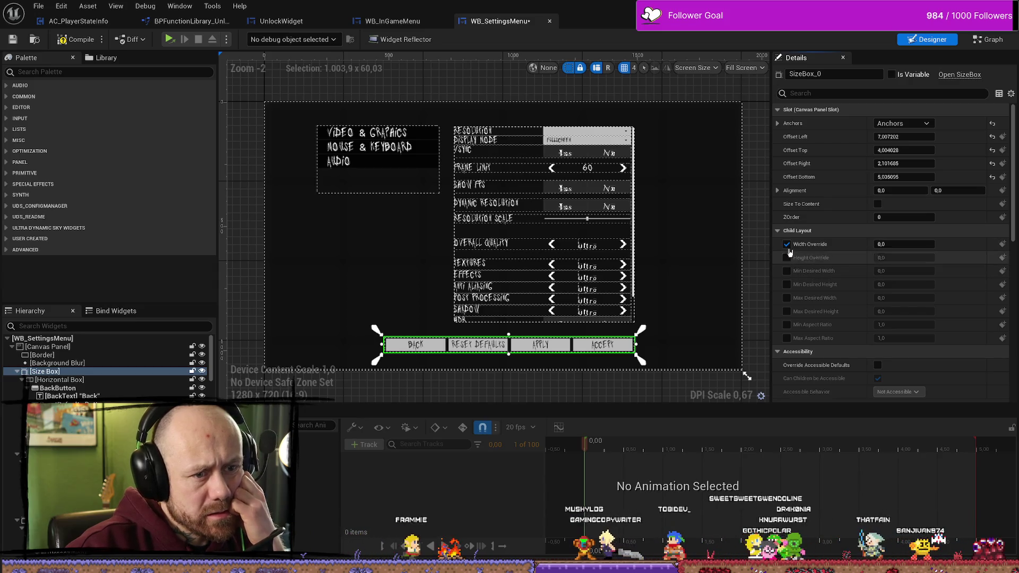
{"action": "left_click", "coordinate": [786, 244]}
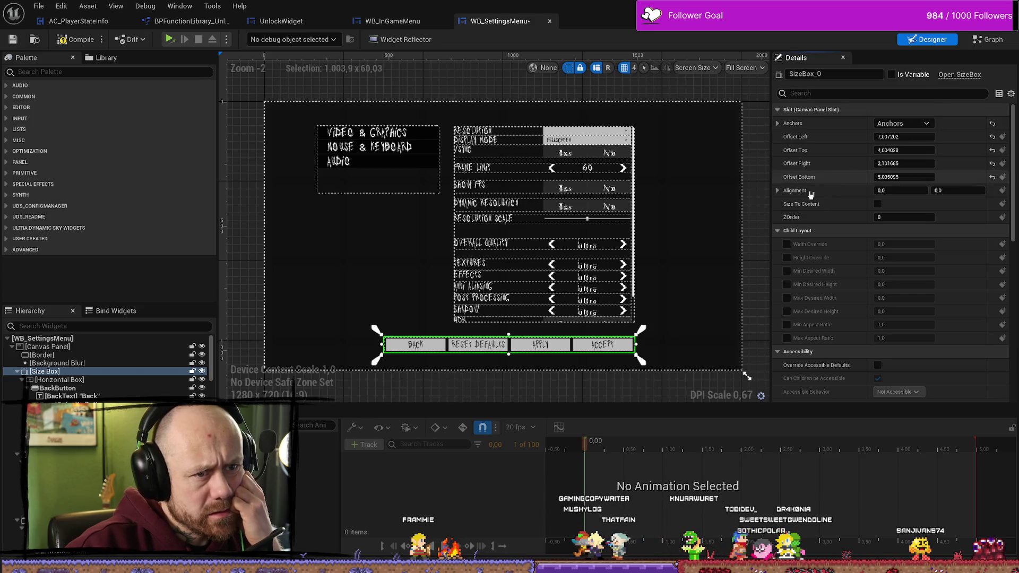
Step: Drag the size box's Offset Left value, then reset it to 0.0
{"action": "scroll", "coordinate": [876, 202], "scroll_direction": "down", "scroll_amount": 5}
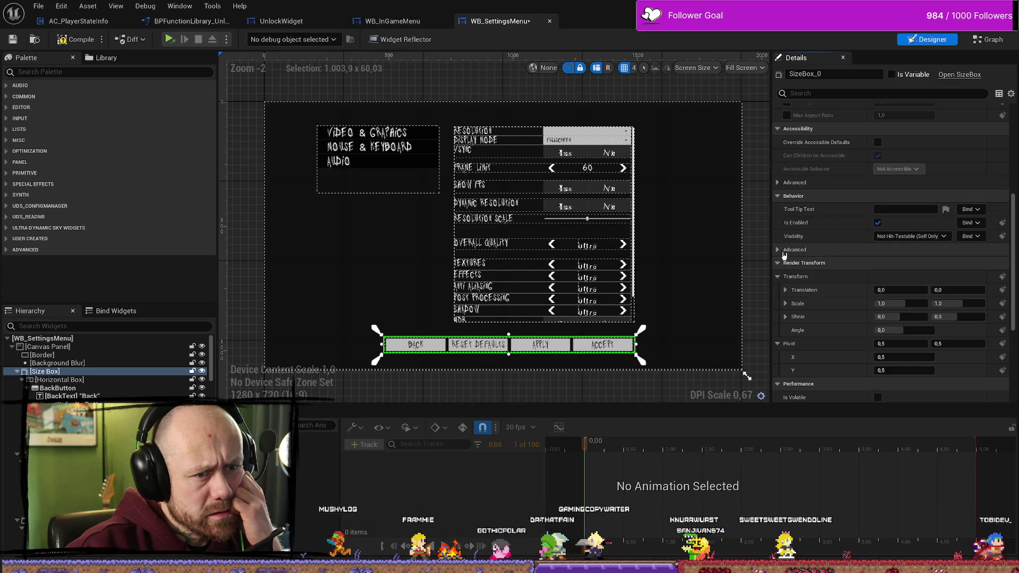
{"action": "left_click", "coordinate": [793, 249]}
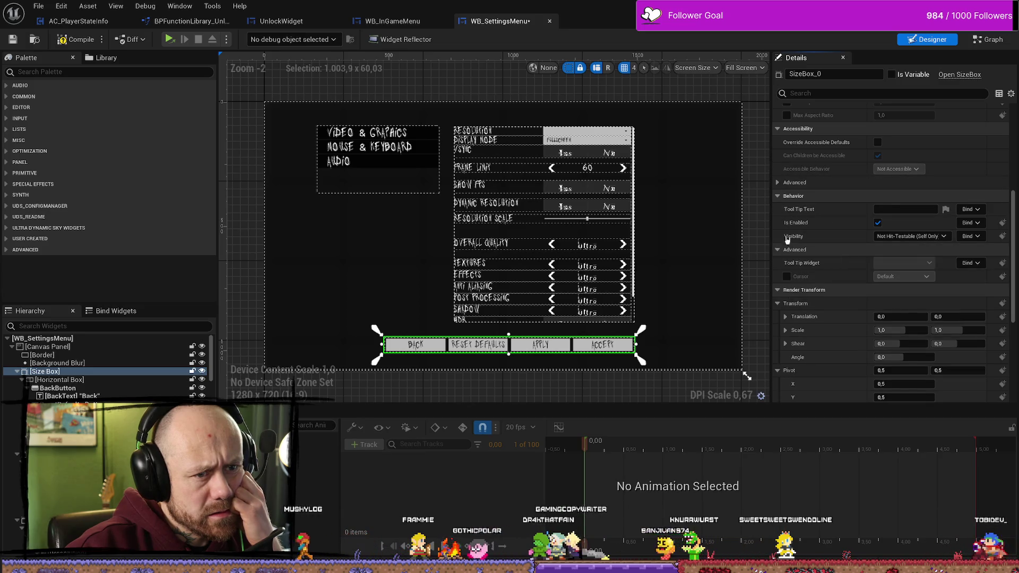
{"action": "left_click", "coordinate": [794, 182]}
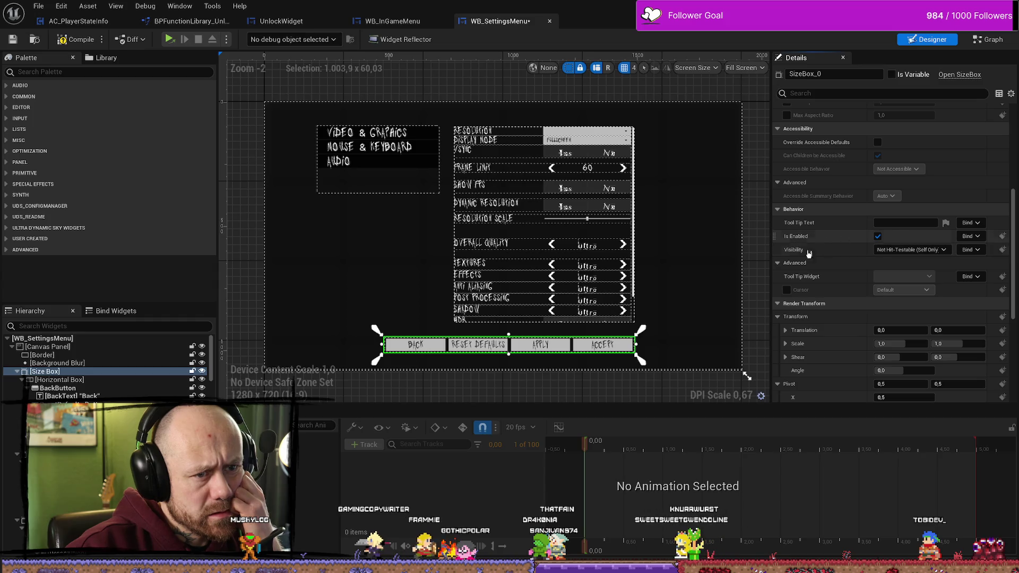
{"action": "scroll", "coordinate": [820, 263], "scroll_direction": "down", "scroll_amount": 5}
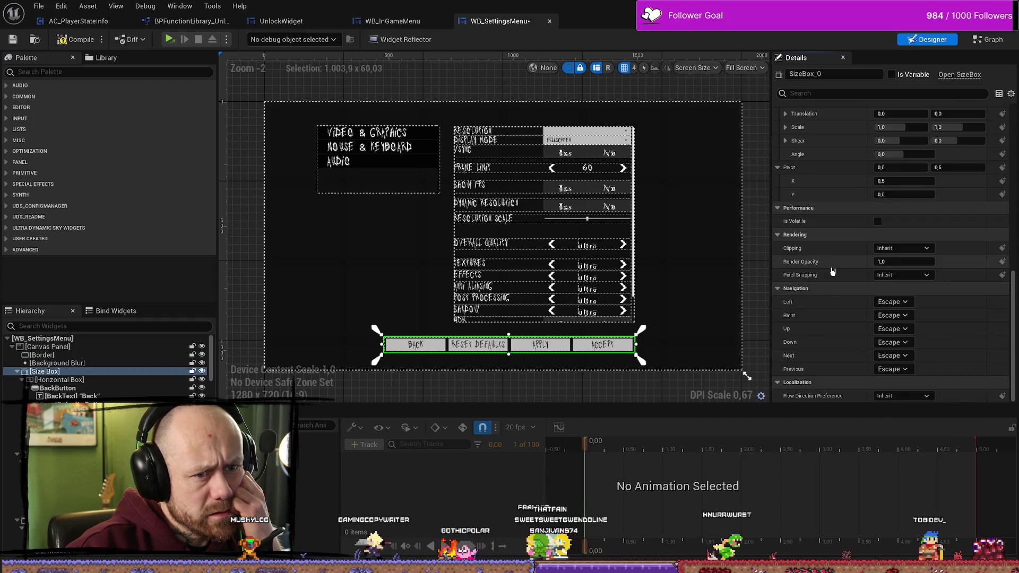
{"action": "scroll", "coordinate": [839, 285], "scroll_direction": "up", "scroll_amount": 6}
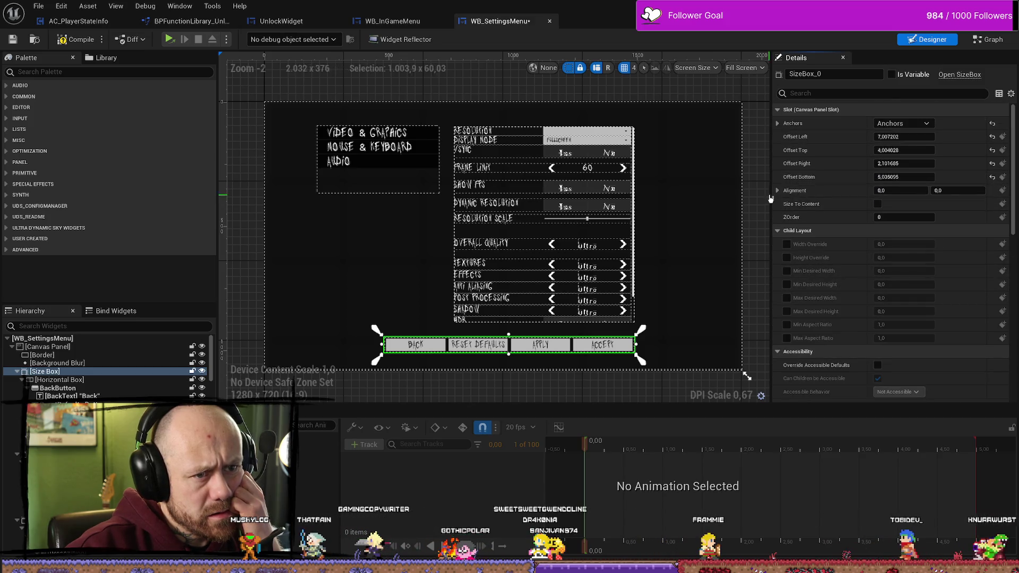
{"action": "left_click", "coordinate": [778, 191]}
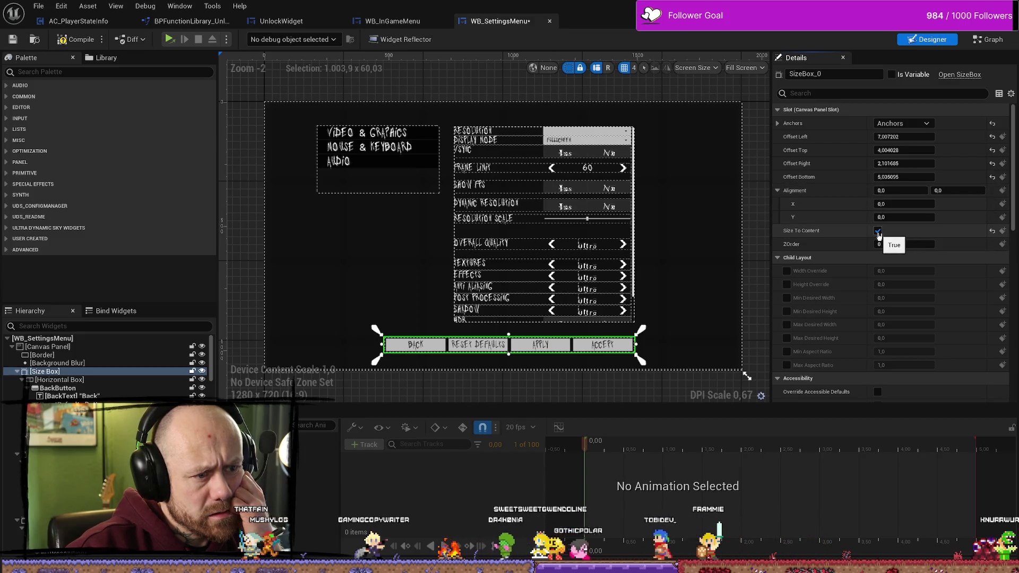
{"action": "mouse_move", "coordinate": [889, 137]}
{"action": "left_mouse_down"}
{"action": "mouse_move", "coordinate": [934, 137]}
{"action": "mouse_move", "coordinate": [881, 137]}
{"action": "mouse_move", "coordinate": [904, 137]}
{"action": "left_mouse_up"}
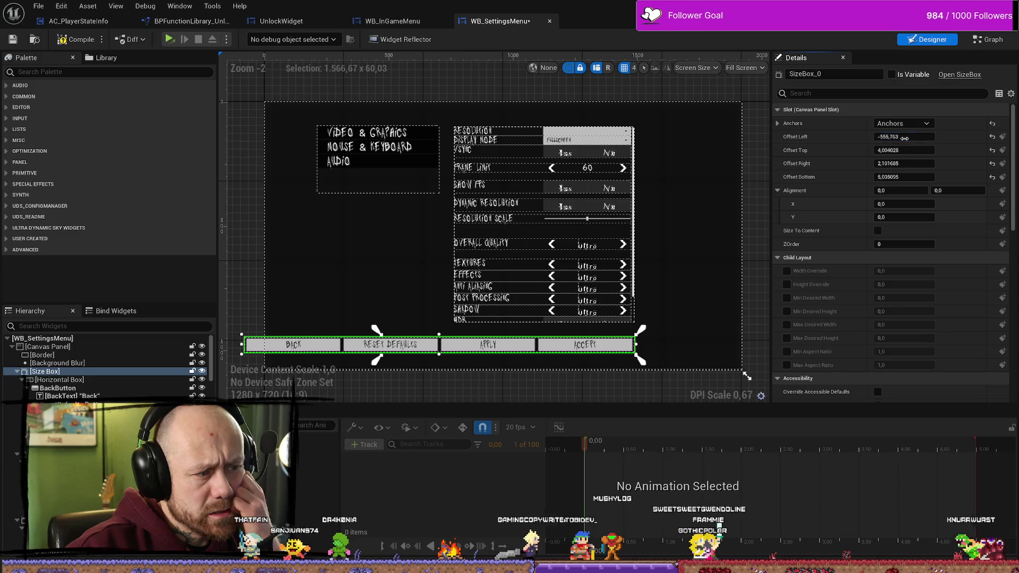
{"action": "left_click", "coordinate": [992, 137]}
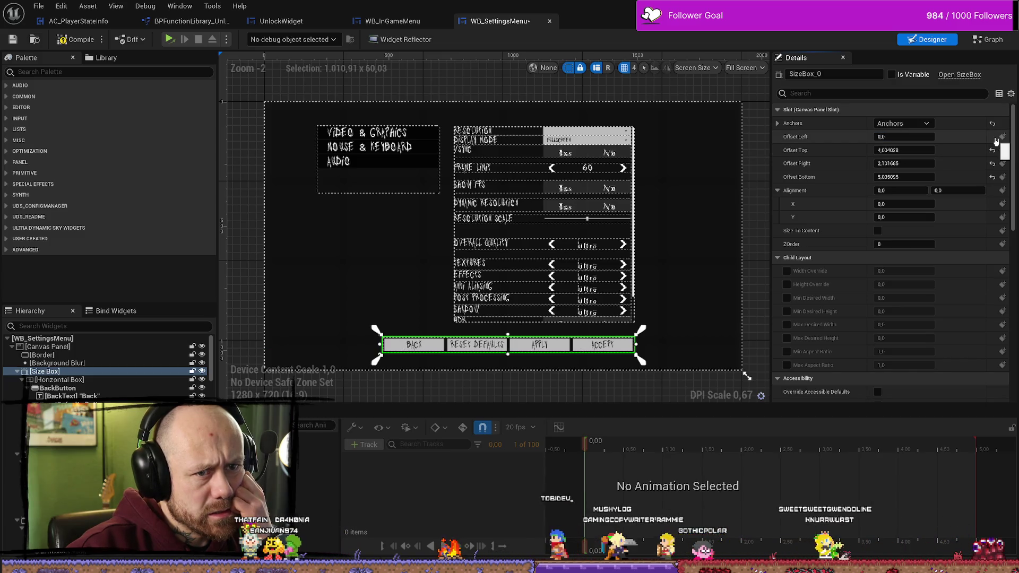
Step: Reset the size box's top, right and bottom offsets, entering 0 for bottom and right
{"action": "left_click", "coordinate": [993, 150]}
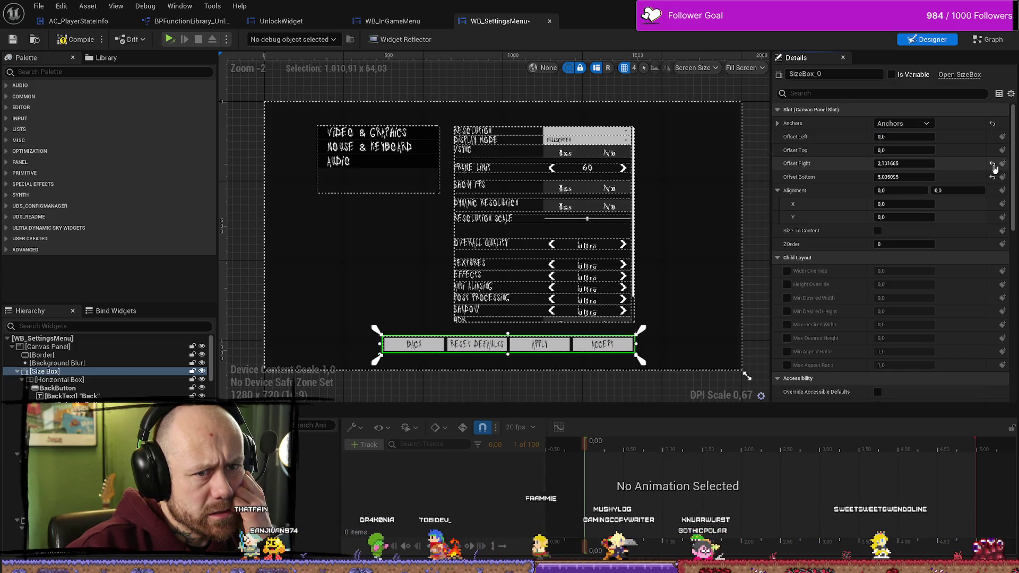
{"action": "left_click", "coordinate": [992, 163]}
{"action": "left_click", "coordinate": [993, 176]}
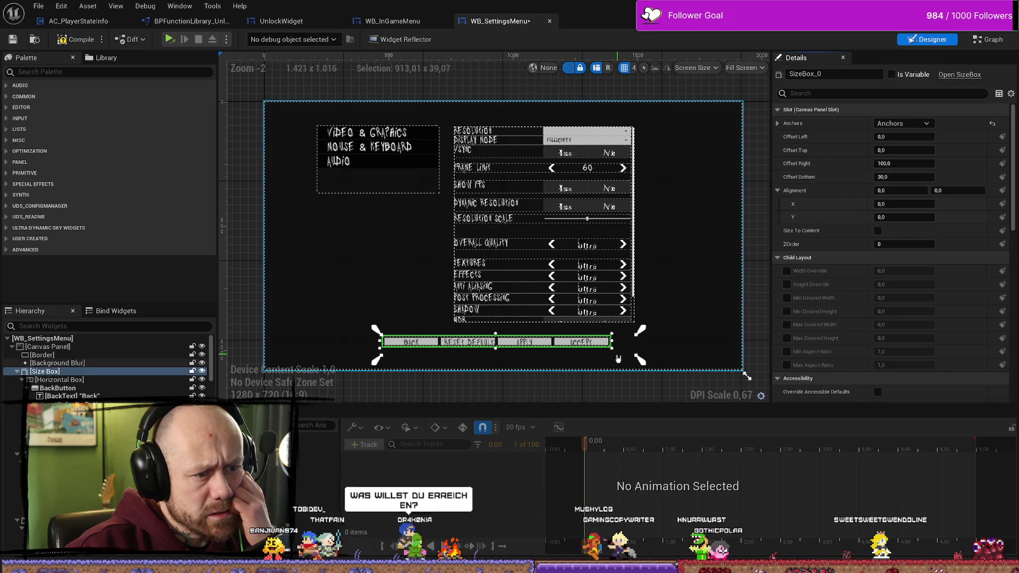
{"action": "mouse_move", "coordinate": [612, 350]}
{"action": "left_mouse_down"}
{"action": "mouse_move", "coordinate": [622, 365]}
{"action": "mouse_move", "coordinate": [621, 345]}
{"action": "mouse_move", "coordinate": [568, 317]}
{"action": "mouse_move", "coordinate": [614, 354]}
{"action": "left_mouse_up"}
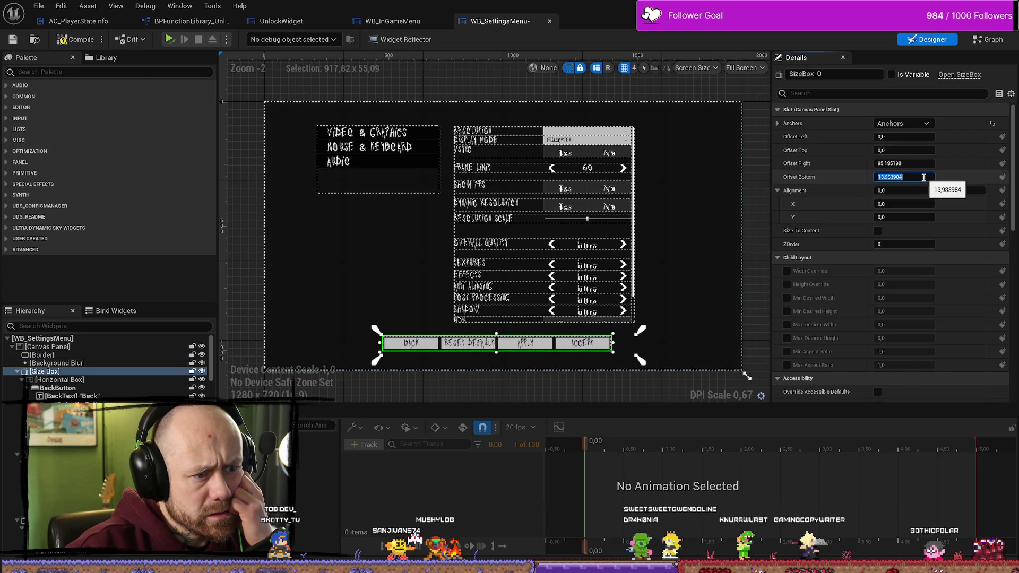
{"action": "type", "text": "0"}
{"action": "key", "text": "Return"}
{"action": "left_click", "coordinate": [919, 179]}
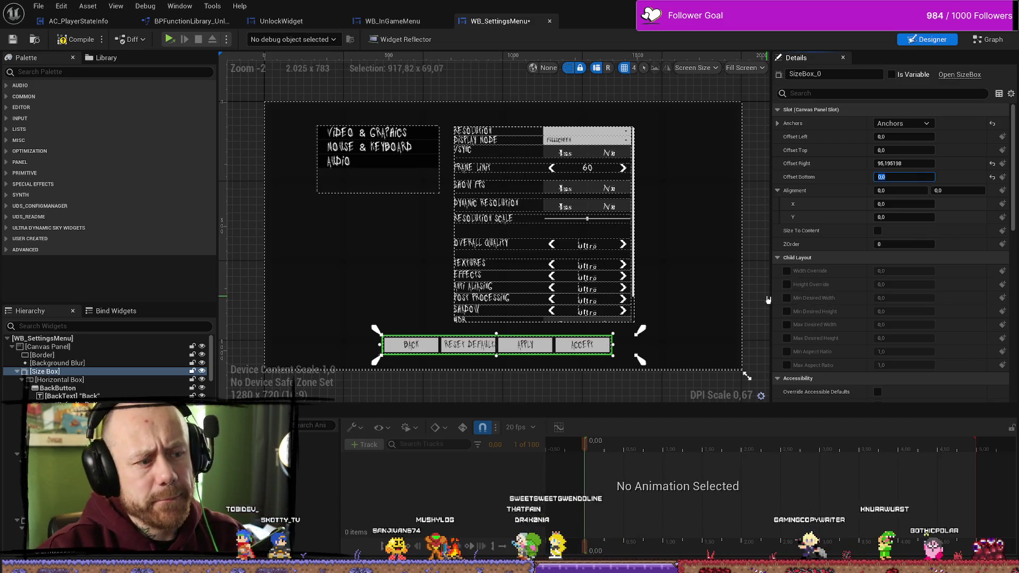
{"action": "left_click", "coordinate": [931, 162]}
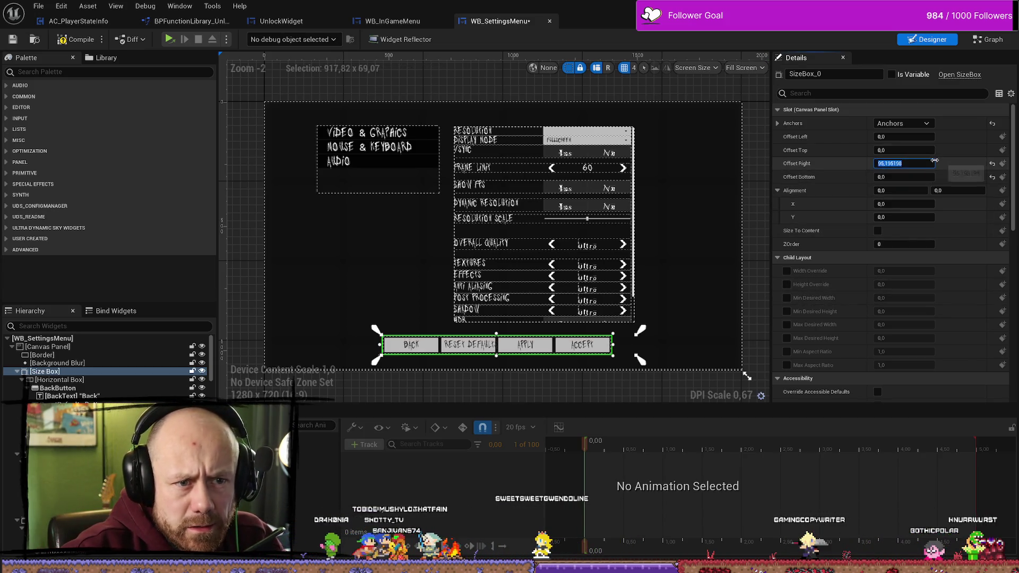
{"action": "type", "text": "0"}
{"action": "key", "text": "Return"}
{"action": "left_click", "coordinate": [951, 165]}
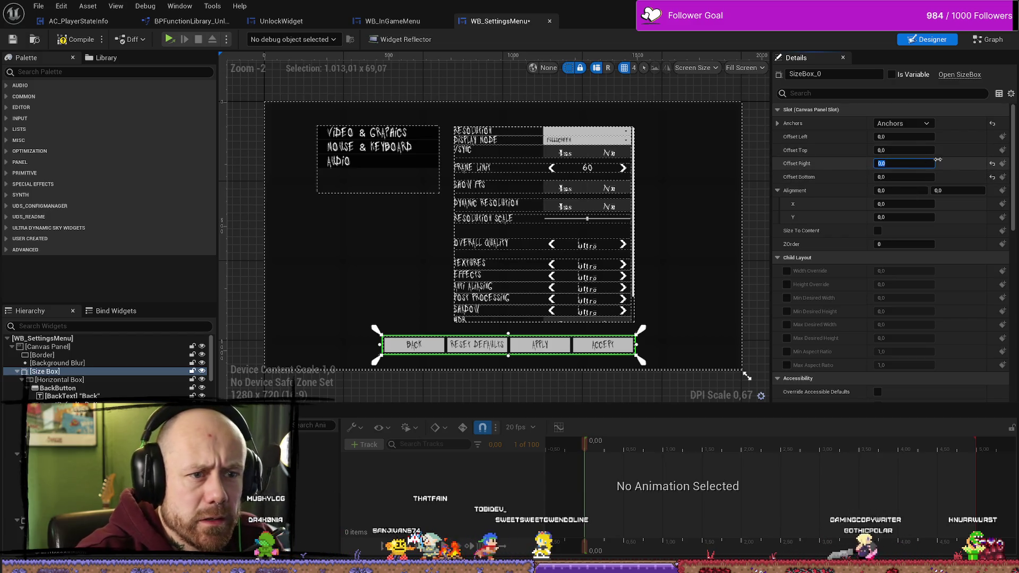
Step: Enable width and height overrides on the size box, adjust width, and anchor it top-left
{"action": "left_click", "coordinate": [519, 368]}
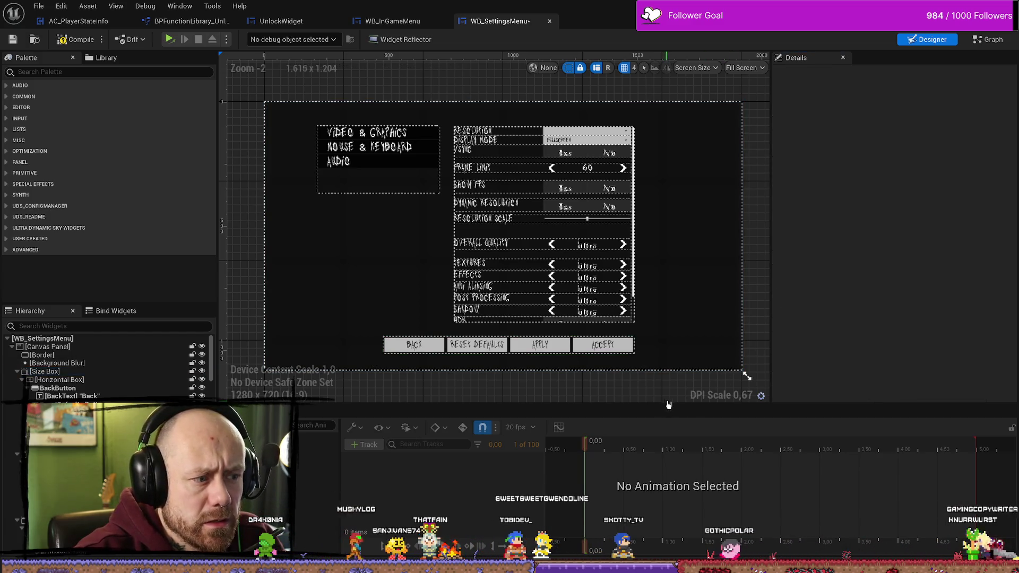
{"action": "left_click", "coordinate": [632, 344]}
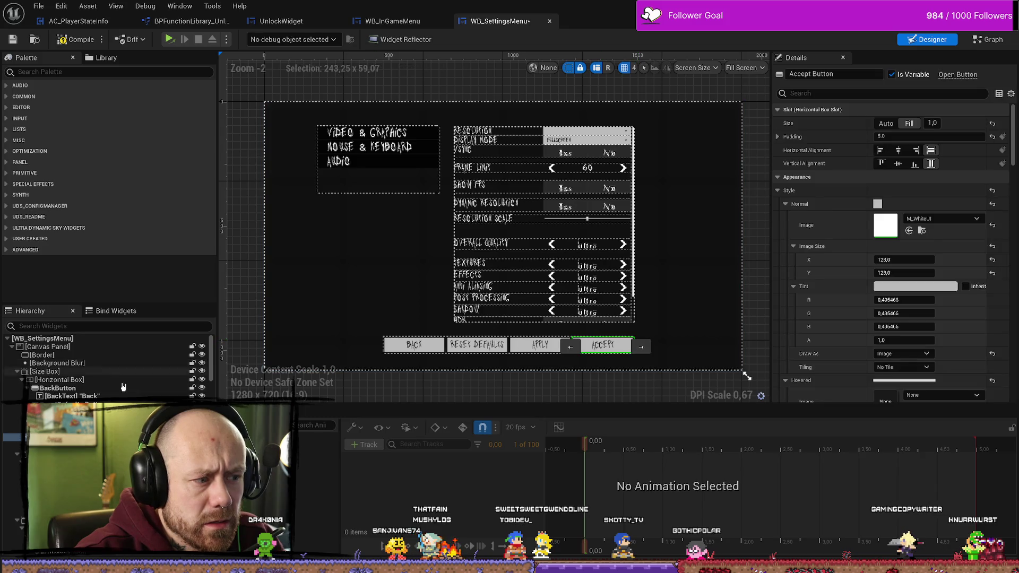
{"action": "left_click", "coordinate": [44, 372]}
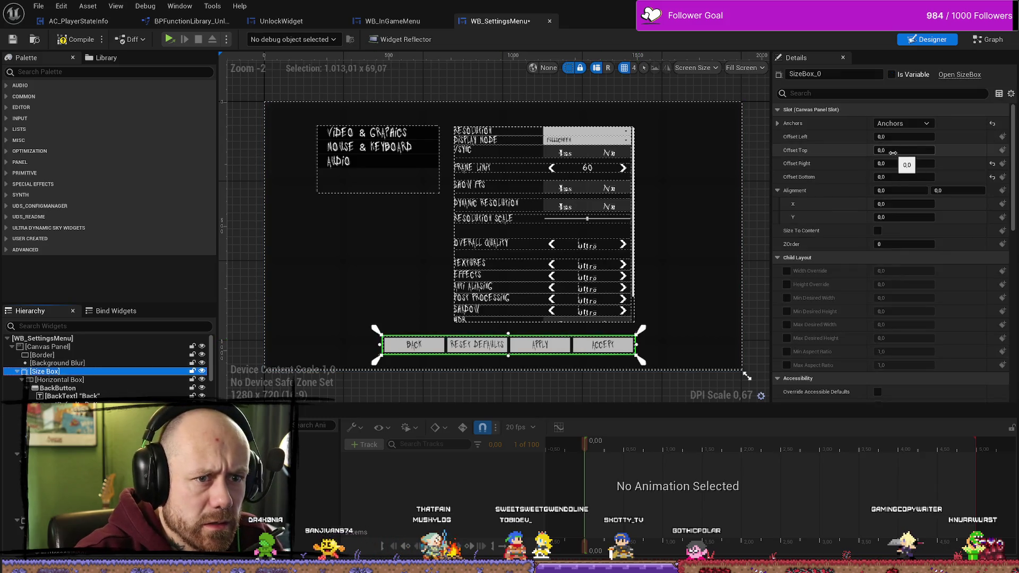
{"action": "scroll", "coordinate": [889, 177], "scroll_direction": "down", "scroll_amount": 2}
{"action": "scroll", "coordinate": [889, 177], "scroll_direction": "up", "scroll_amount": 2}
{"action": "left_click", "coordinate": [786, 271]}
{"action": "left_click", "coordinate": [787, 285]}
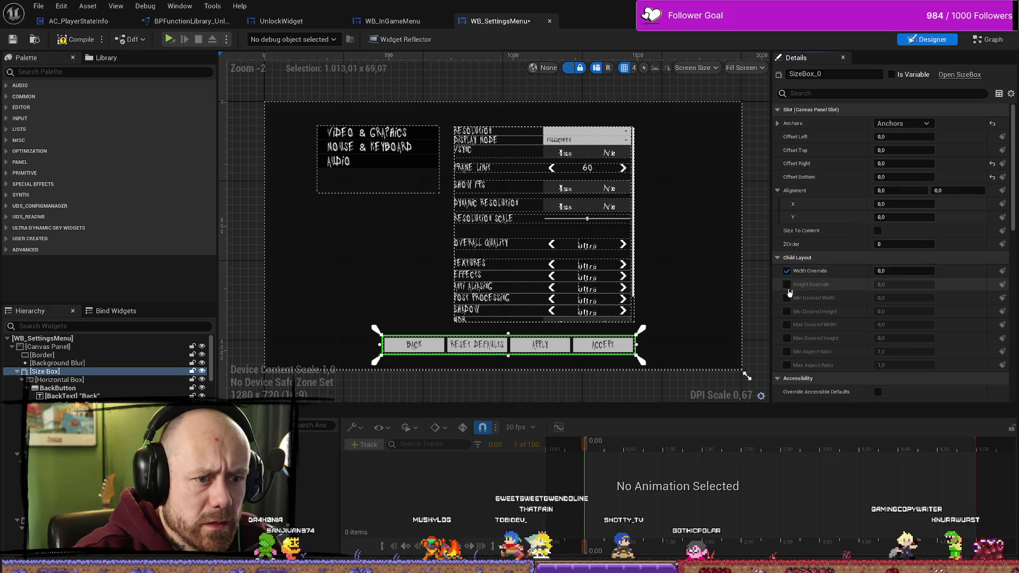
{"action": "left_click_drag", "start_coordinate": [902, 270], "coordinate": [908, 271]}
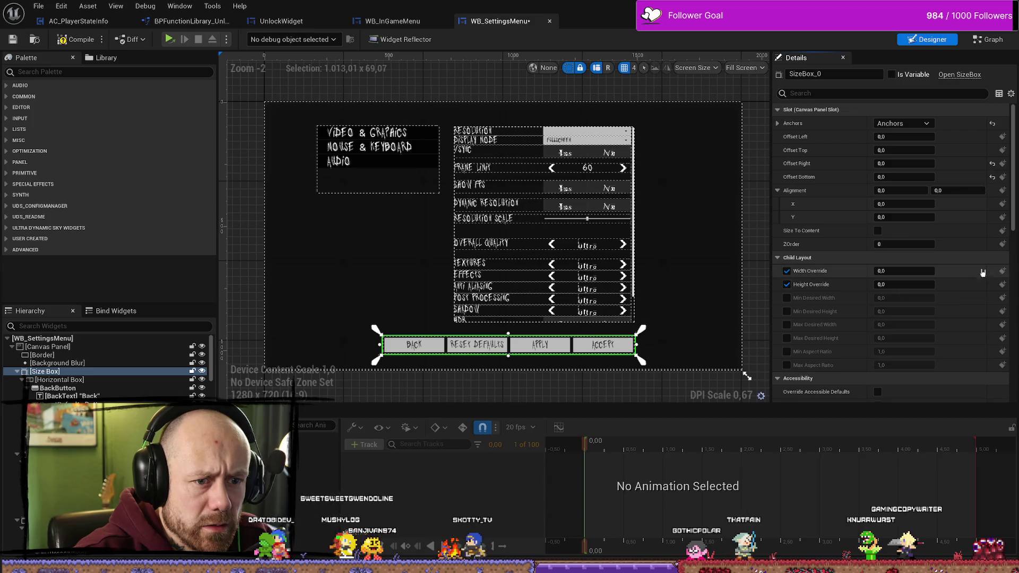
{"action": "left_click", "coordinate": [920, 124]}
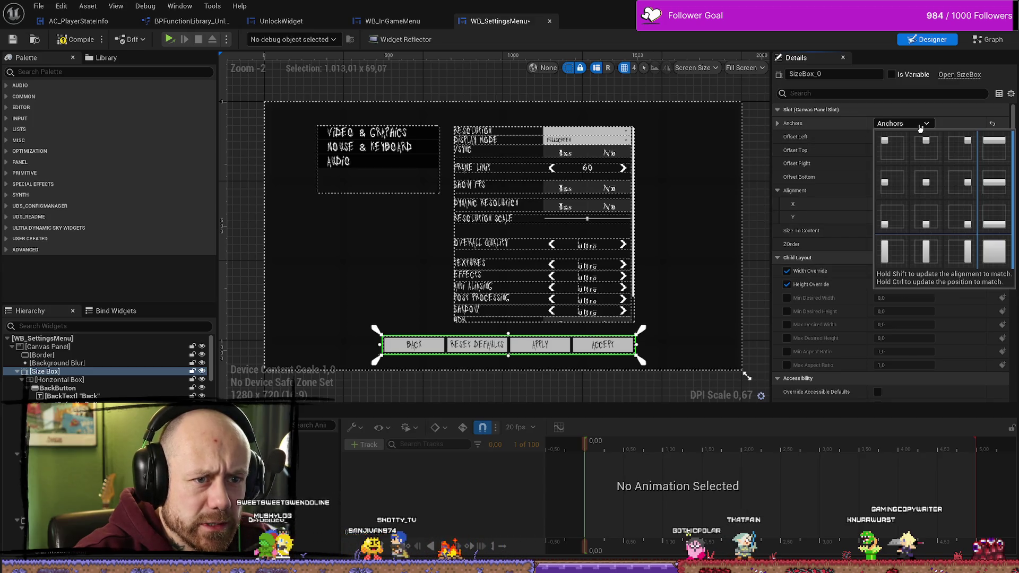
{"action": "left_click", "coordinate": [895, 150]}
{"action": "left_click_drag", "start_coordinate": [902, 271], "coordinate": [897, 270]}
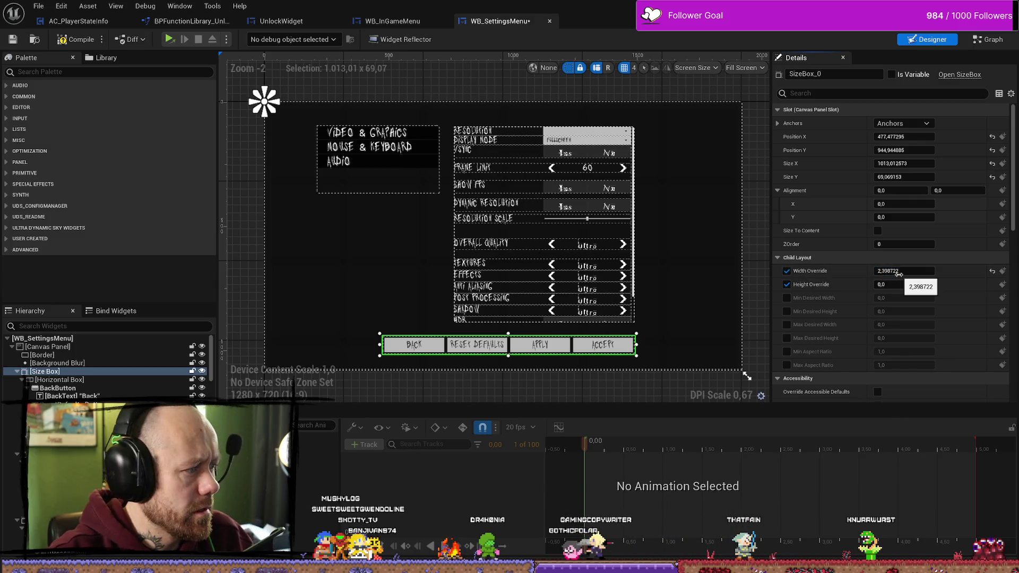
Step: Undo back to the original offsets (7.007, 4.004, 2.102, 5.035) with Size To Content off
{"action": "key", "text": "ctrl+z"}
{"action": "key", "text": "ctrl+z"}
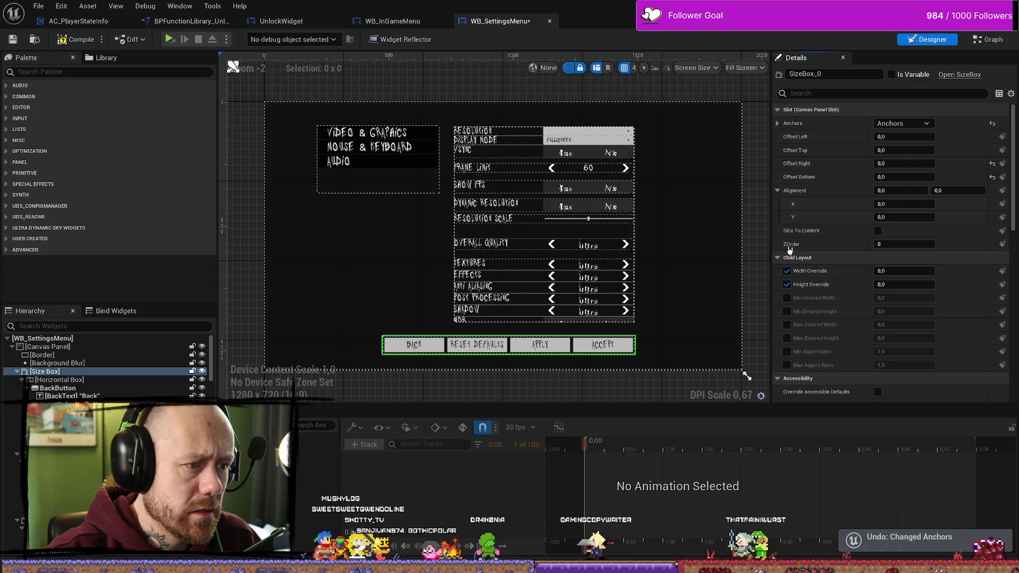
{"action": "key", "text": "ctrl+z"}
{"action": "key", "text": "ctrl+z"}
{"action": "key", "text": "ctrl+z"}
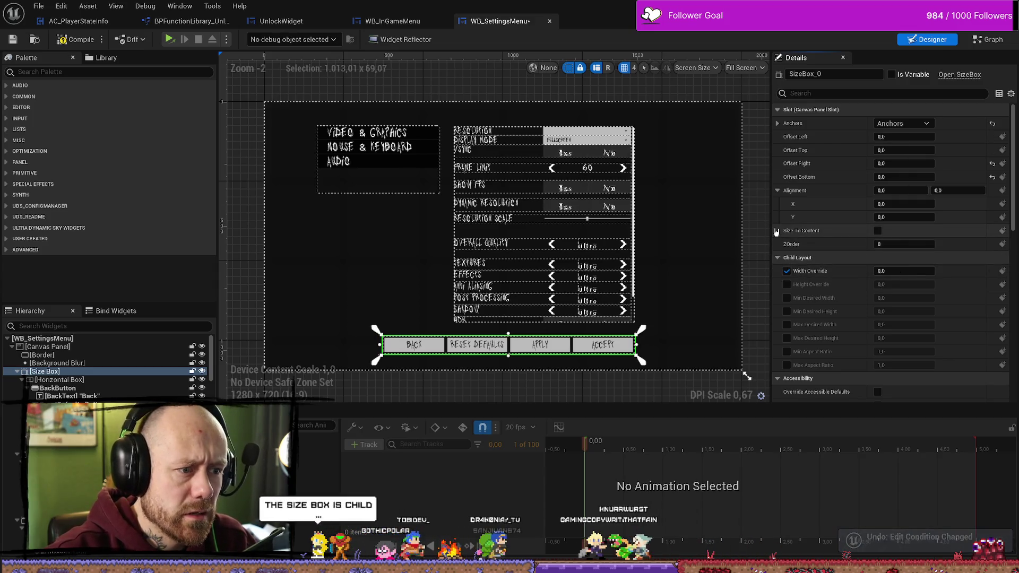
{"action": "key", "text": "ctrl+z"}
{"action": "key", "text": "ctrl+z"}
{"action": "key", "text": "ctrl+z"}
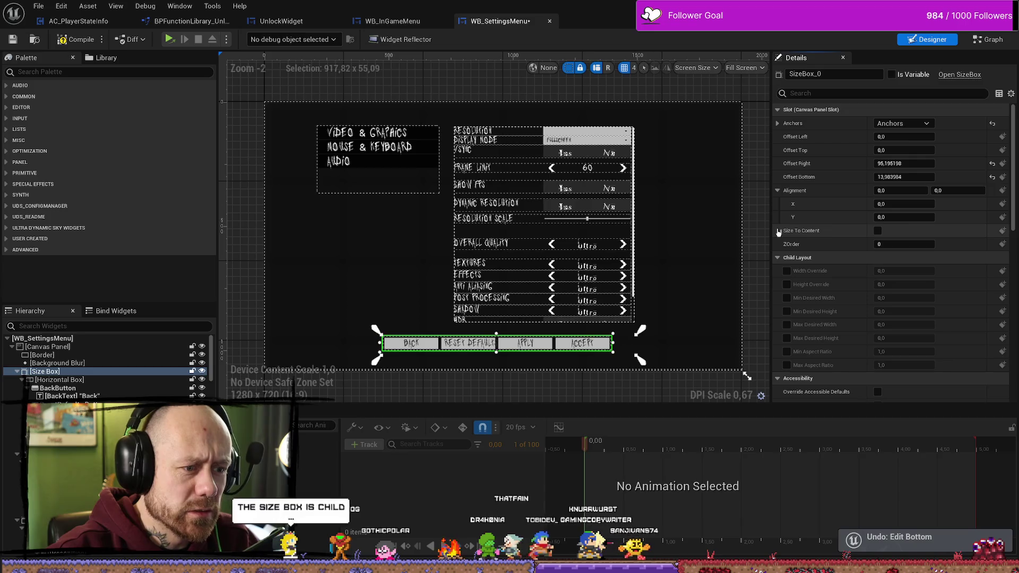
{"action": "key", "text": "ctrl+z"}
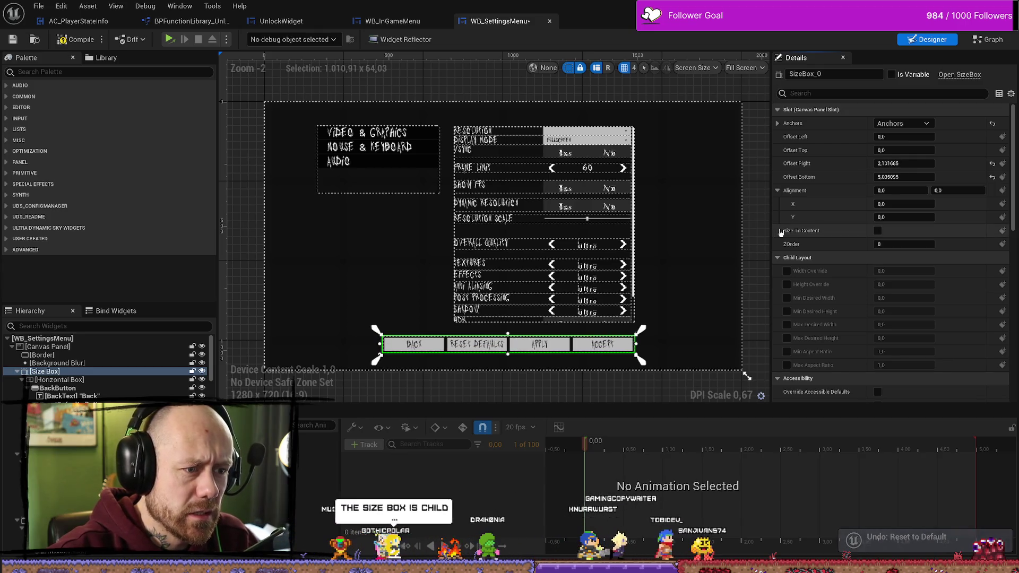
{"action": "key", "text": "ctrl+z"}
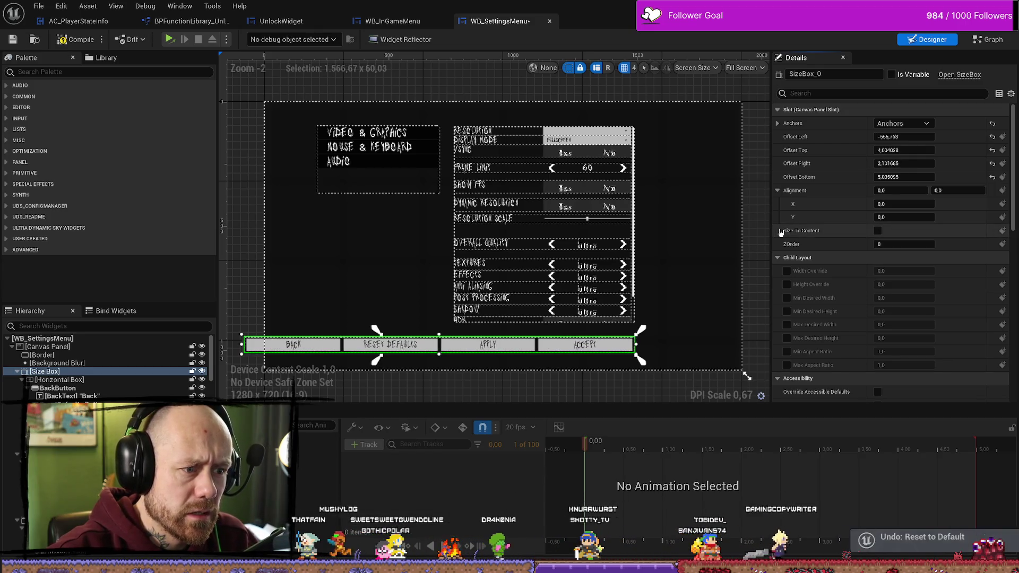
{"action": "key", "text": "ctrl+z"}
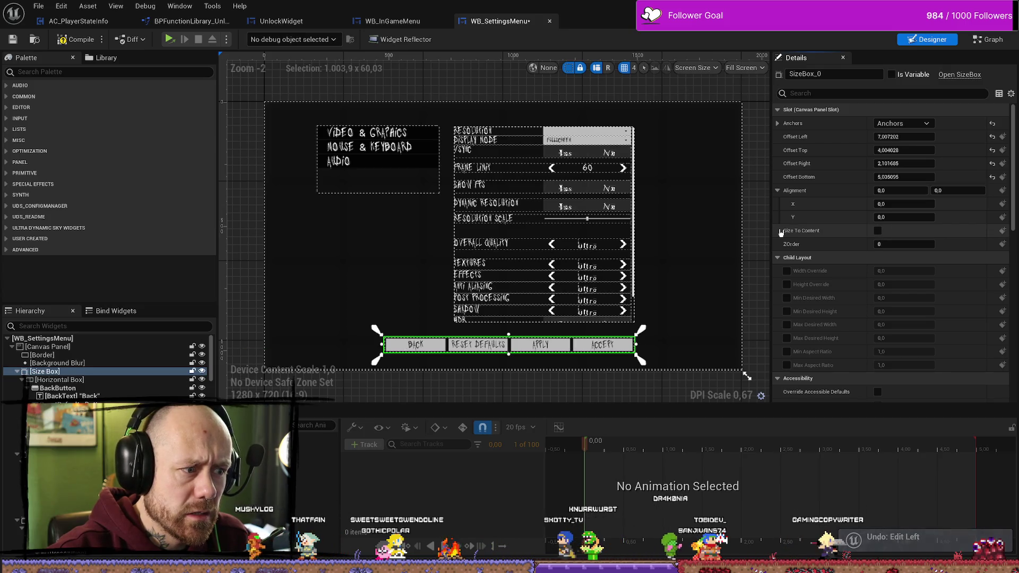
{"action": "key", "text": "ctrl+z"}
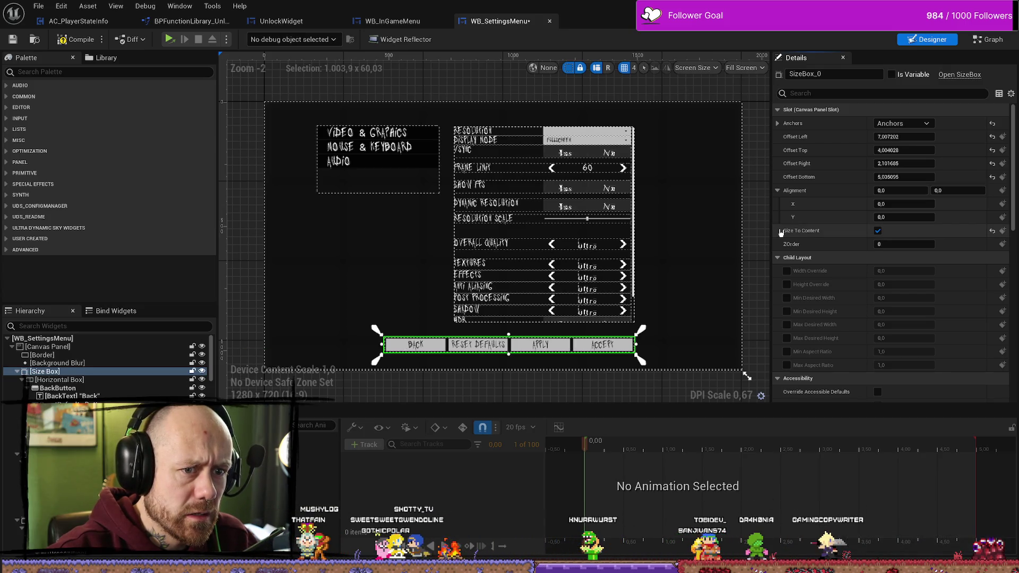
{"action": "key", "text": "ctrl+z"}
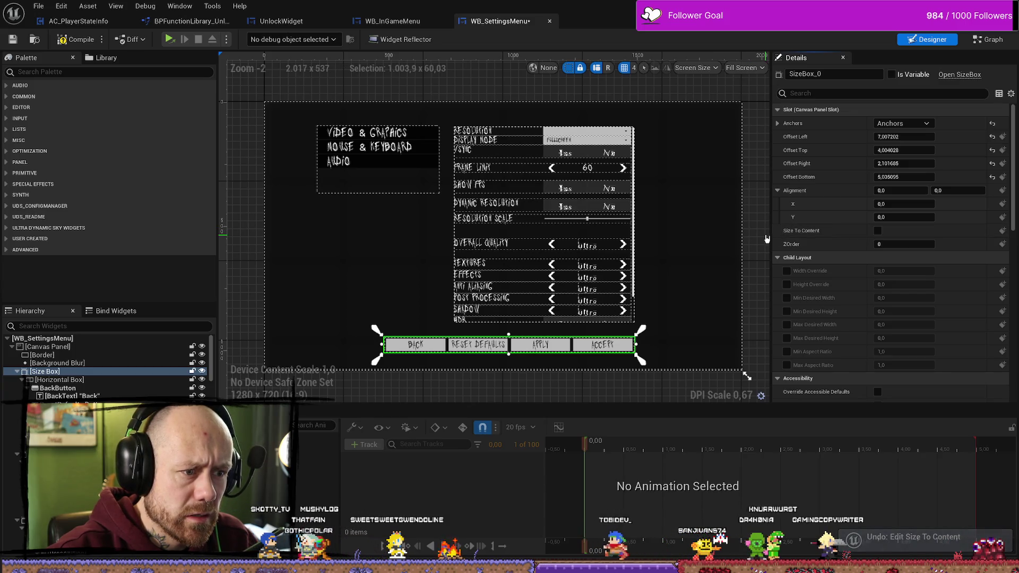
{"action": "scroll", "coordinate": [763, 240], "scroll_direction": "down", "scroll_amount": 2}
{"action": "scroll", "coordinate": [758, 297], "scroll_direction": "up", "scroll_amount": 2}
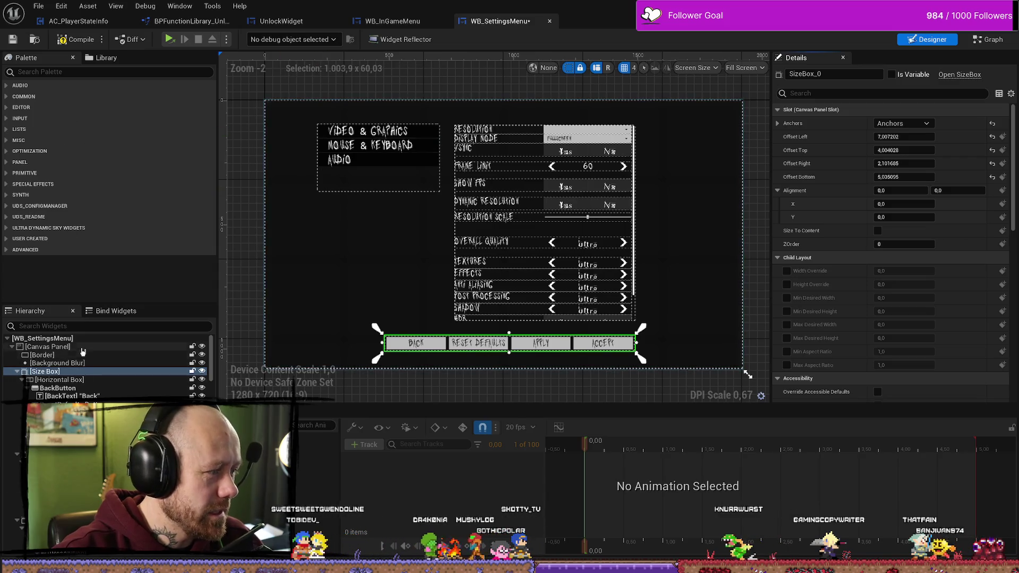
Step: Enable the size box's width and height overrides, drag the width, then turn width override off
{"action": "left_click", "coordinate": [47, 338]}
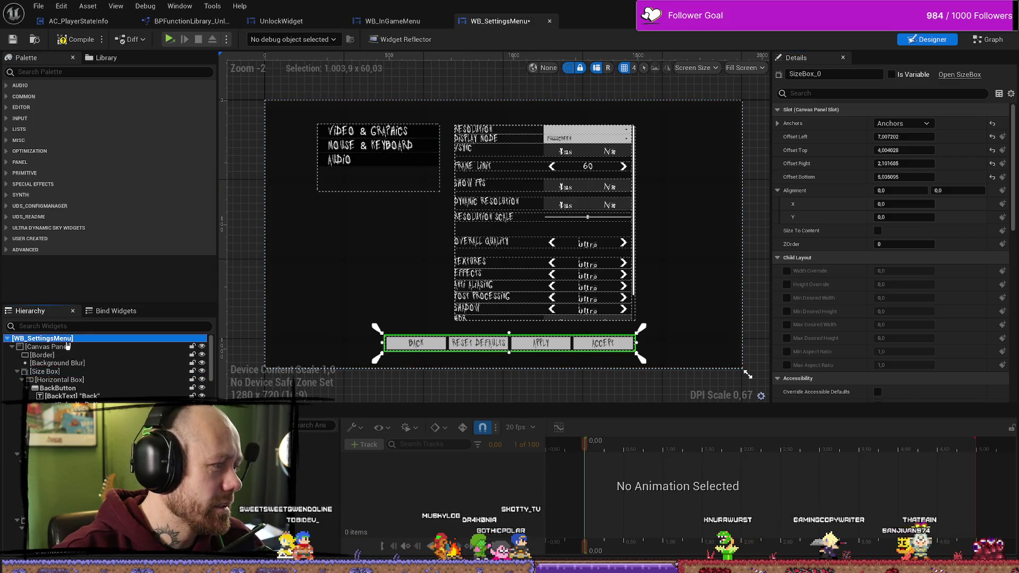
{"action": "left_click", "coordinate": [83, 373]}
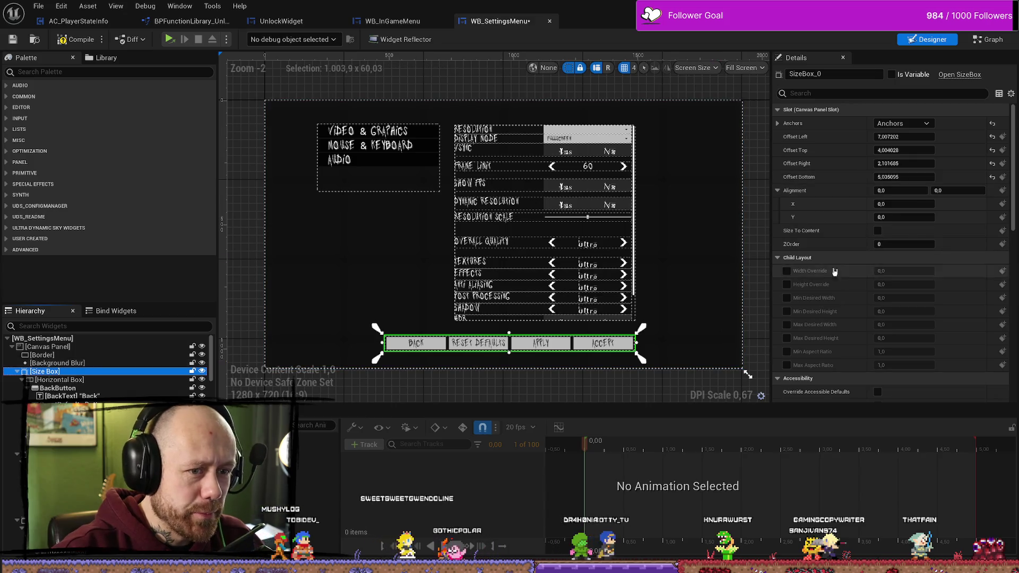
{"action": "left_click", "coordinate": [787, 271]}
{"action": "left_click", "coordinate": [787, 284]}
{"action": "scroll", "coordinate": [849, 265], "scroll_direction": "down", "scroll_amount": 2}
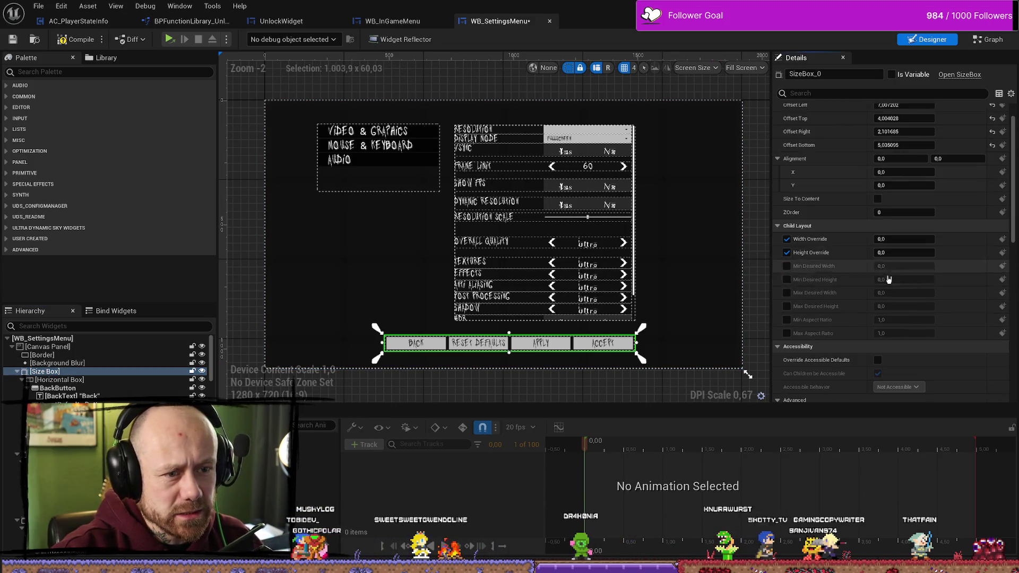
{"action": "mouse_move", "coordinate": [903, 239]}
{"action": "left_mouse_down"}
{"action": "mouse_move", "coordinate": [891, 238]}
{"action": "mouse_move", "coordinate": [965, 247]}
{"action": "left_mouse_up"}
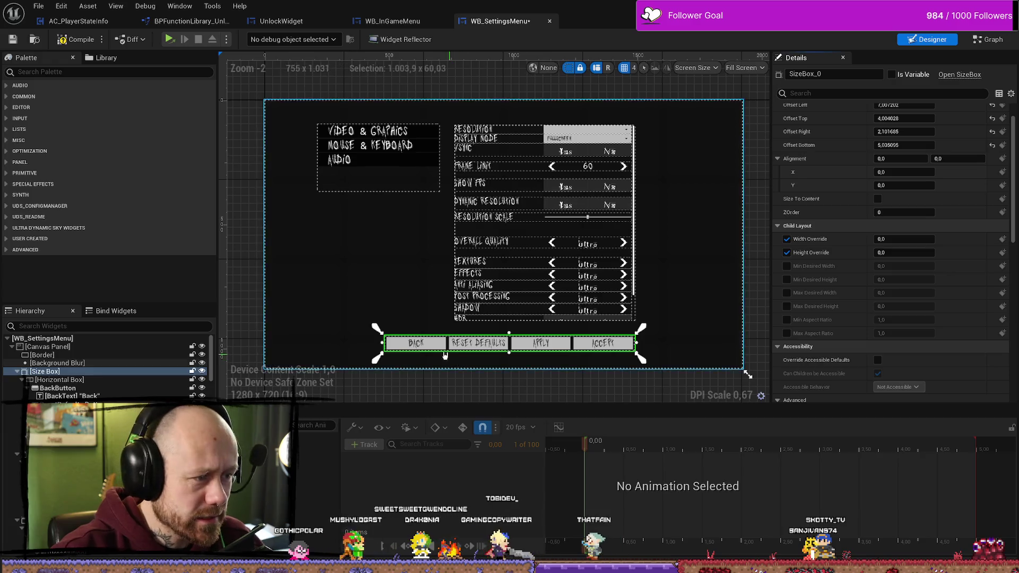
{"action": "left_click", "coordinate": [428, 348]}
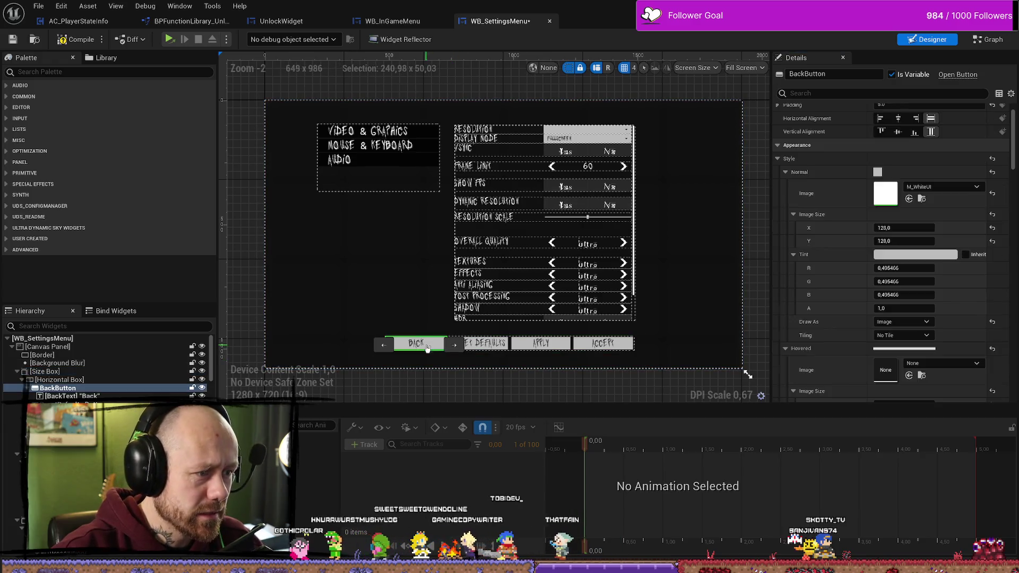
{"action": "left_click", "coordinate": [98, 373]}
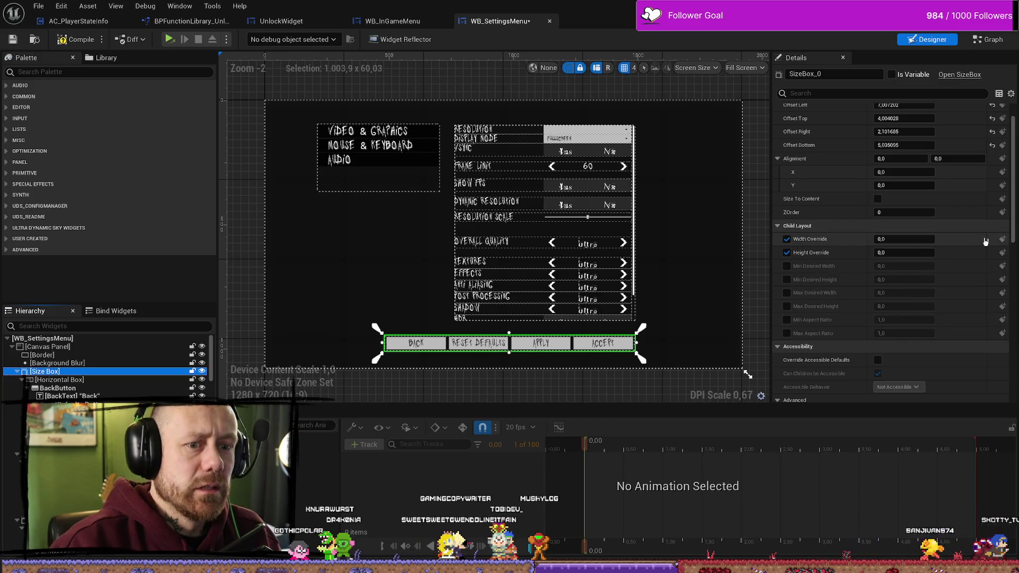
{"action": "left_click", "coordinate": [786, 240]}
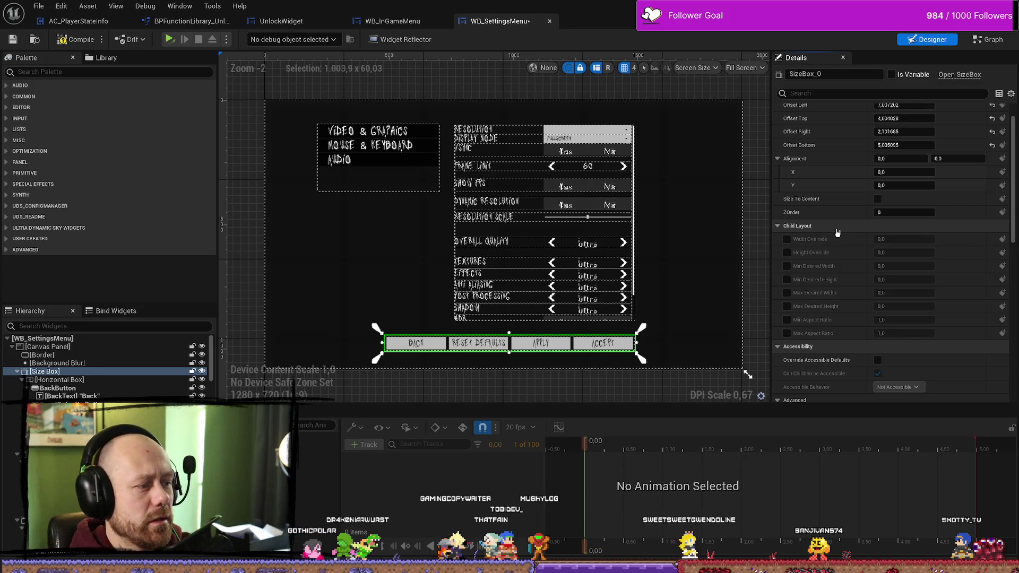
{"action": "left_click", "coordinate": [102, 388]}
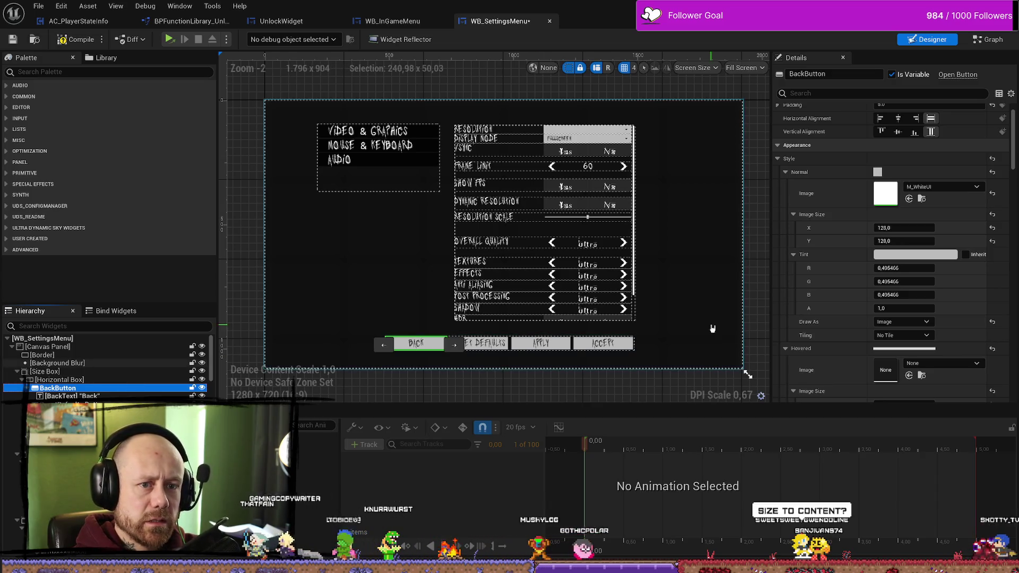
{"action": "scroll", "coordinate": [830, 223], "scroll_direction": "up", "scroll_amount": 1}
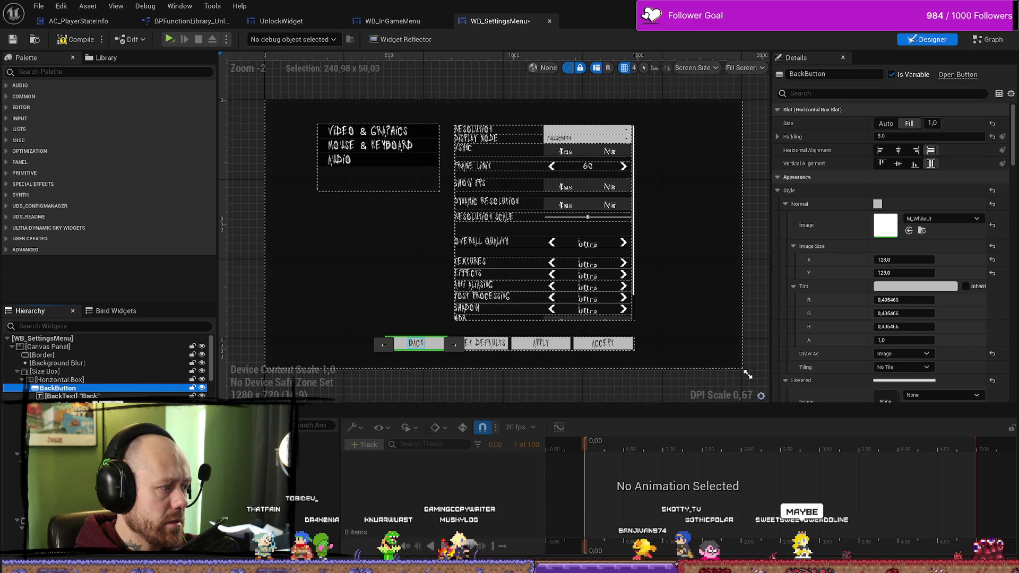
Step: Switch off the size box's Width Override, Height Override and Size To Content
{"action": "left_click", "coordinate": [61, 379]}
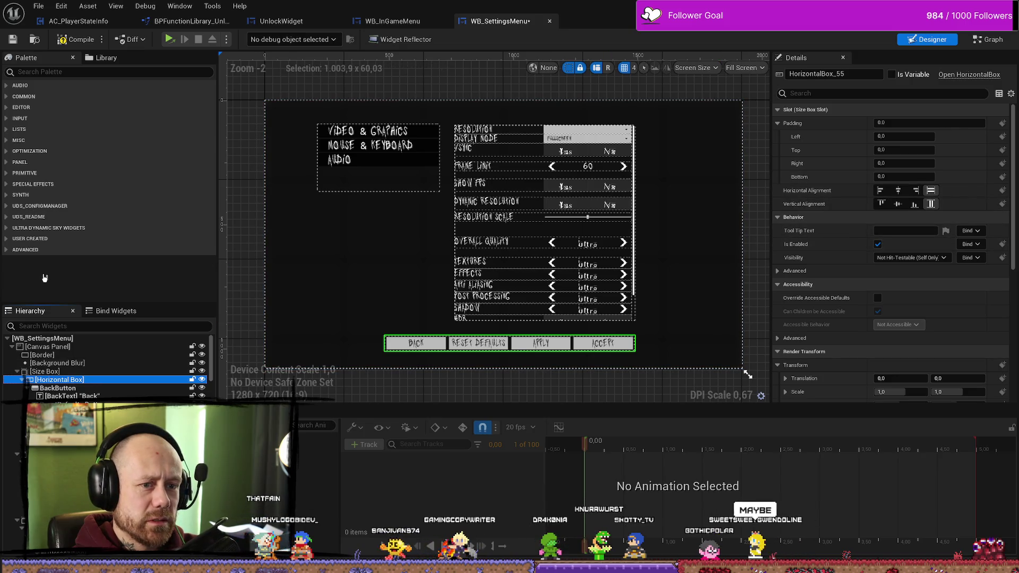
{"action": "left_click", "coordinate": [45, 372]}
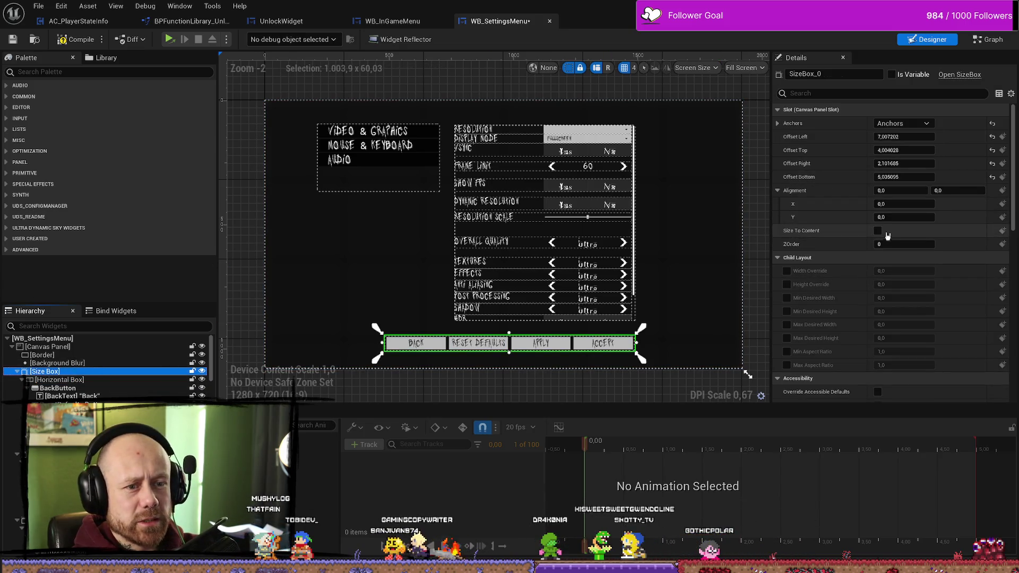
{"action": "left_click", "coordinate": [787, 271]}
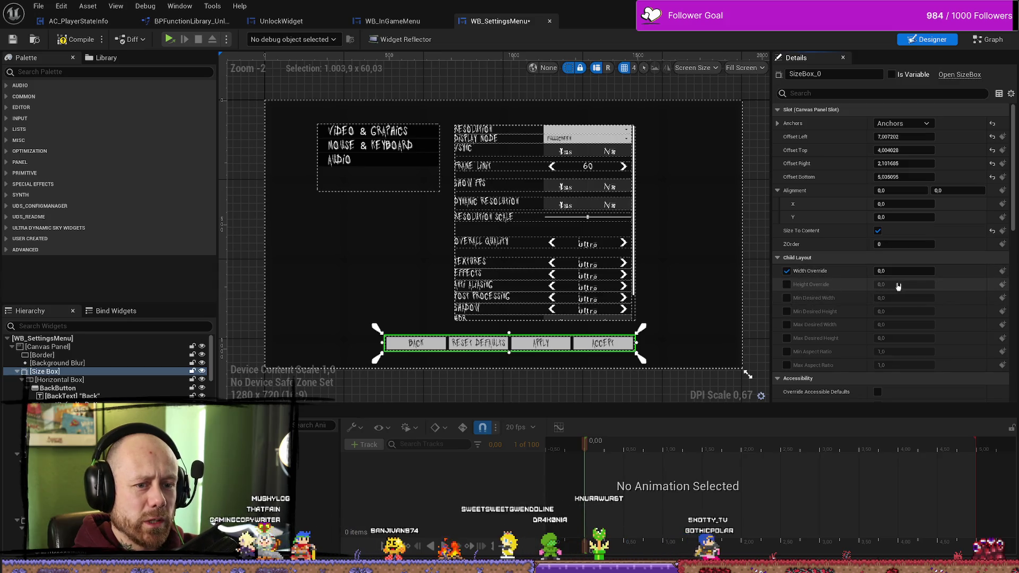
{"action": "left_click", "coordinate": [787, 285]}
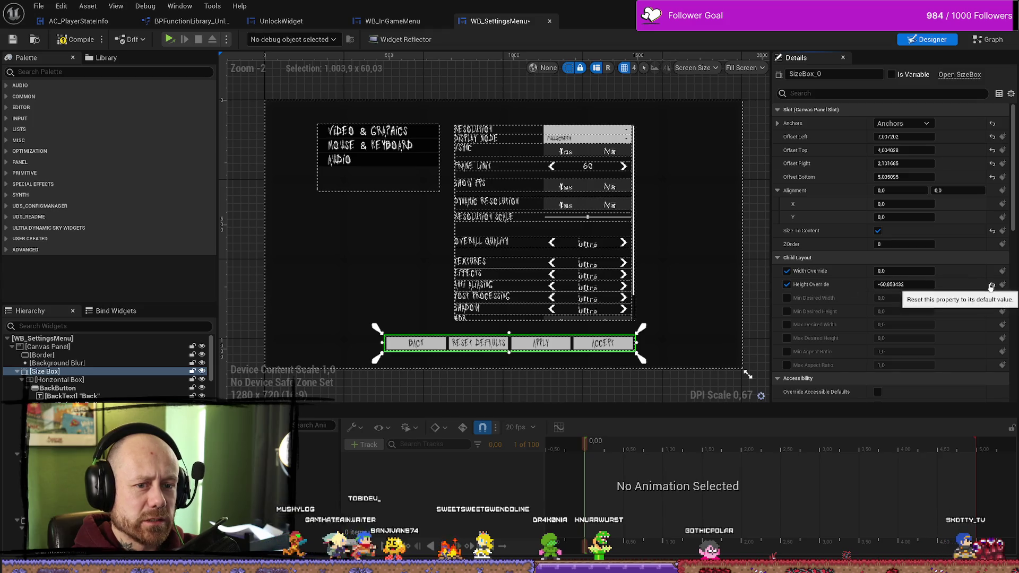
{"action": "left_click", "coordinate": [787, 284]}
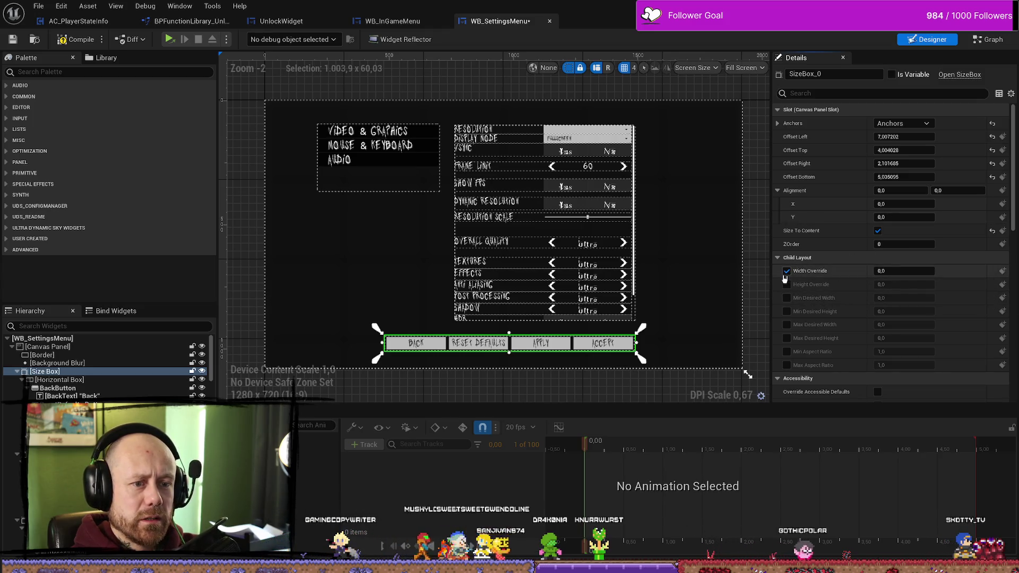
{"action": "left_click", "coordinate": [787, 271]}
{"action": "left_click", "coordinate": [878, 229]}
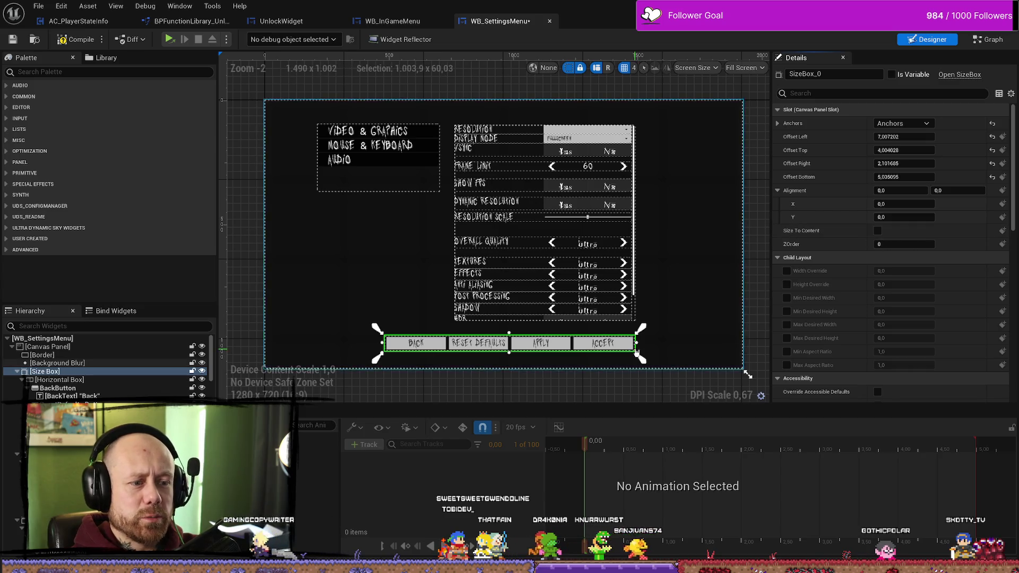
{"action": "left_click", "coordinate": [437, 346]}
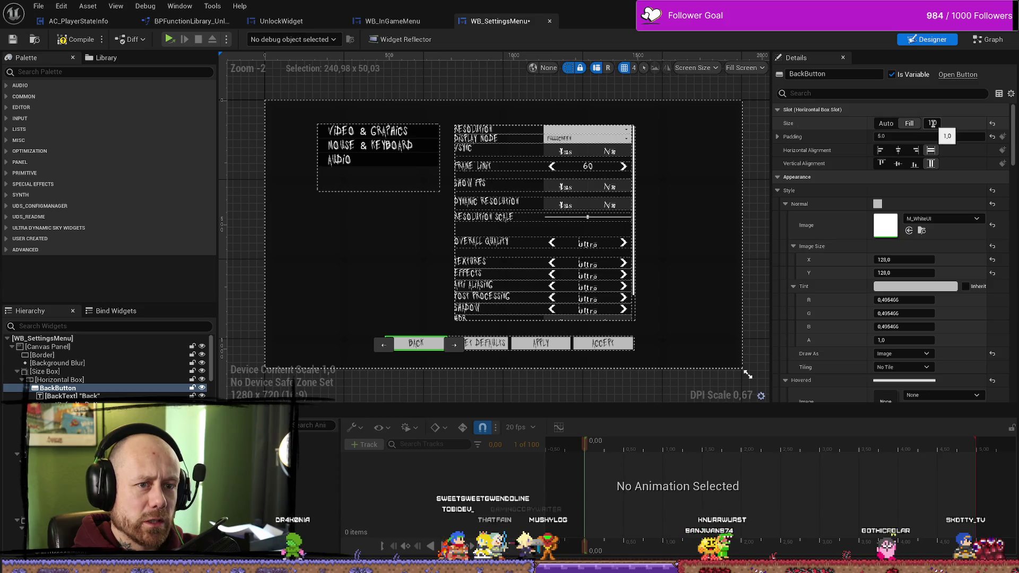
Step: Set the Back, Apply, Reset Defaults and Accept slot sizes from Fill to Auto
{"action": "left_click", "coordinate": [886, 124]}
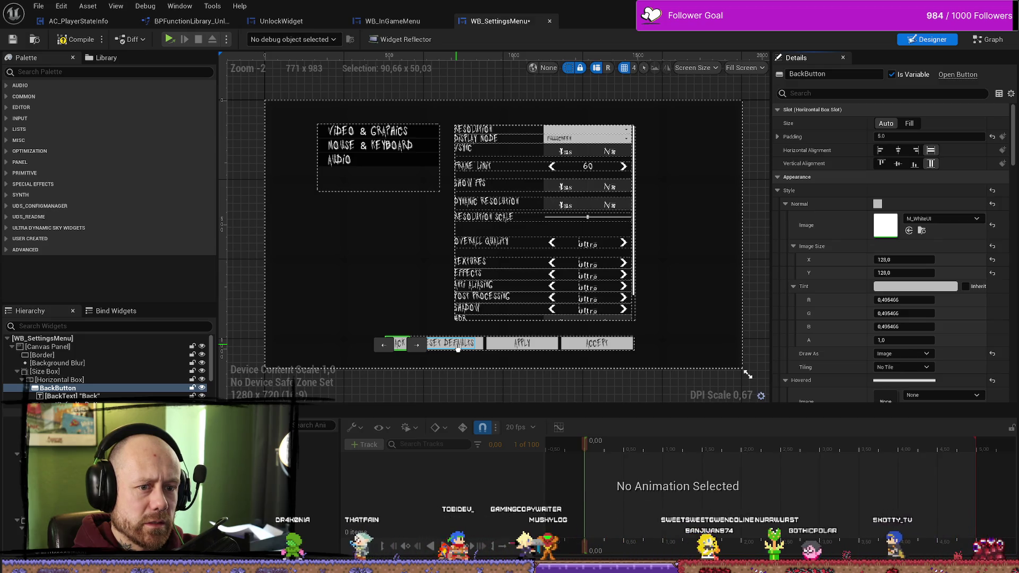
{"action": "left_click", "coordinate": [458, 347]}
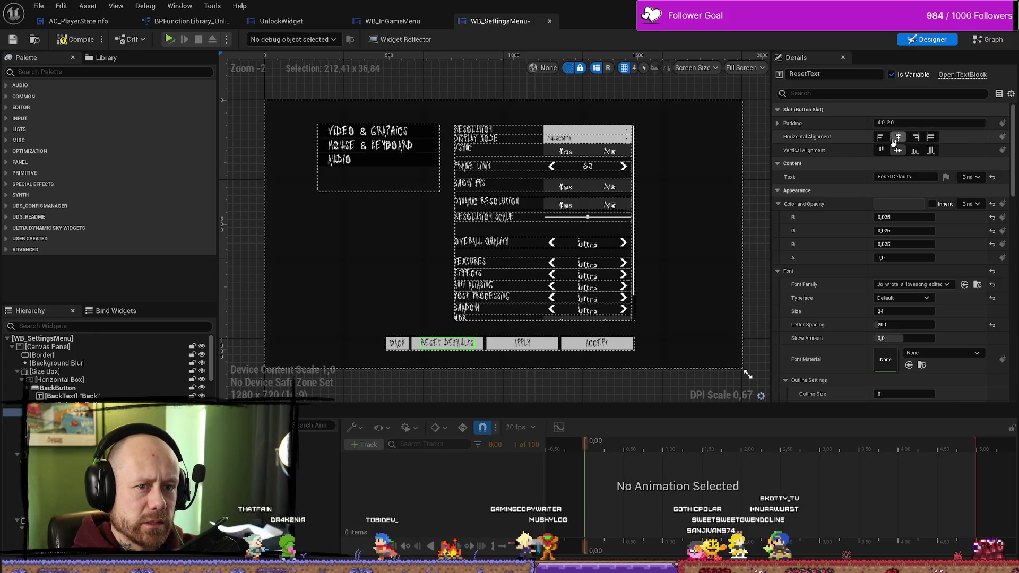
{"action": "left_click", "coordinate": [779, 123]}
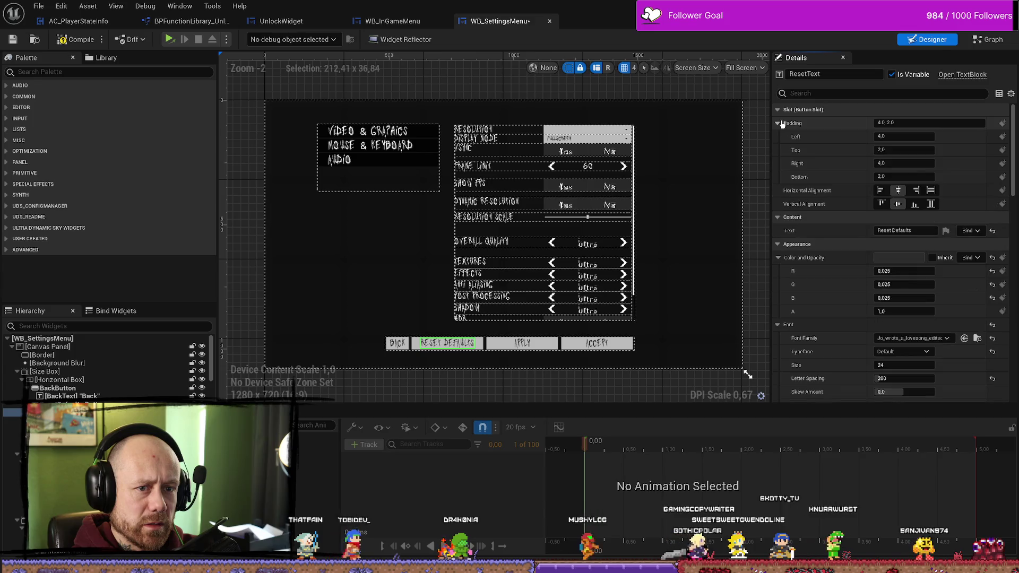
{"action": "left_click", "coordinate": [553, 346]}
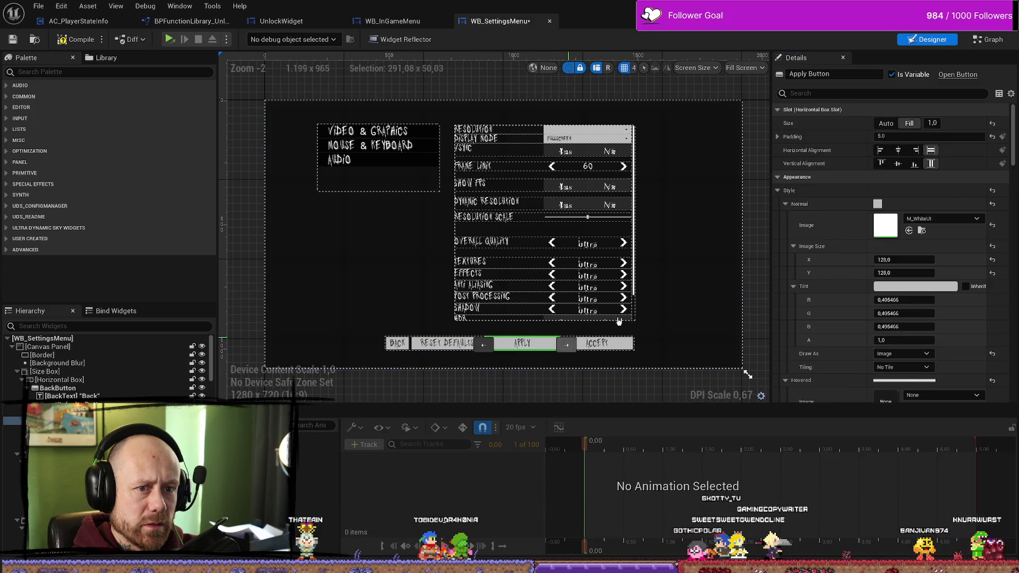
{"action": "left_click", "coordinate": [885, 123]}
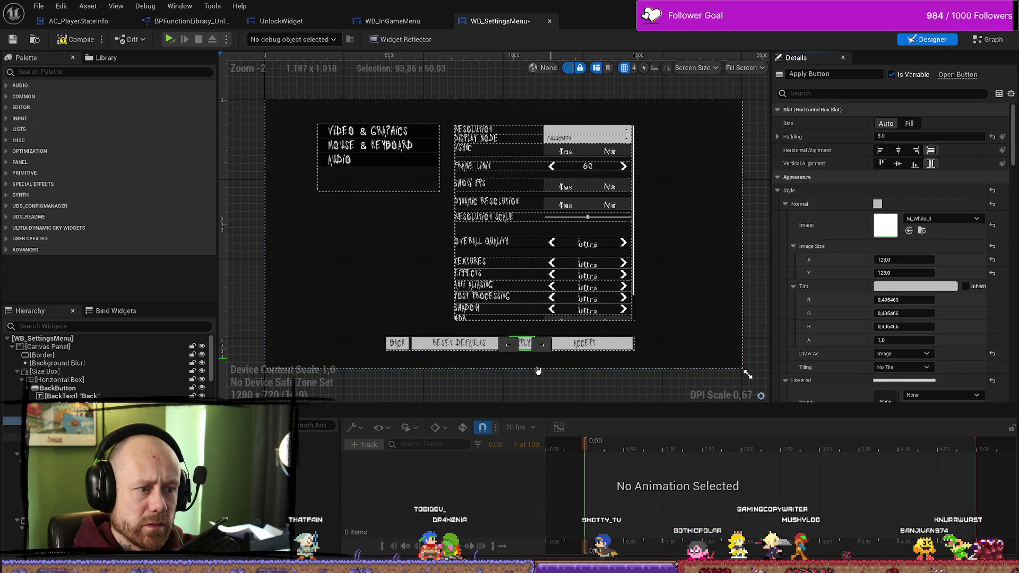
{"action": "left_click", "coordinate": [420, 345]}
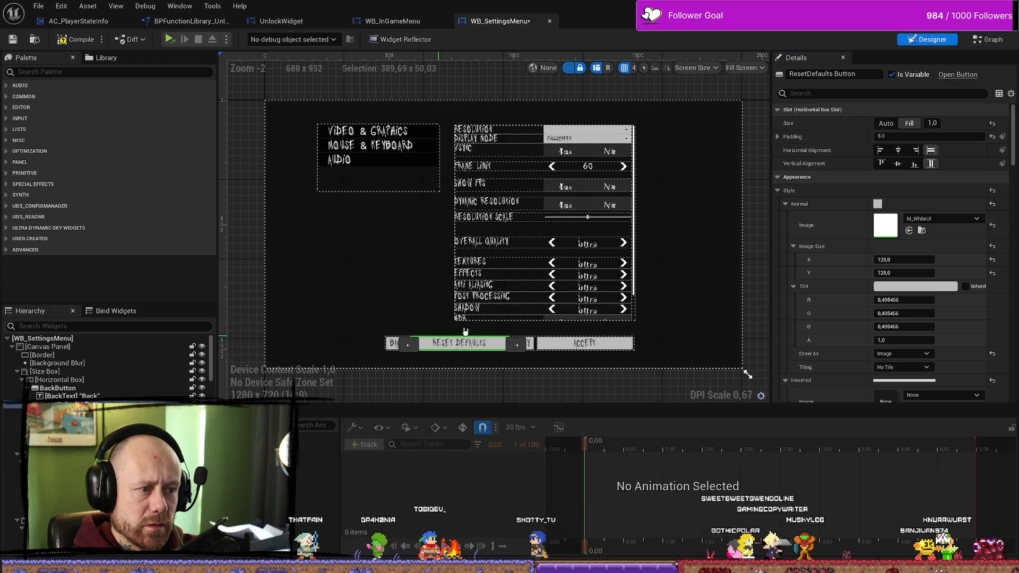
{"action": "left_click", "coordinate": [536, 346]}
{"action": "left_click", "coordinate": [886, 124]}
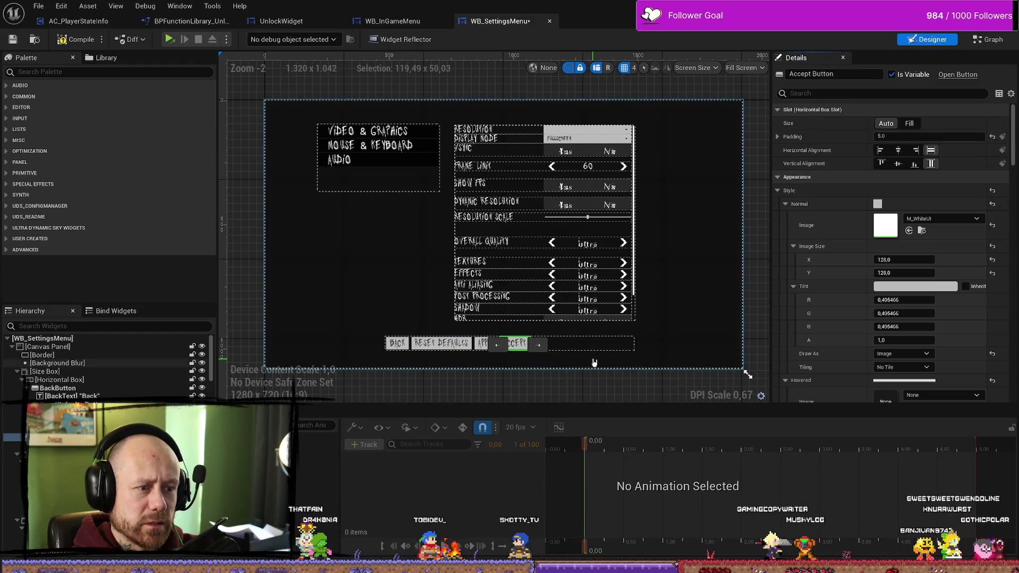
{"action": "left_click", "coordinate": [584, 343]}
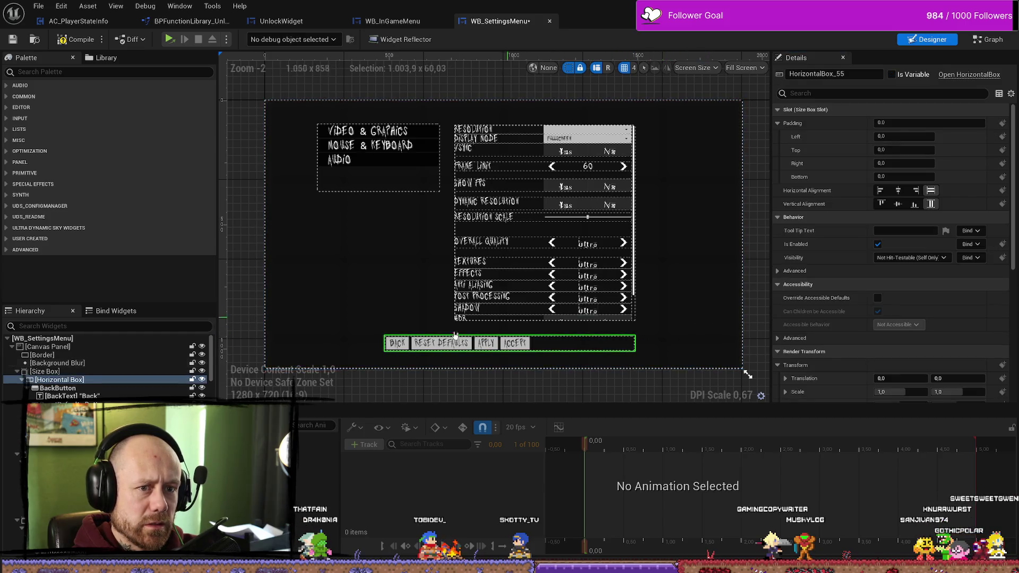
Step: Enable the size box's width and height overrides, with width nudged to -0.102513
{"action": "left_click", "coordinate": [98, 373]}
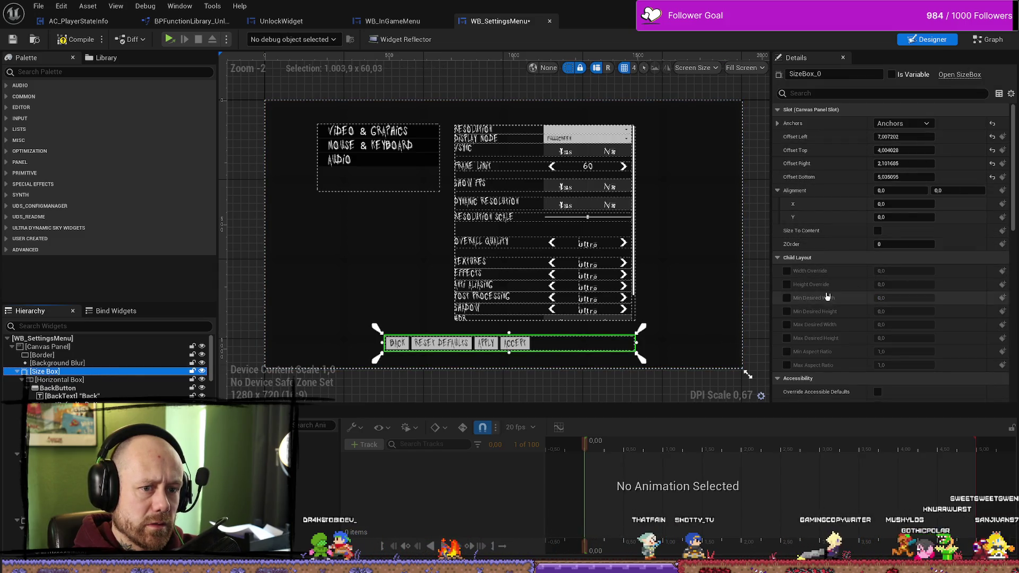
{"action": "left_click", "coordinate": [787, 284]}
{"action": "left_click", "coordinate": [786, 271]}
{"action": "left_click_drag", "start_coordinate": [903, 271], "coordinate": [891, 269]}
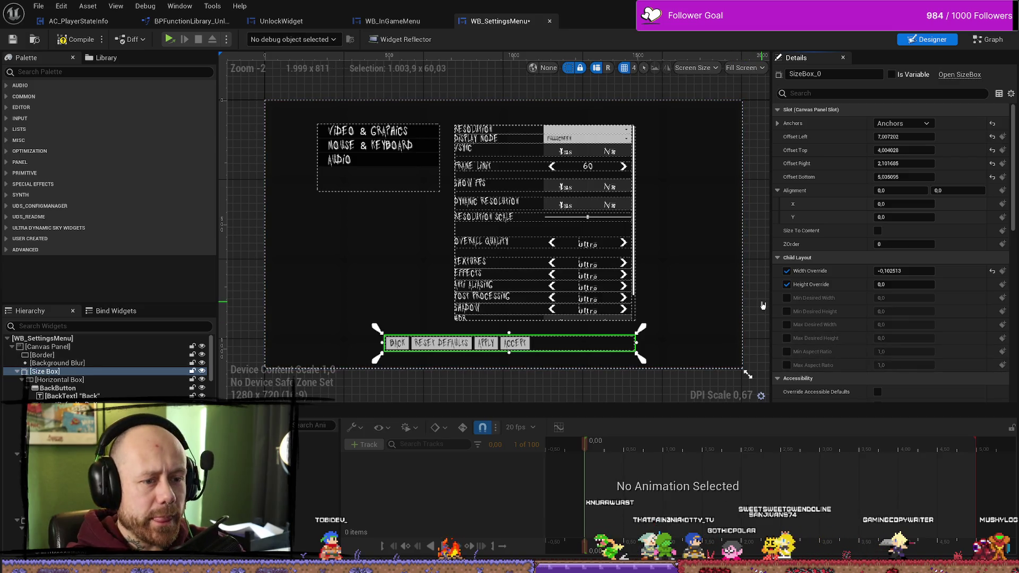
{"action": "left_click", "coordinate": [763, 305]}
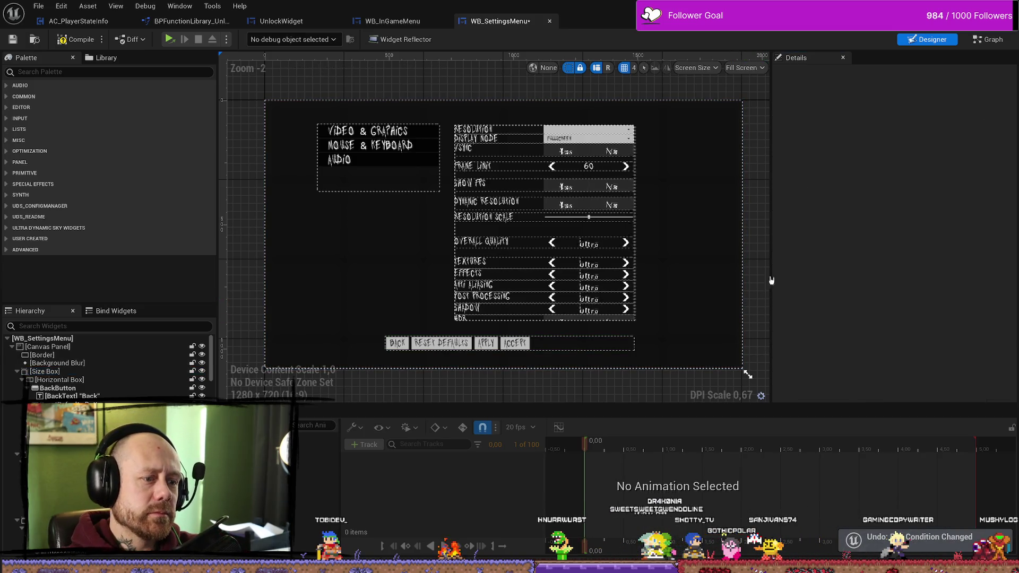
Step: Undo the Auto slot sizes and uncheck Size To Content on the button-row size box
{"action": "key", "text": "ctrl+z"}
{"action": "key", "text": "ctrl+z"}
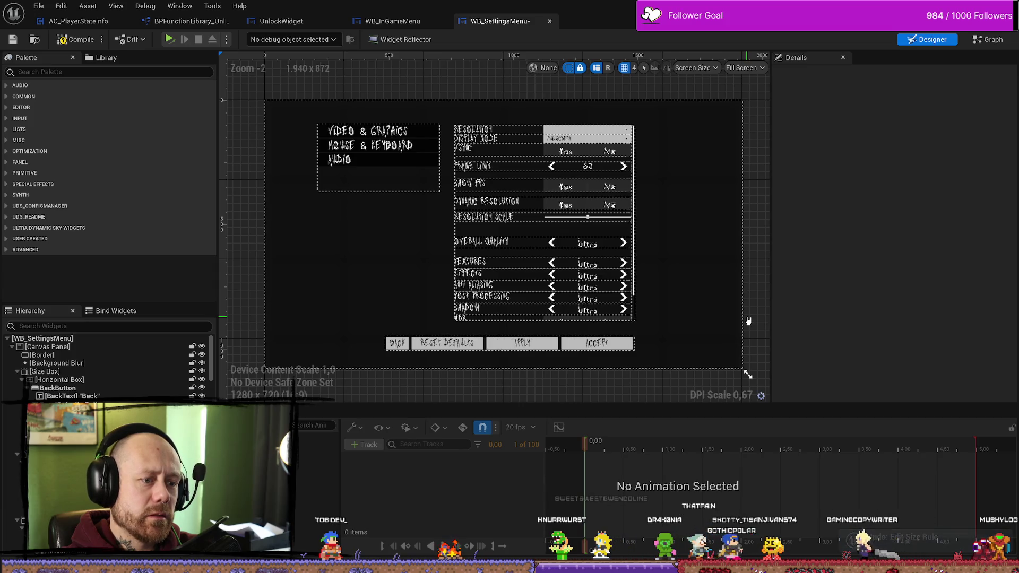
{"action": "key", "text": "ctrl+z"}
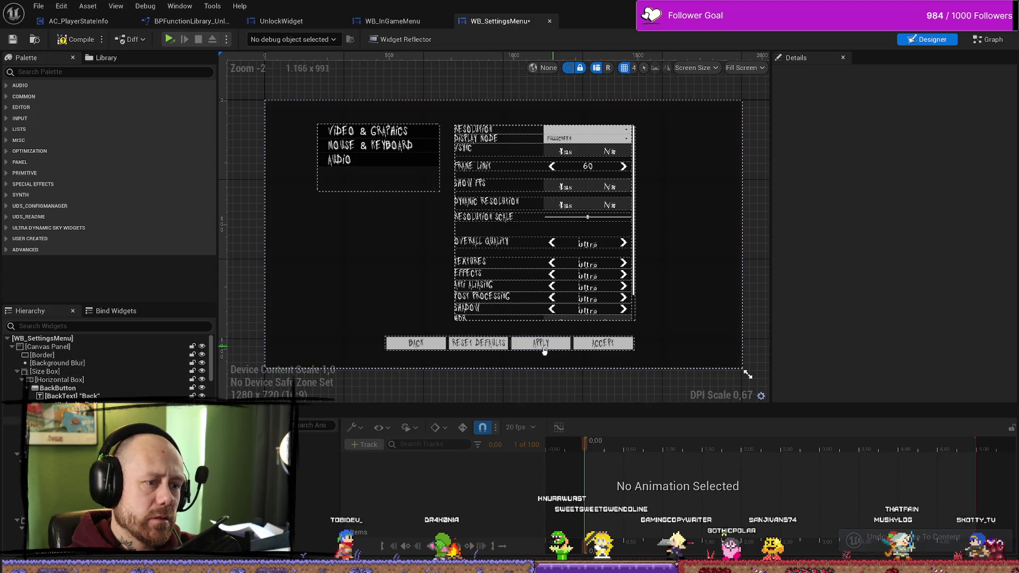
{"action": "left_click", "coordinate": [415, 344]}
{"action": "left_click", "coordinate": [442, 348]}
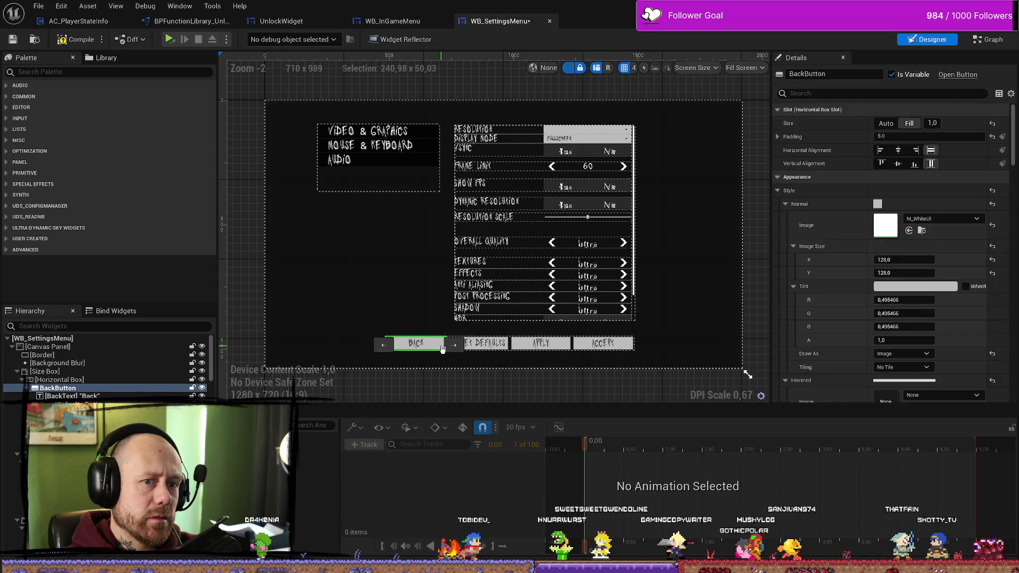
{"action": "left_click", "coordinate": [99, 382]}
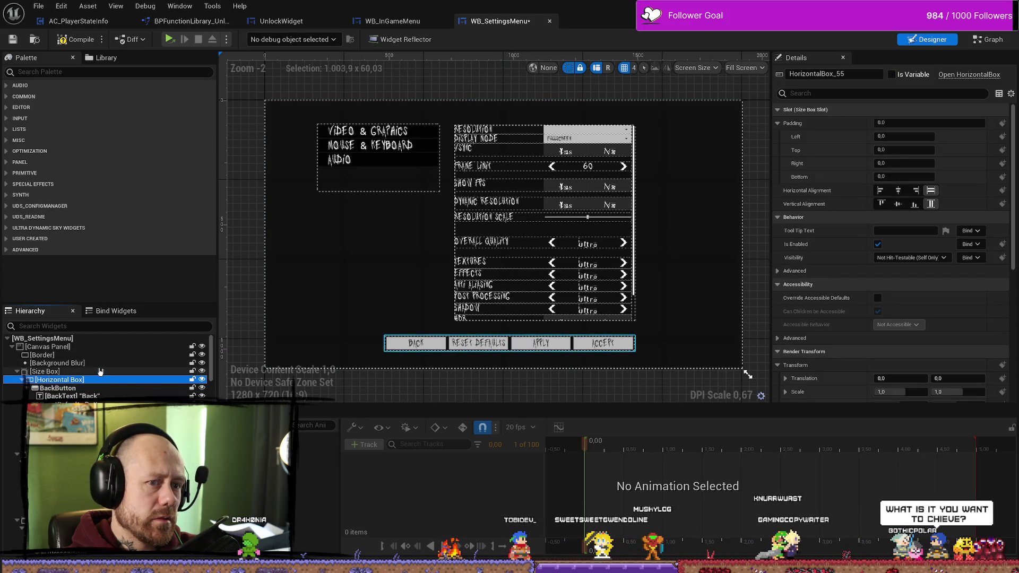
{"action": "left_click", "coordinate": [100, 372]}
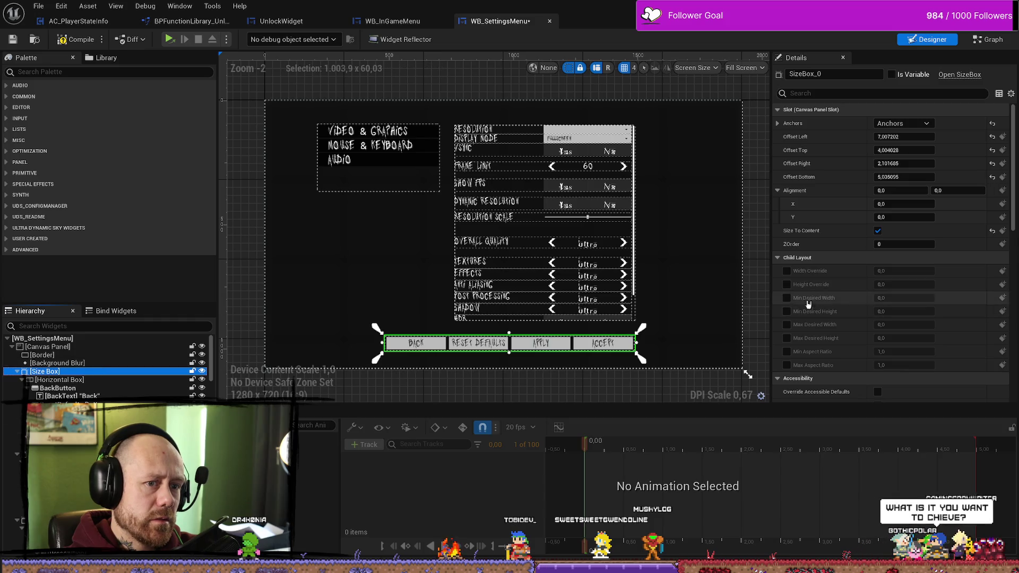
{"action": "left_click", "coordinate": [877, 230]}
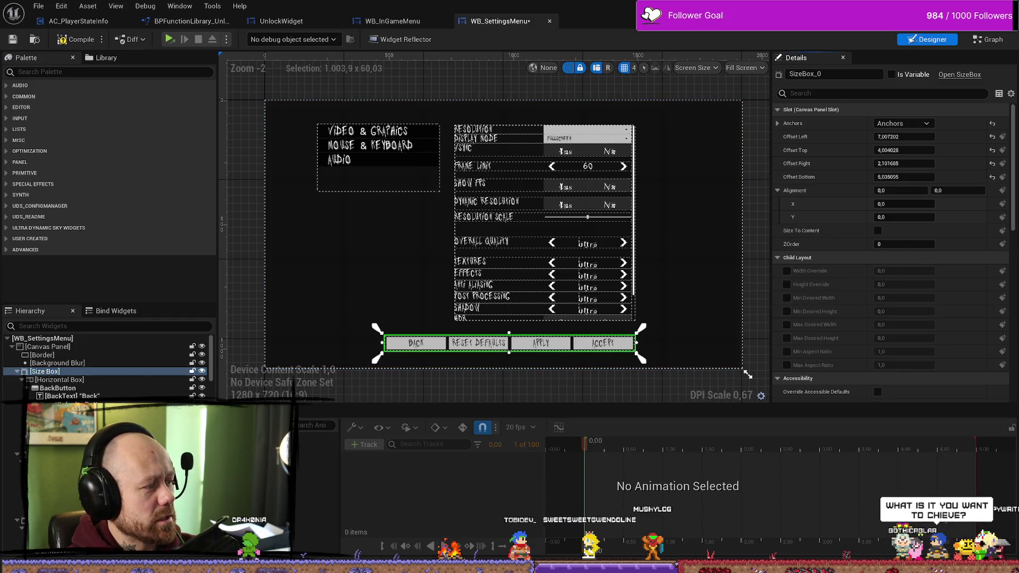
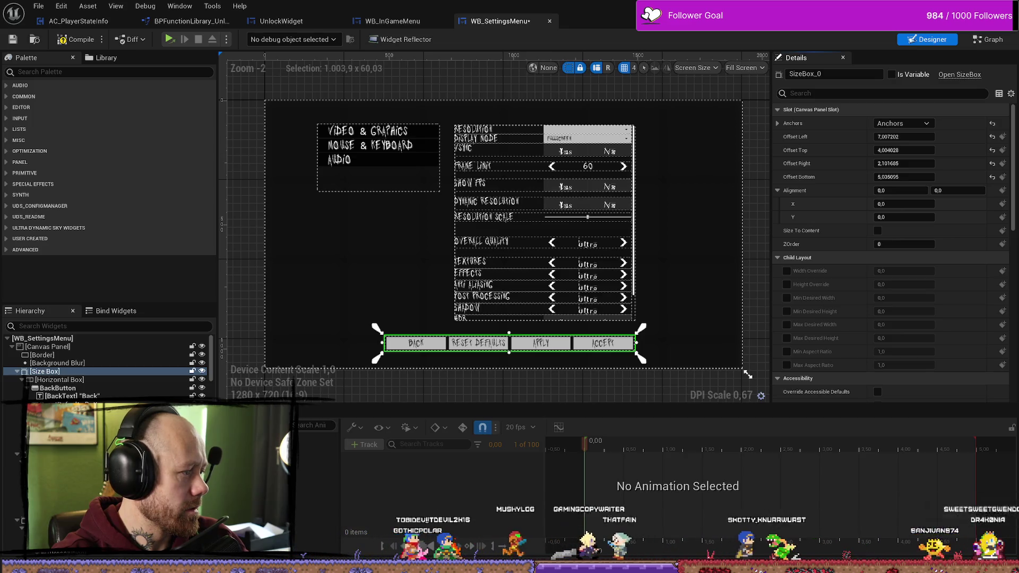
Step: Select the Size Box around the Back, Reset Defaults, Apply and Accept row and show its anchor presets
{"action": "left_click", "coordinate": [444, 344]}
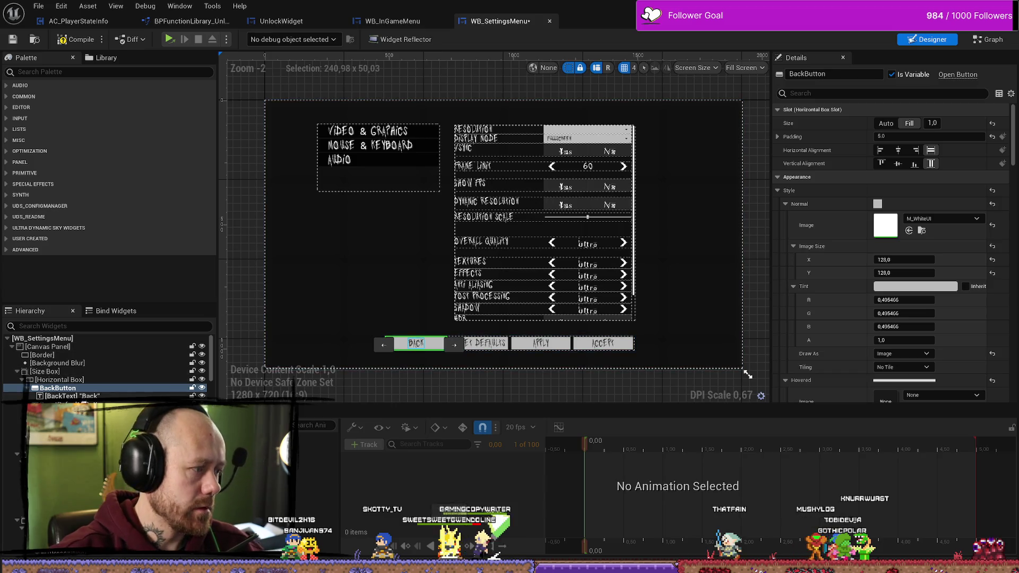
{"action": "left_click", "coordinate": [65, 380]}
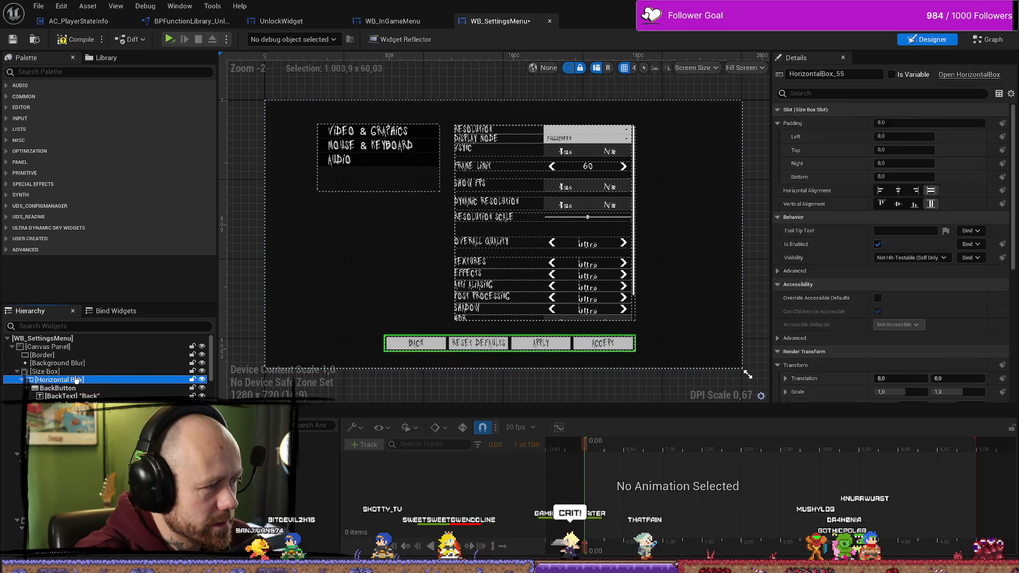
{"action": "left_click", "coordinate": [64, 372]}
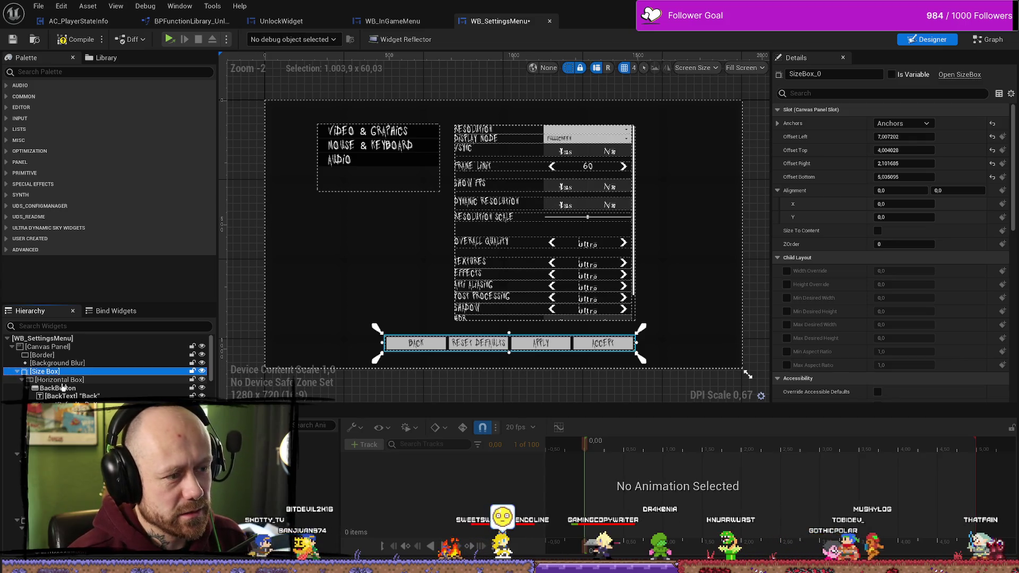
{"action": "left_click", "coordinate": [416, 342]}
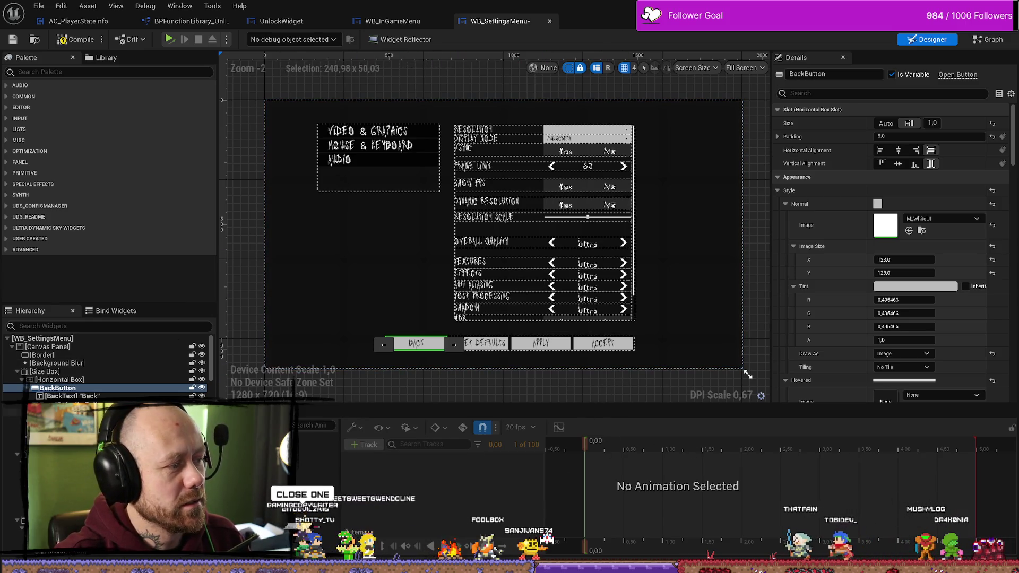
{"action": "left_click", "coordinate": [78, 379]}
{"action": "left_click", "coordinate": [78, 372]}
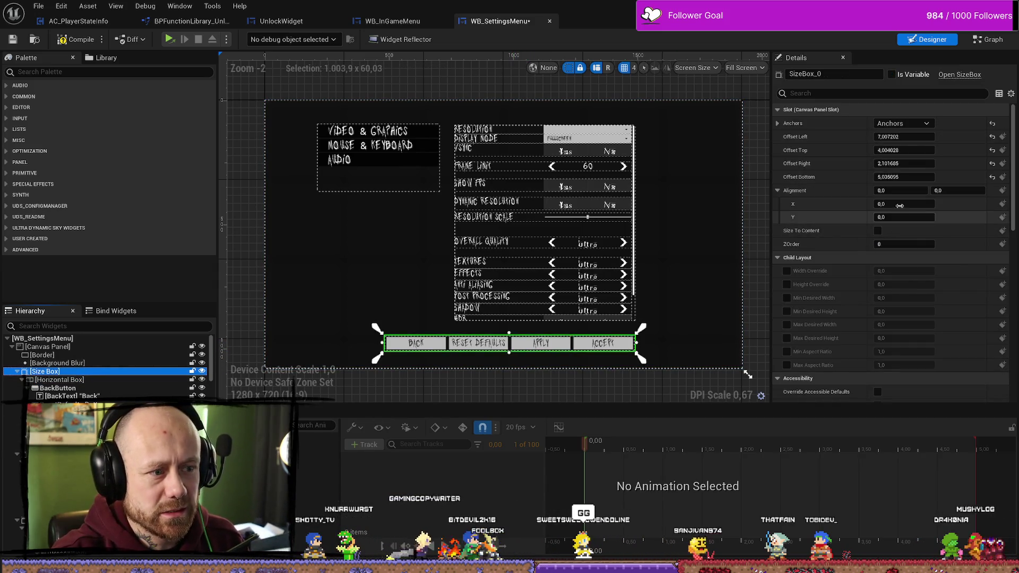
{"action": "left_click", "coordinate": [902, 123]}
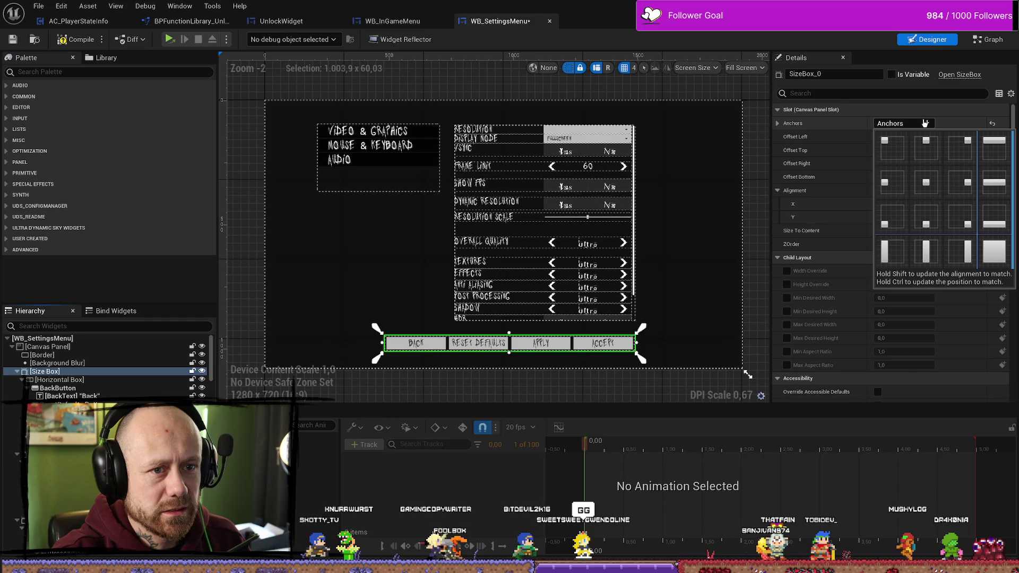
Step: Anchor the button-bar size box to the centre and enable its Width and Height Overrides
{"action": "left_click", "coordinate": [927, 184]}
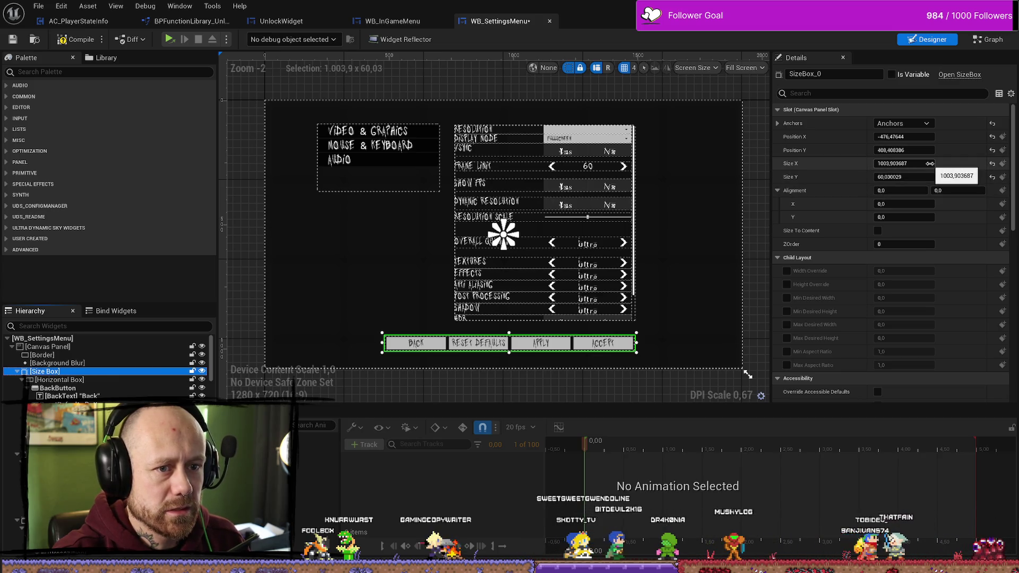
{"action": "left_click", "coordinate": [85, 380]}
{"action": "left_click", "coordinate": [46, 371]}
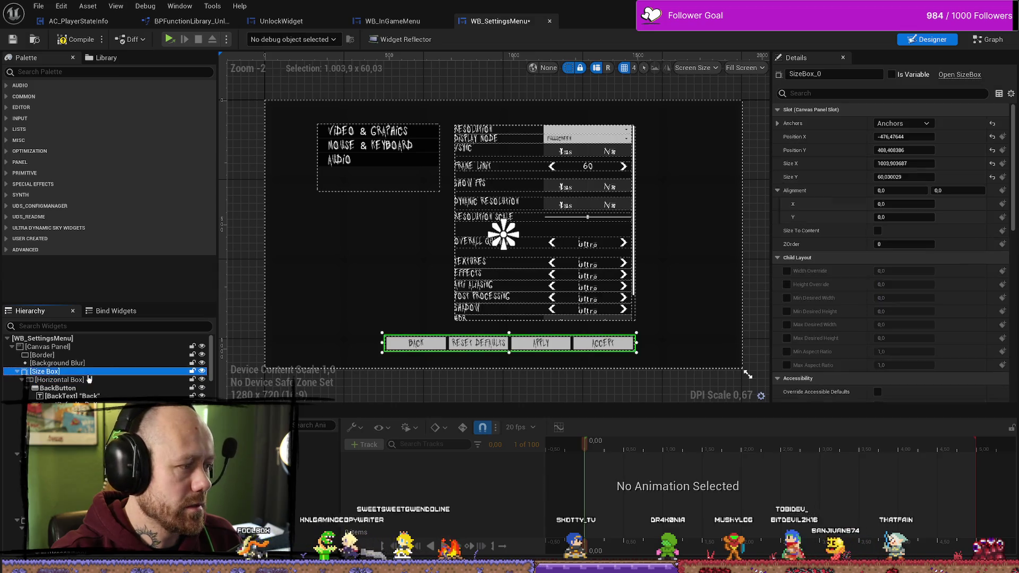
{"action": "left_click", "coordinate": [787, 271]}
{"action": "left_click", "coordinate": [786, 284]}
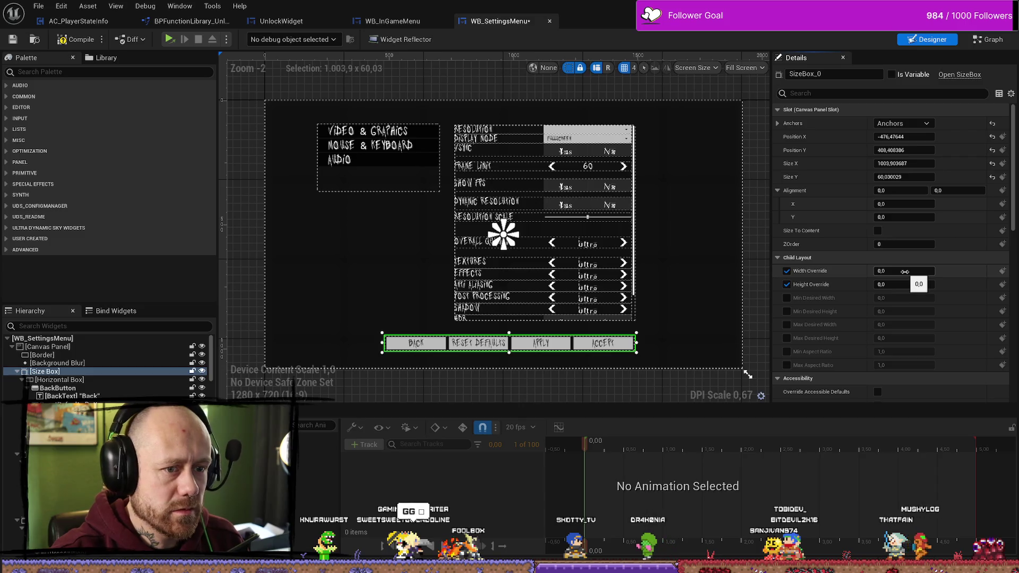
Step: Set the Back button's slot size to Auto so it fits its content
{"action": "left_click", "coordinate": [76, 380]}
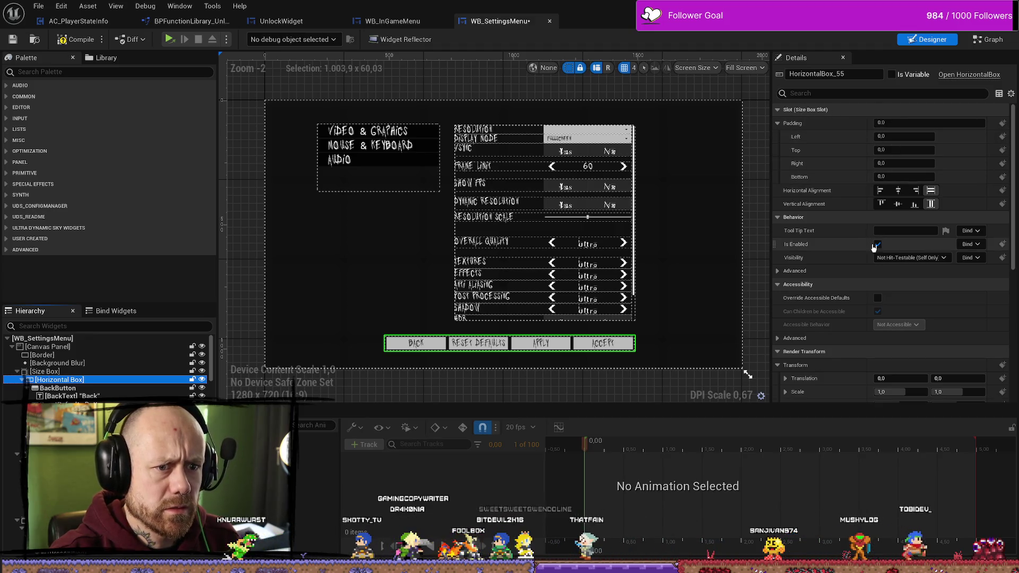
{"action": "left_click", "coordinate": [92, 389]}
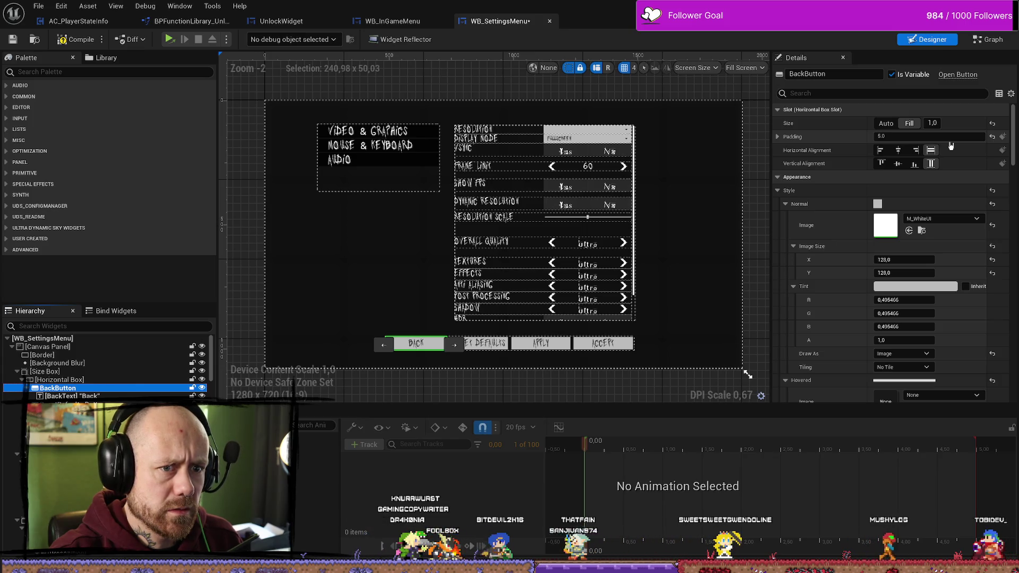
{"action": "left_click", "coordinate": [885, 124]}
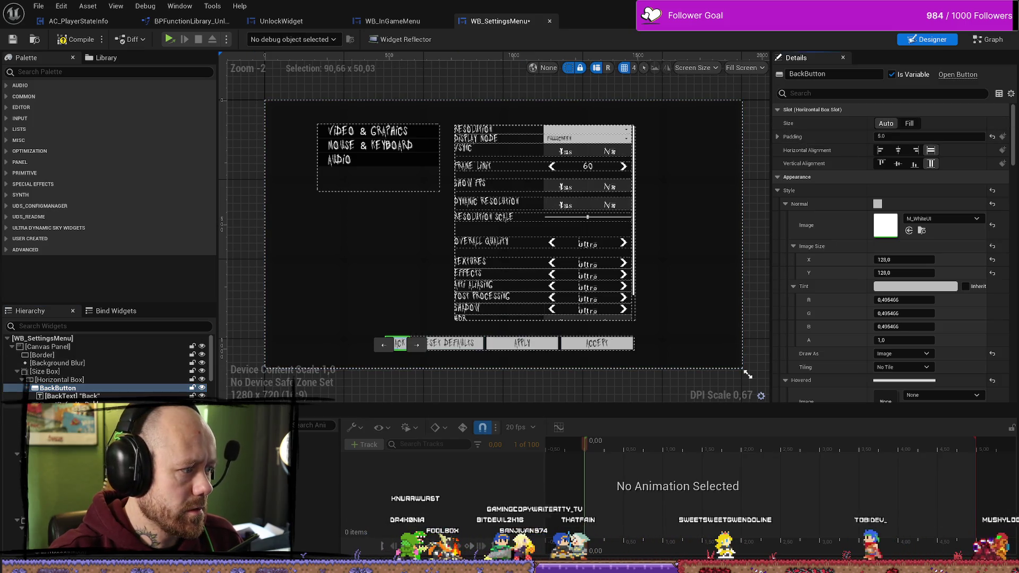
Step: Switch the remaining button slots to Auto, then drag the button-bar size box larger upward
{"action": "left_click", "coordinate": [69, 396]}
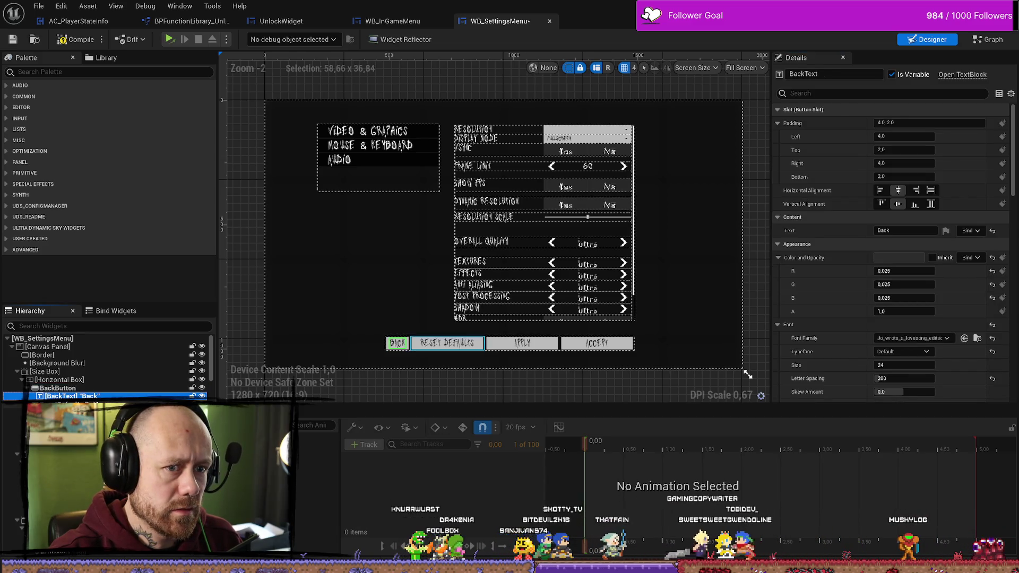
{"action": "left_click", "coordinate": [446, 343]}
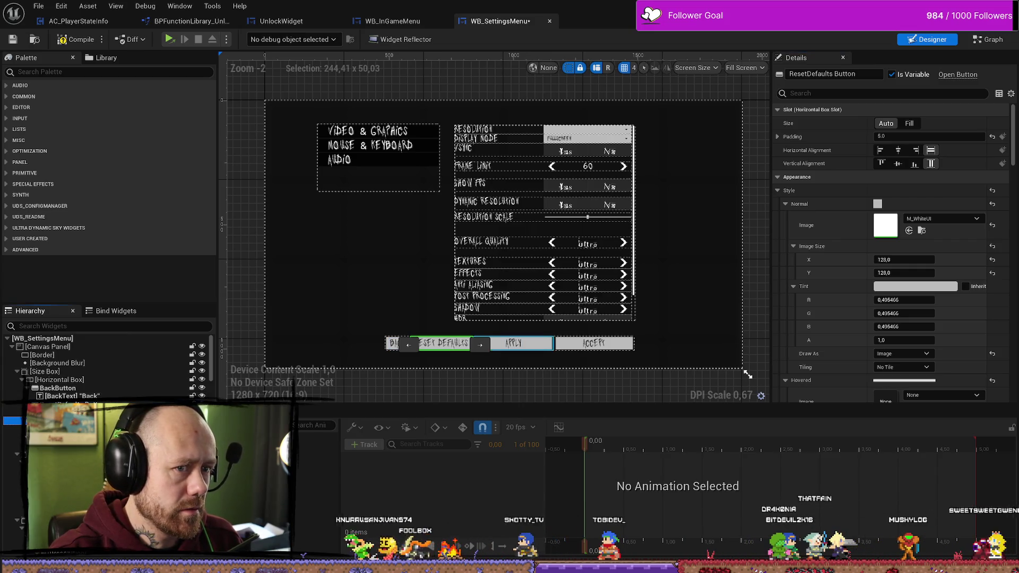
{"action": "left_click", "coordinate": [488, 343]}
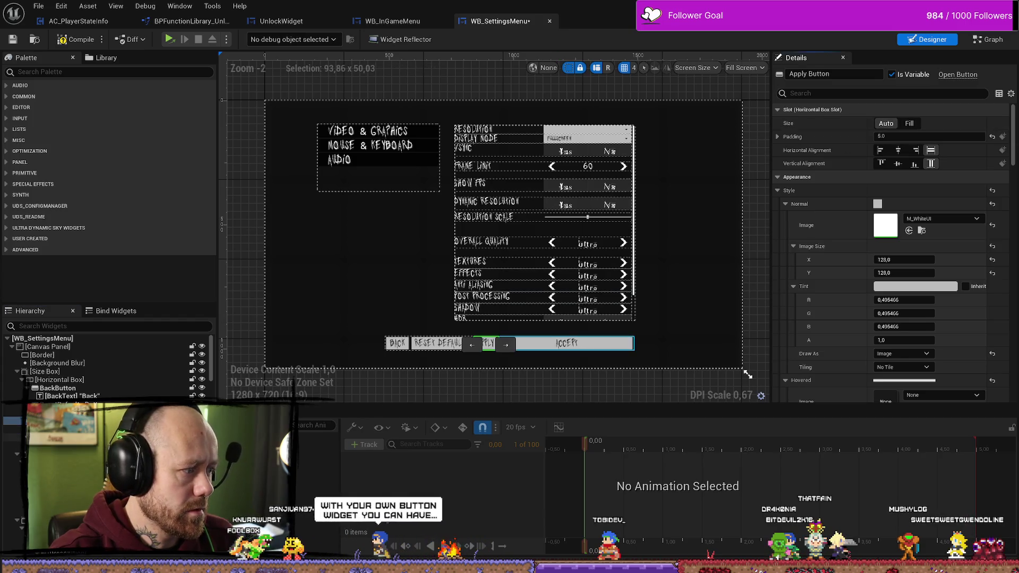
{"action": "left_click", "coordinate": [566, 343]}
{"action": "left_click", "coordinate": [886, 124]}
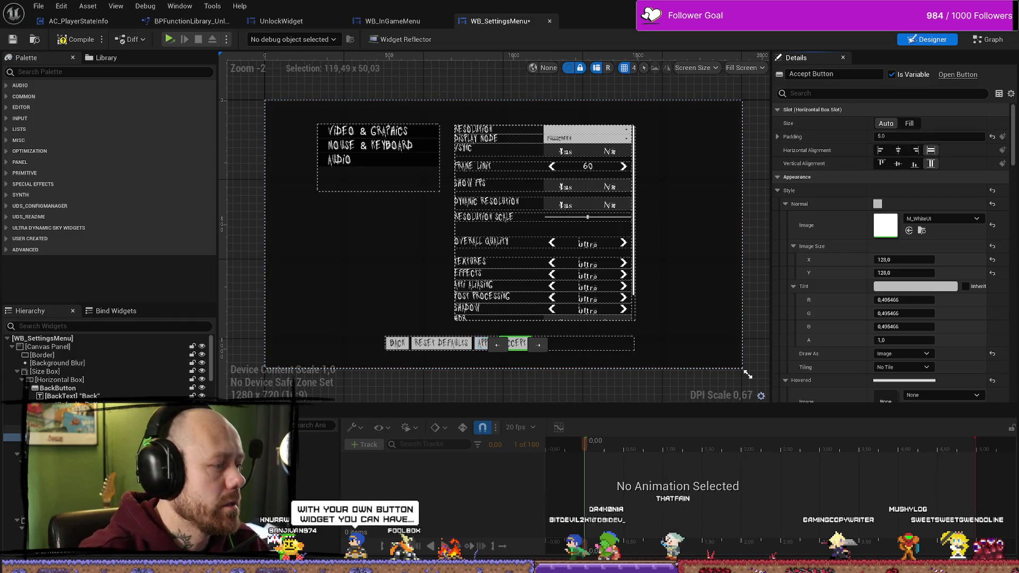
{"action": "left_click", "coordinate": [64, 371]}
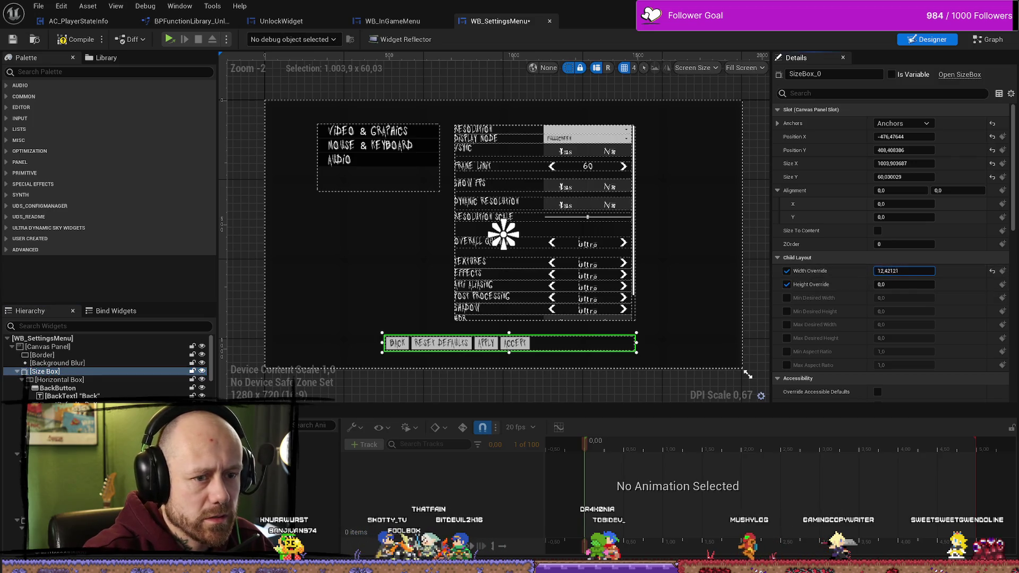
{"action": "mouse_move", "coordinate": [636, 333]}
{"action": "left_mouse_down"}
{"action": "mouse_move", "coordinate": [614, 325]}
{"action": "mouse_move", "coordinate": [610, 243]}
{"action": "mouse_move", "coordinate": [610, 348]}
{"action": "mouse_move", "coordinate": [605, 197]}
{"action": "mouse_move", "coordinate": [612, 334]}
{"action": "mouse_move", "coordinate": [542, 228]}
{"action": "mouse_move", "coordinate": [637, 257]}
{"action": "mouse_move", "coordinate": [540, 284]}
{"action": "mouse_move", "coordinate": [611, 252]}
{"action": "mouse_move", "coordinate": [617, 263]}
{"action": "left_mouse_up"}
Step: Set the size box's Position Y and height to 0 and turn off its width and height overrides
{"action": "left_click", "coordinate": [904, 150]}
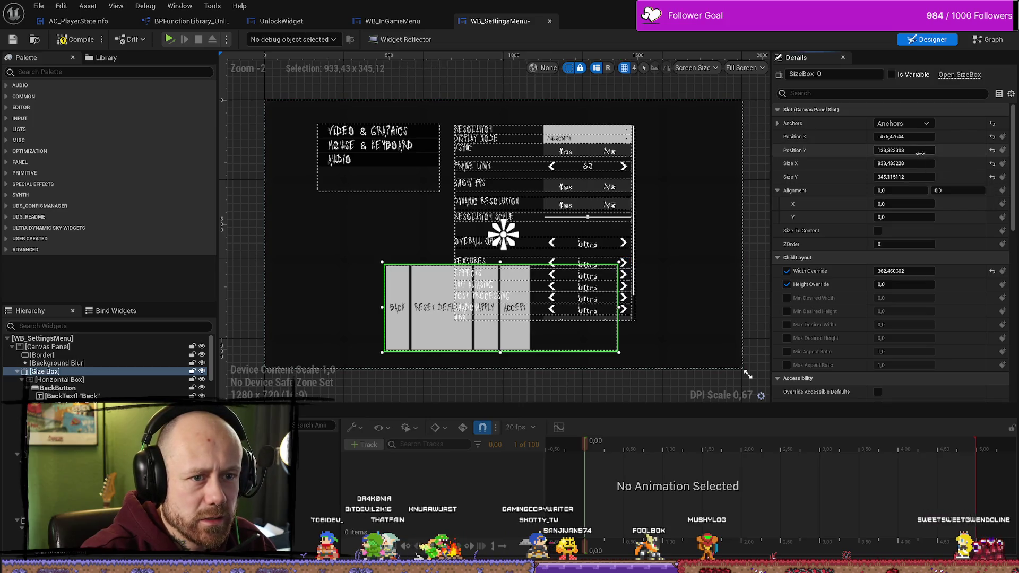
{"action": "type", "text": "0"}
{"action": "key", "text": "Tab"}
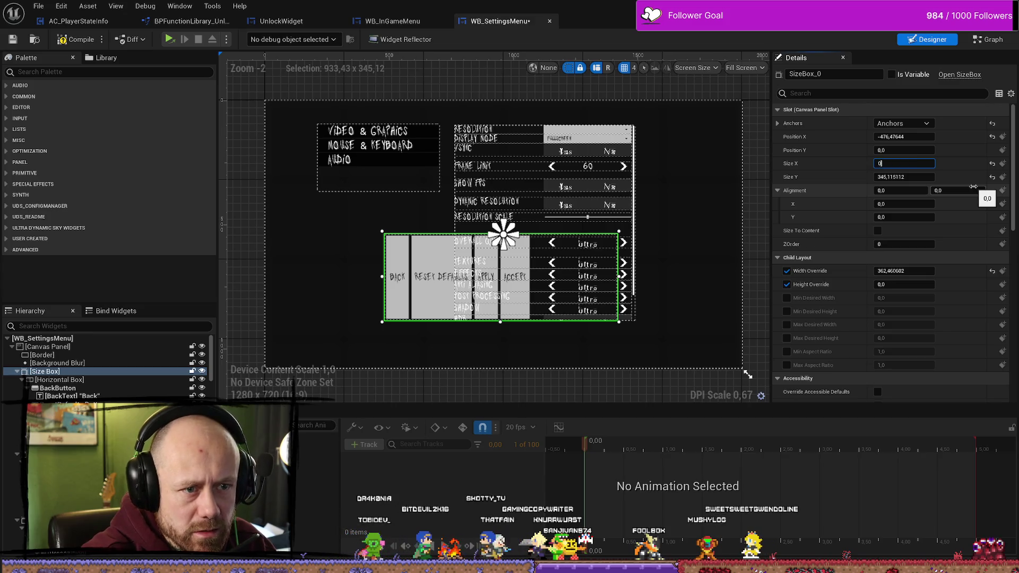
{"action": "left_click", "coordinate": [913, 174]}
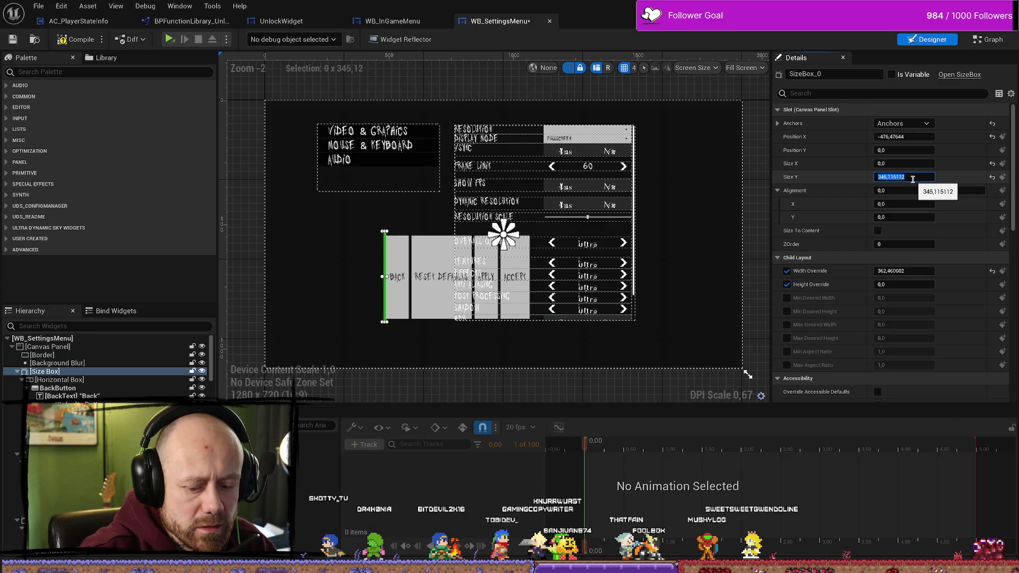
{"action": "type", "text": "0"}
{"action": "key", "text": "Return"}
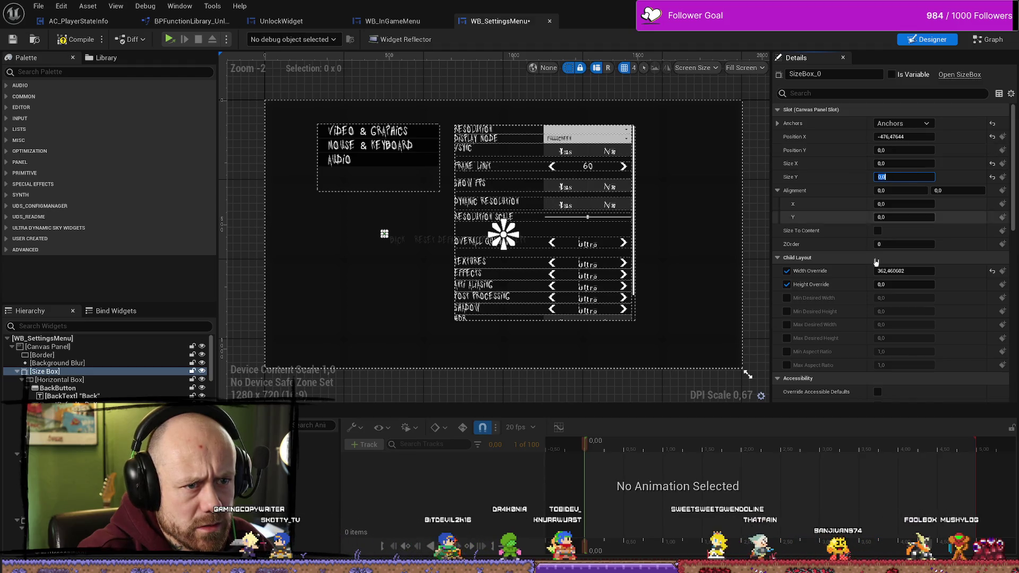
{"action": "left_click", "coordinate": [787, 271]}
{"action": "left_click", "coordinate": [787, 285]}
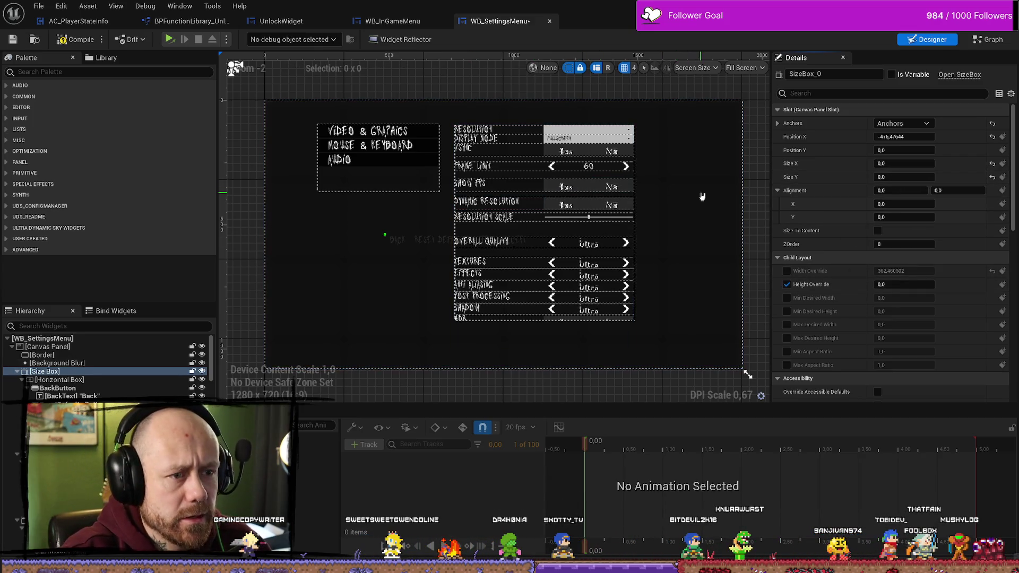
Step: Undo five times to restore the original button bar layout, then reselect the size box
{"action": "key", "text": "ctrl+z"}
{"action": "key", "text": "ctrl+z"}
{"action": "key", "text": "ctrl+z"}
{"action": "key", "text": "ctrl+z"}
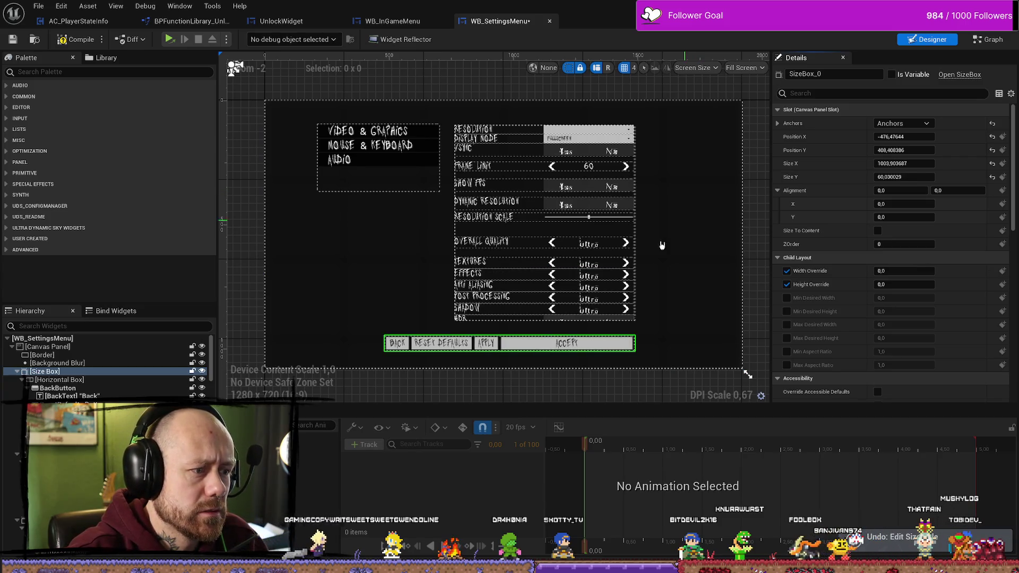
{"action": "key", "text": "ctrl+z"}
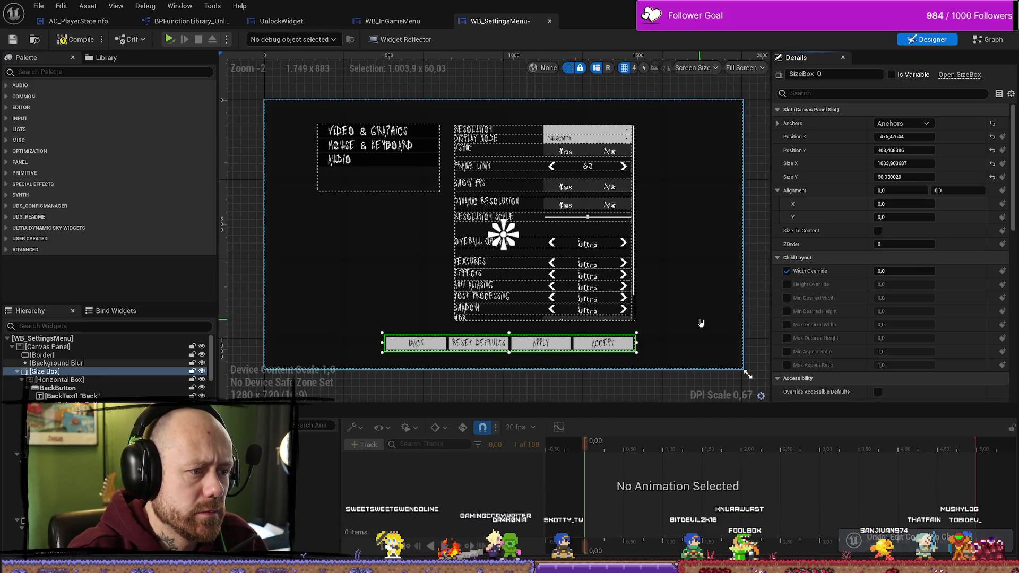
{"action": "key", "text": "ctrl+z"}
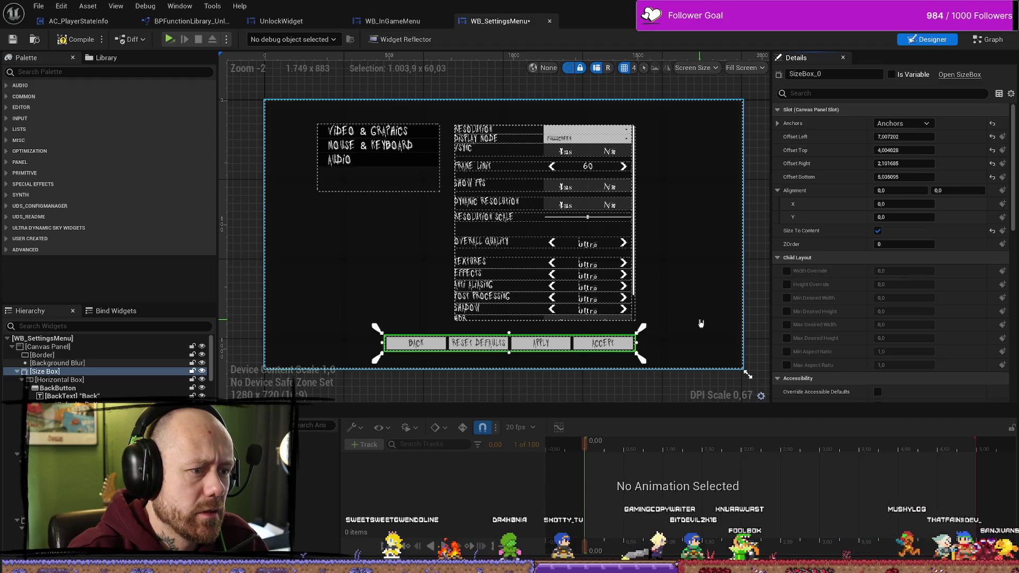
{"action": "key", "text": "ctrl+z"}
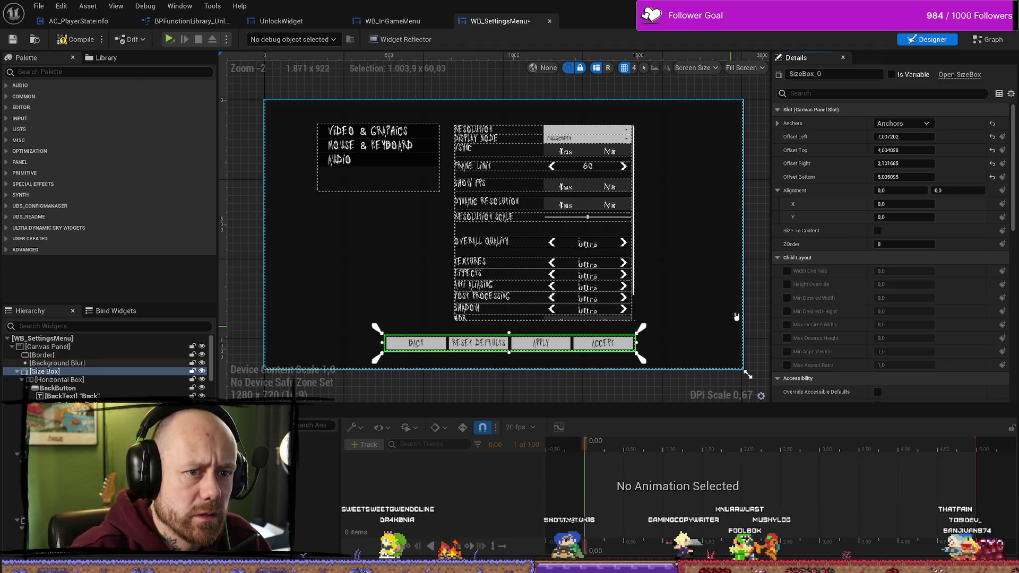
{"action": "key", "text": "ctrl+z"}
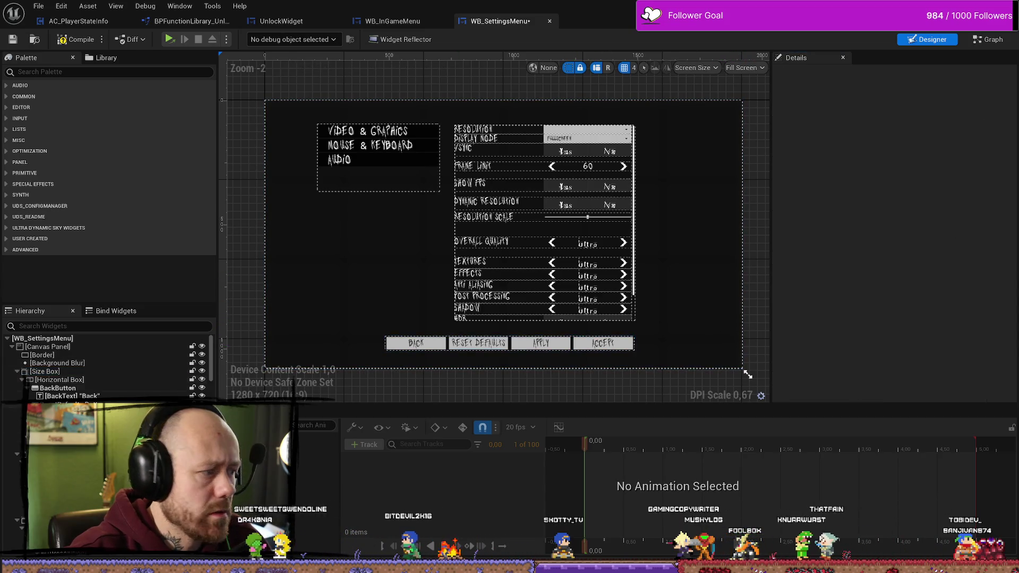
{"action": "left_click", "coordinate": [56, 371]}
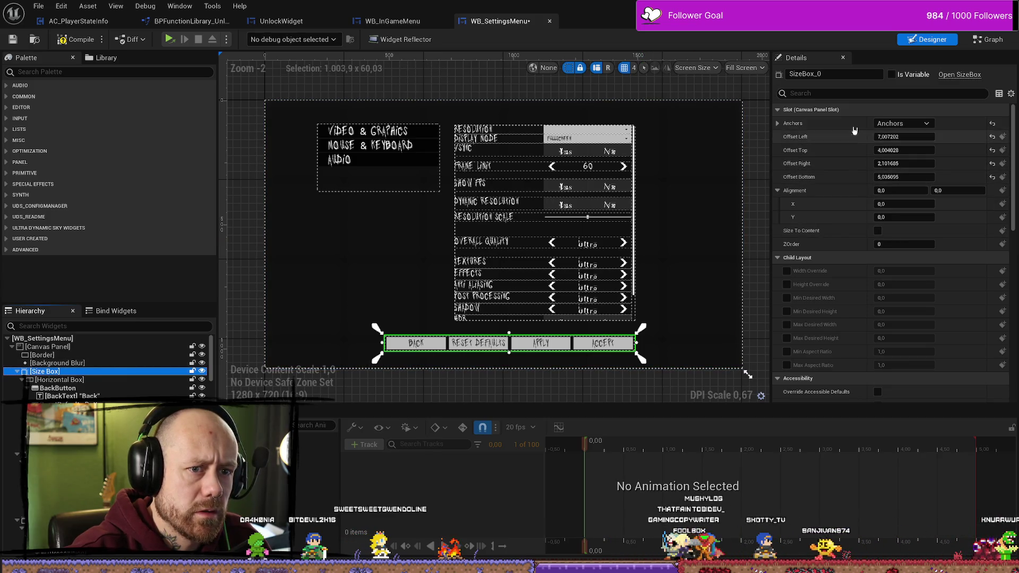
Step: Set the size box's bottom offset to 30, then reset its right, top and left offsets
{"action": "left_click", "coordinate": [777, 124]}
{"action": "left_click", "coordinate": [778, 124]}
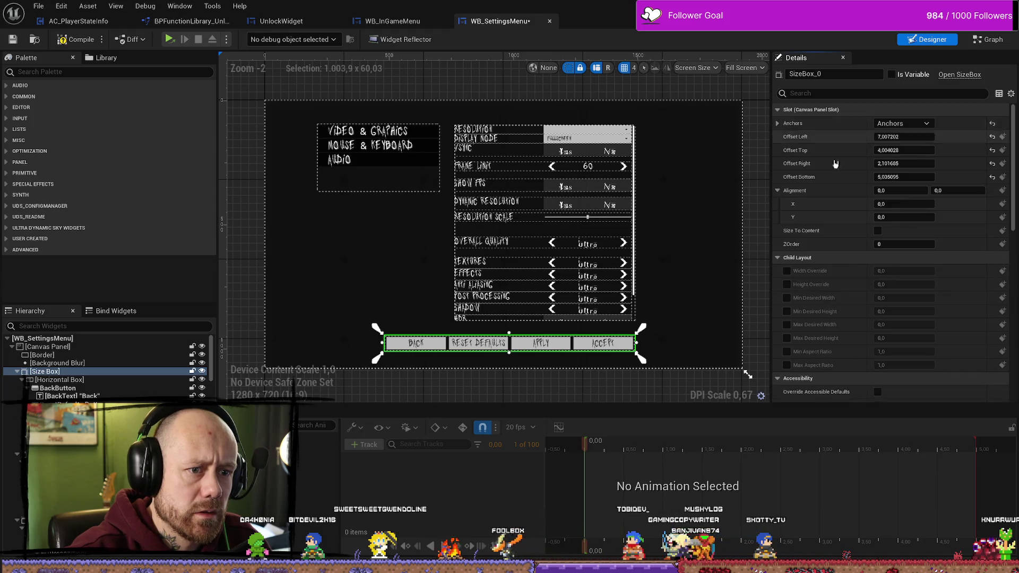
{"action": "left_click_drag", "start_coordinate": [909, 177], "coordinate": [981, 178]}
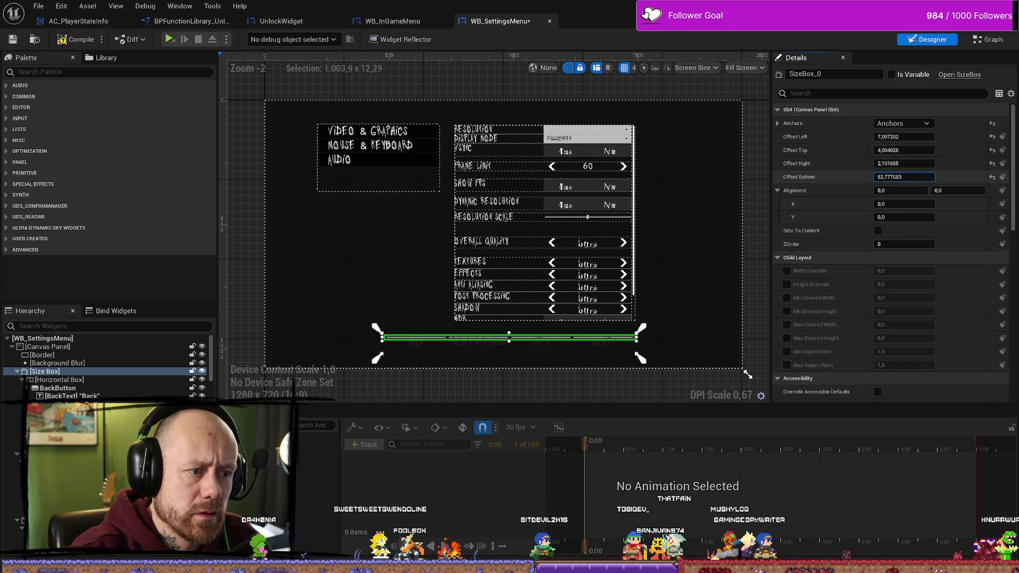
{"action": "type", "text": "30"}
{"action": "key", "text": "Return"}
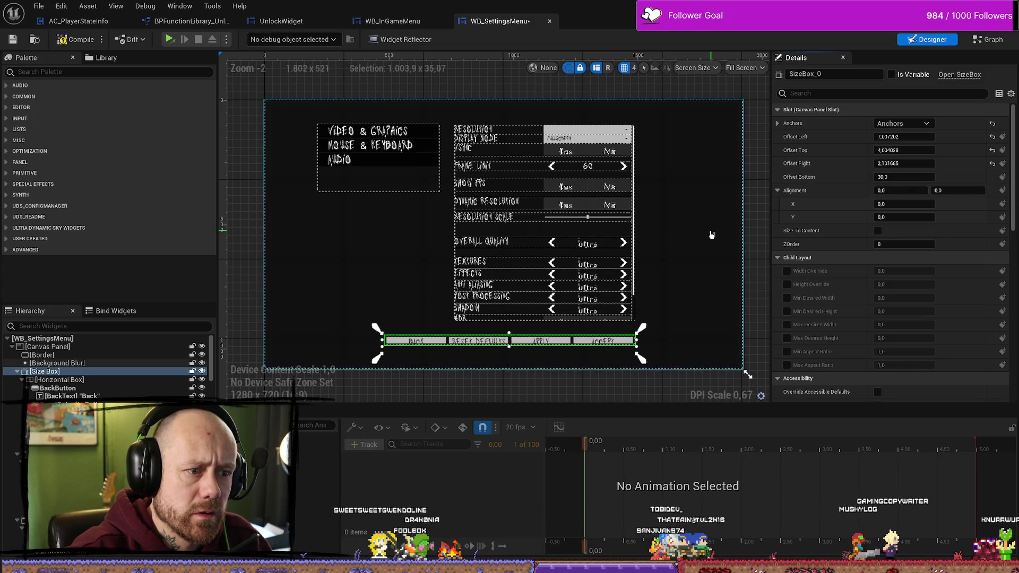
{"action": "left_click", "coordinate": [905, 163]}
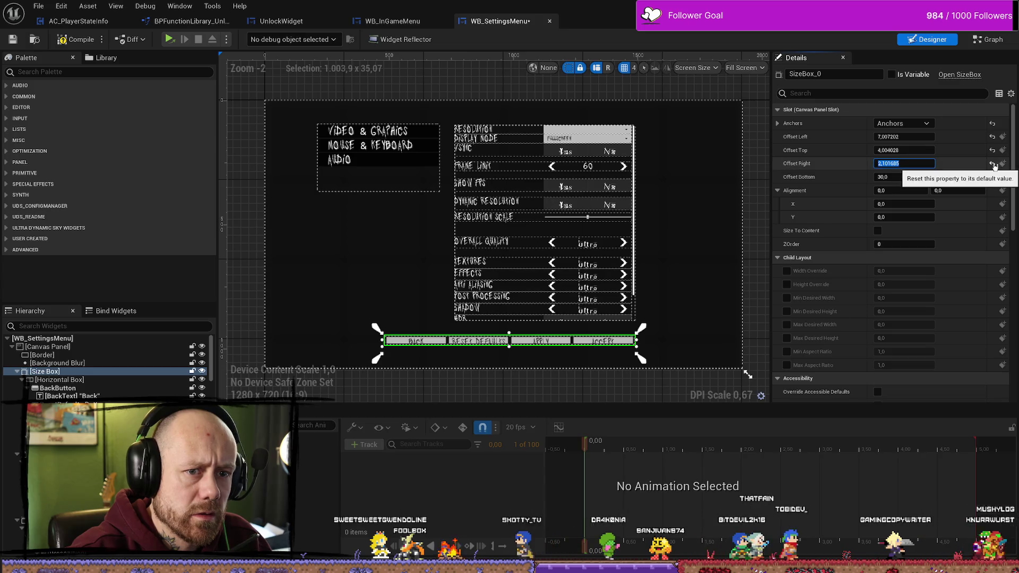
{"action": "left_click", "coordinate": [992, 163]}
{"action": "left_click", "coordinate": [992, 150]}
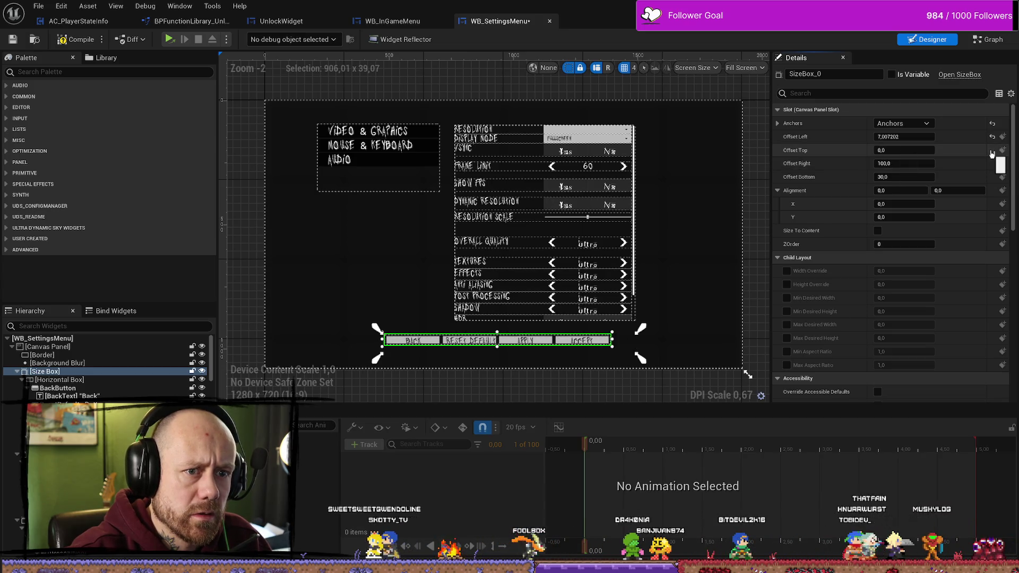
{"action": "left_click", "coordinate": [992, 136]}
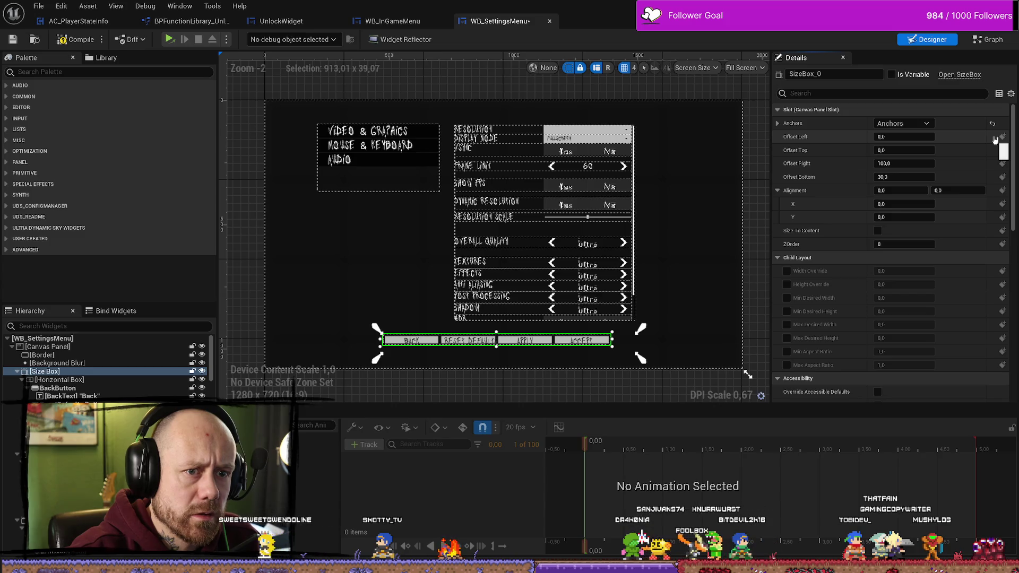
Step: Anchor the button bar to the canvas centre at position 0, 0
{"action": "left_click", "coordinate": [902, 124]}
{"action": "left_click", "coordinate": [934, 184]}
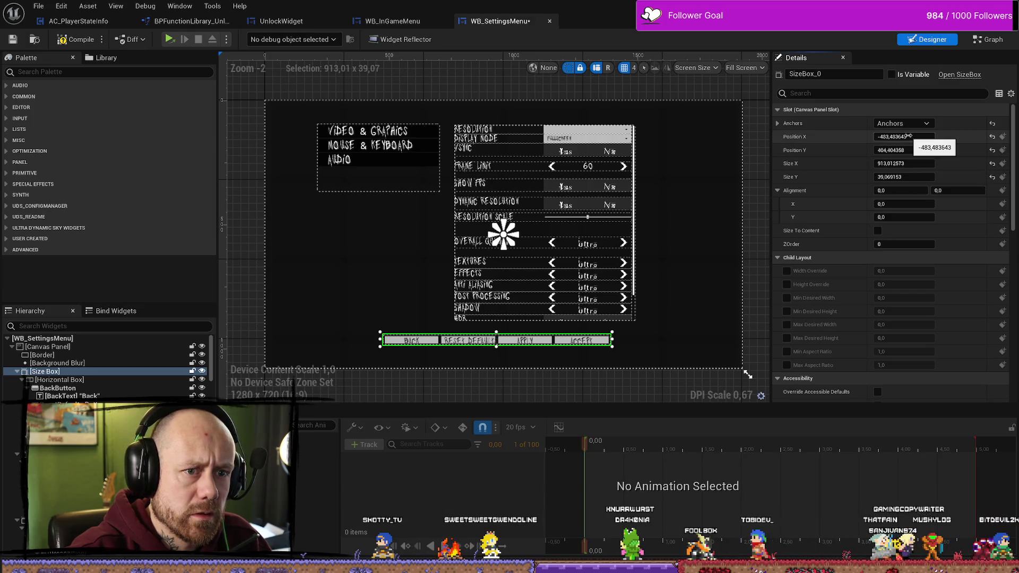
{"action": "left_click_drag", "start_coordinate": [908, 137], "coordinate": [942, 136]}
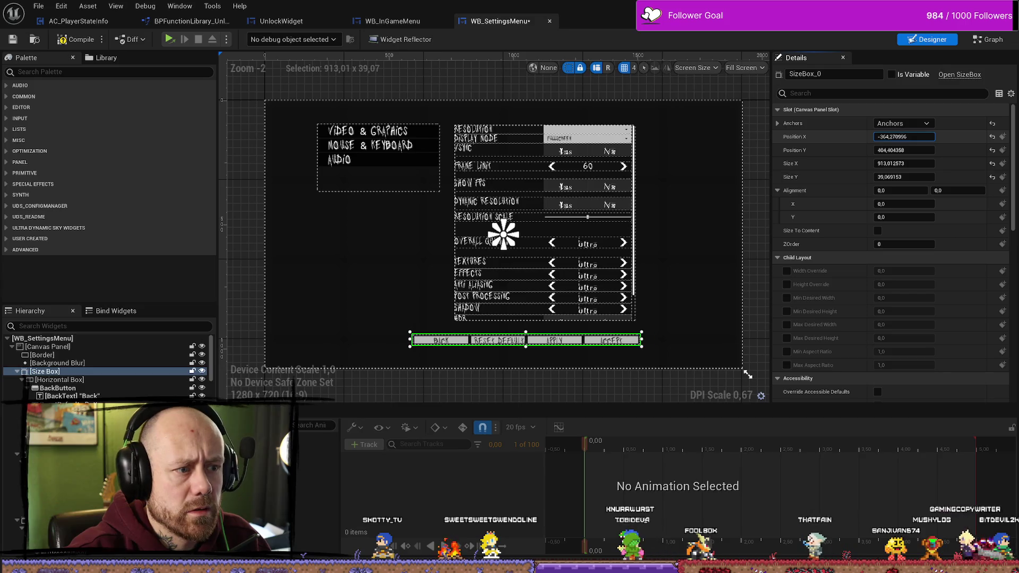
{"action": "left_click", "coordinate": [992, 136]}
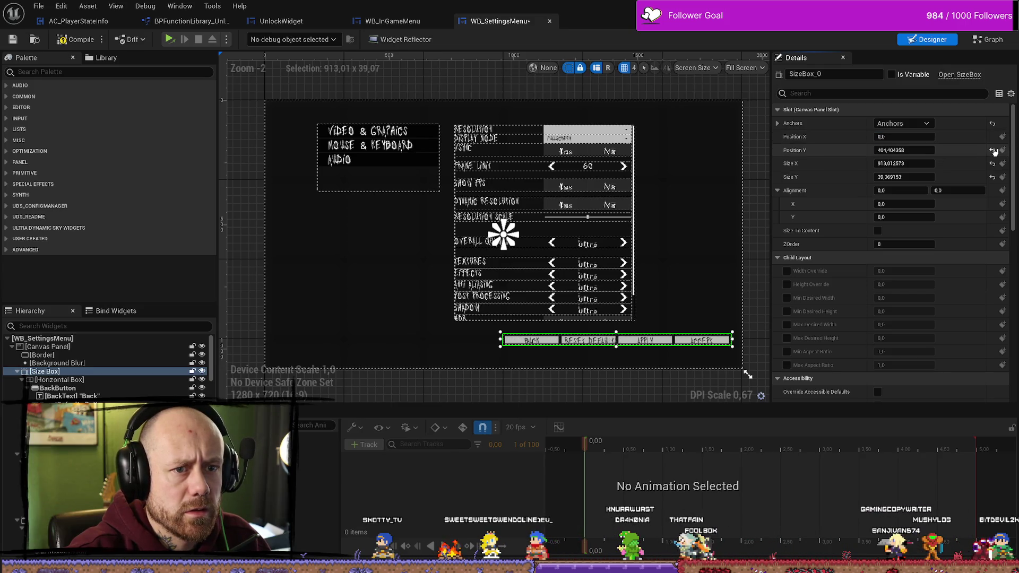
{"action": "left_click", "coordinate": [993, 150]}
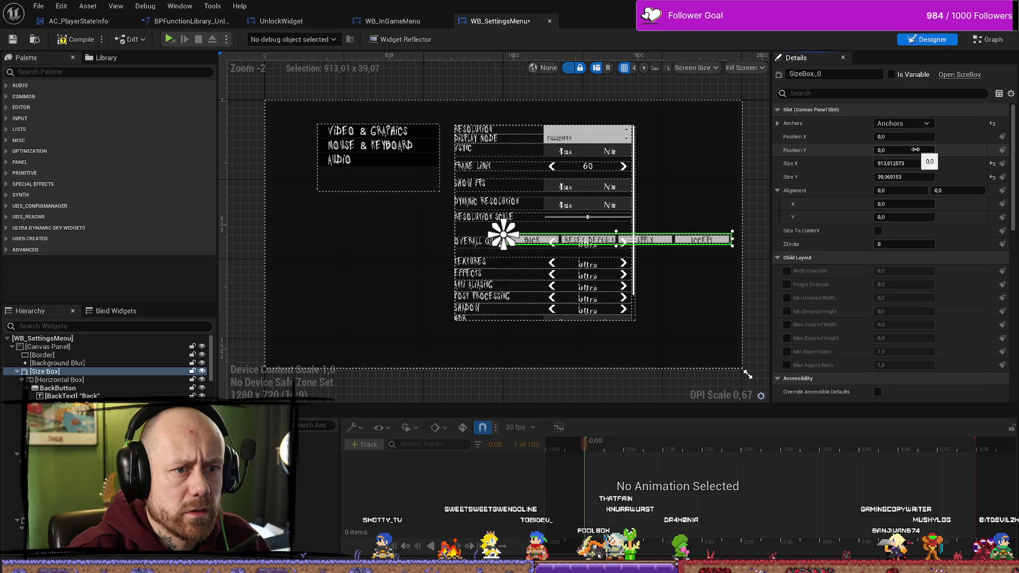
{"action": "left_click", "coordinate": [902, 136]}
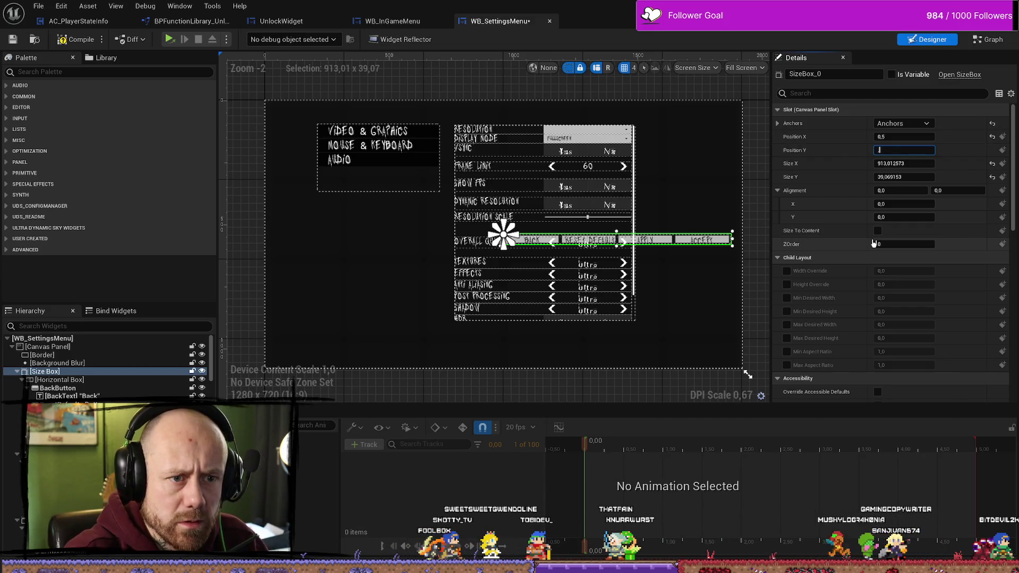
{"action": "type", "text": "0,5"}
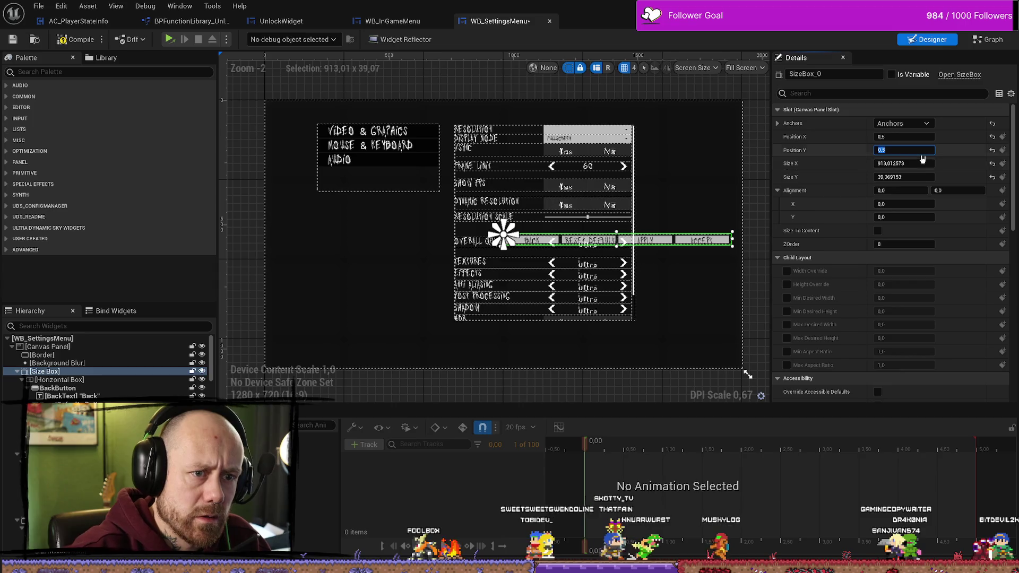
{"action": "key", "text": "shift+Tab"}
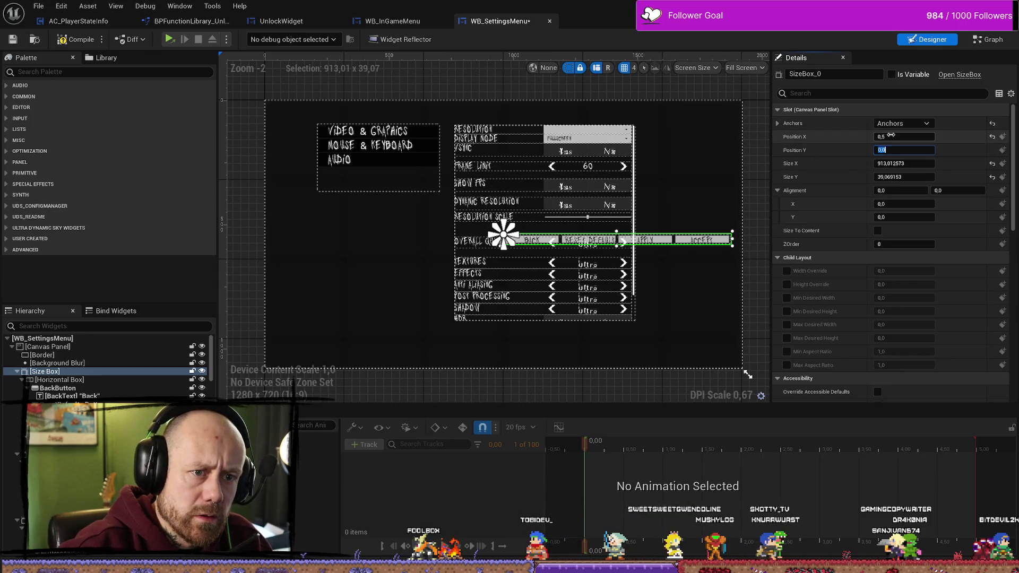
{"action": "type", "text": "0"}
{"action": "key", "text": "Return"}
Step: Set the button bar's alignment to 0.5, 0.5
{"action": "left_click", "coordinate": [903, 204]}
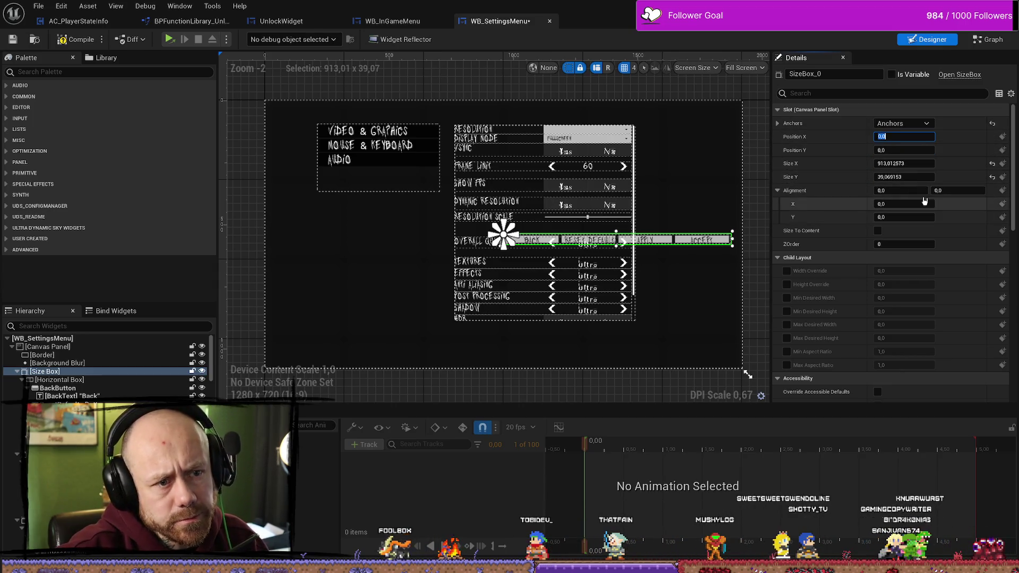
{"action": "type", "text": "0,5"}
{"action": "key", "text": "Return"}
{"action": "left_click", "coordinate": [907, 217]}
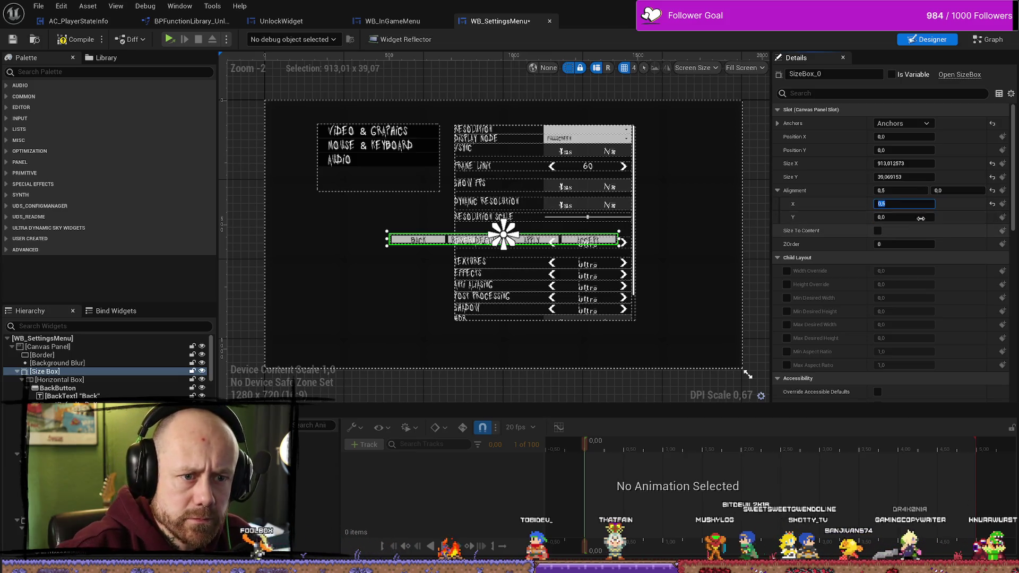
{"action": "type", "text": "0.5"}
{"action": "key", "text": "Return"}
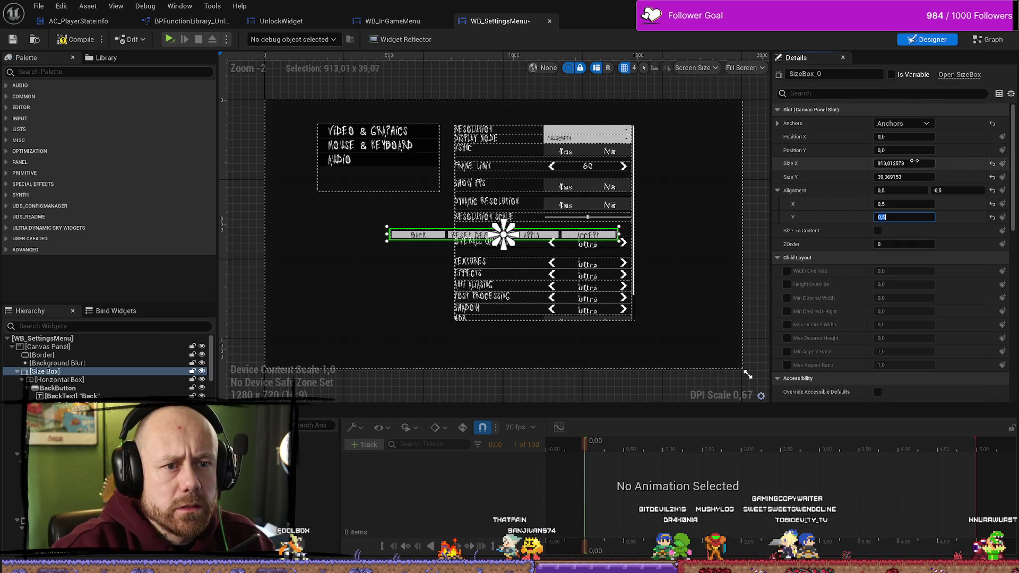
Step: Size the button bar to 1000 wide by 60 tall so the buttons show
{"action": "type", "text": "0"}
{"action": "key", "text": "Return"}
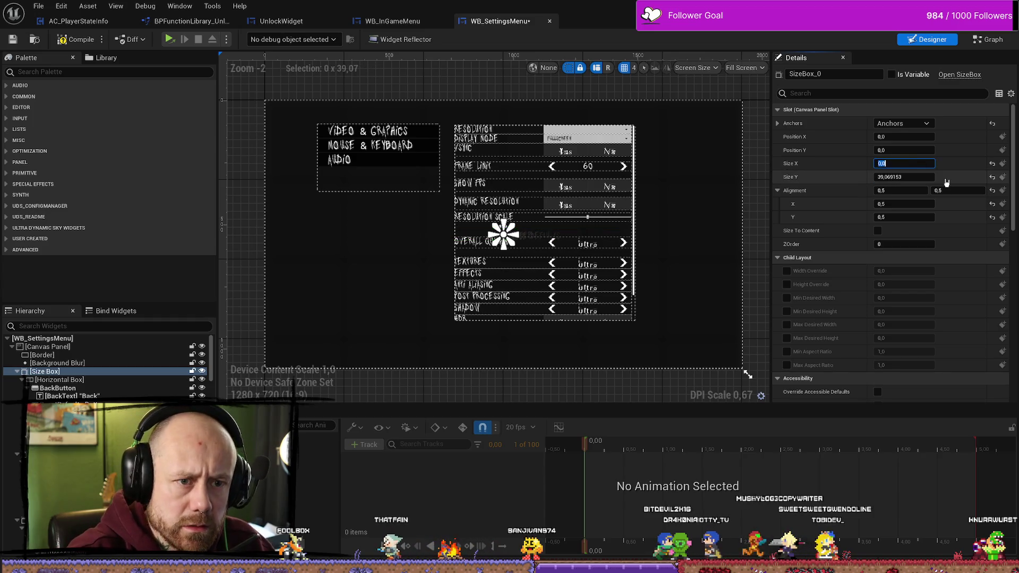
{"action": "key", "text": "Tab"}
{"action": "type", "text": "0"}
{"action": "key", "text": "Return"}
{"action": "left_click", "coordinate": [899, 164]}
{"action": "type", "text": "1"}
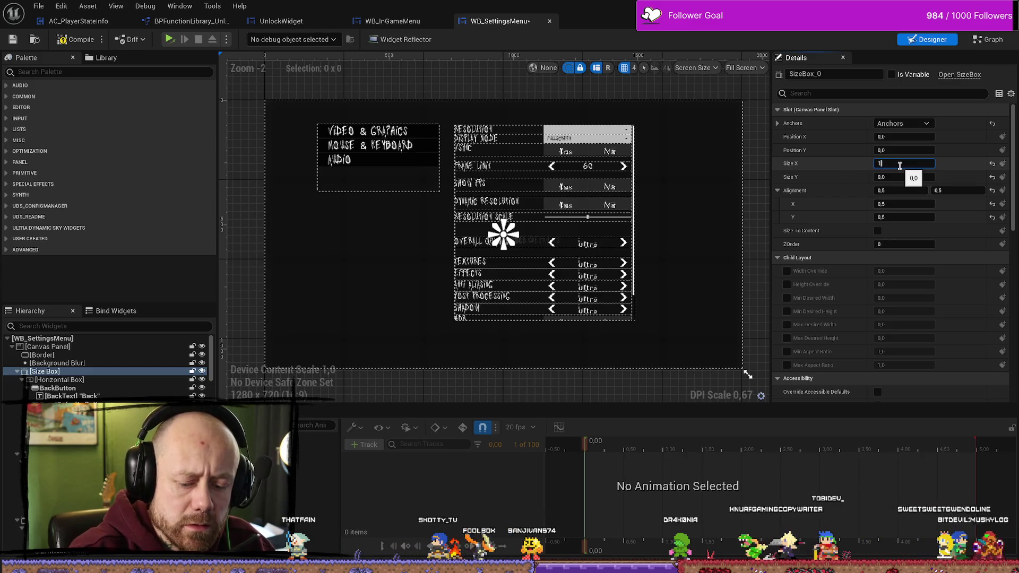
{"action": "type", "text": "000"}
{"action": "key", "text": "Return"}
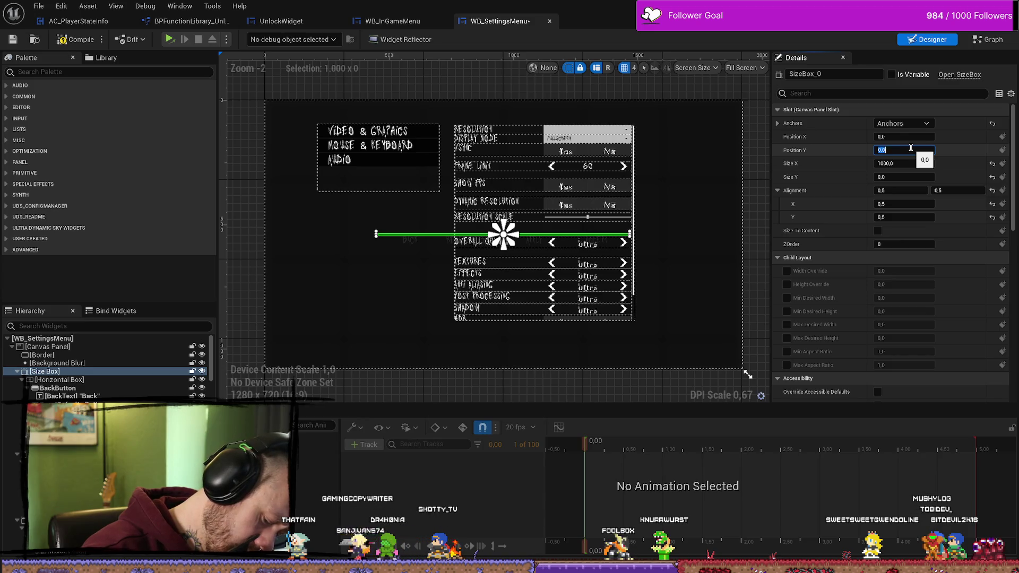
{"action": "left_click_drag", "start_coordinate": [903, 176], "coordinate": [935, 174]}
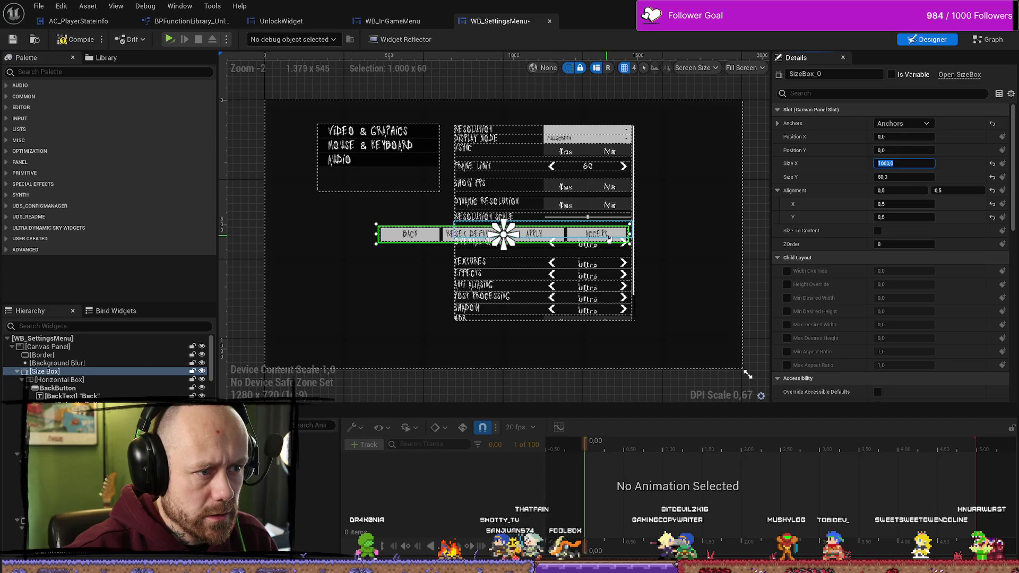
{"action": "left_click", "coordinate": [390, 241]}
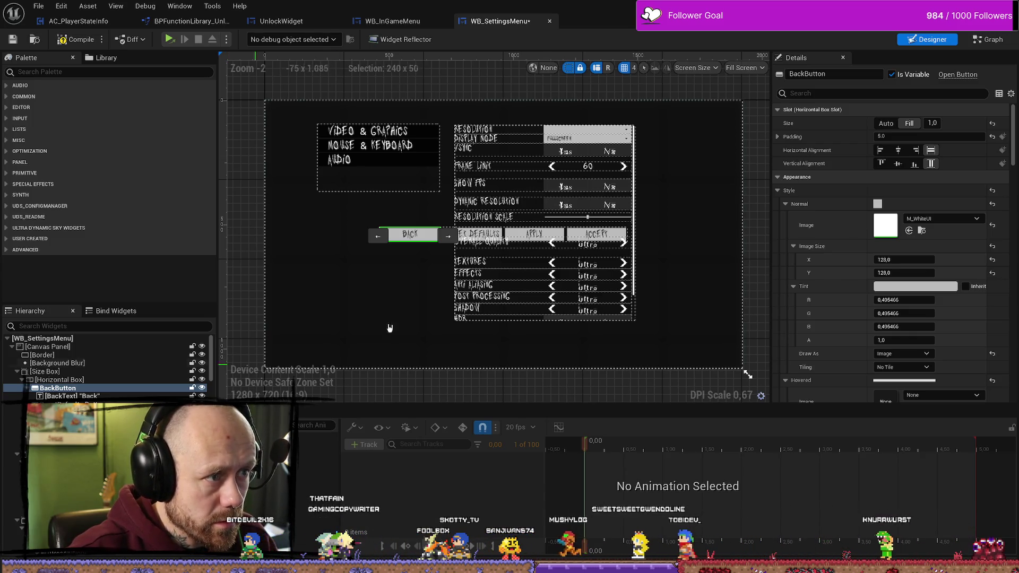
Step: Set the bar height to 80 and return the Back button's slot size to Fill
{"action": "left_click", "coordinate": [87, 371]}
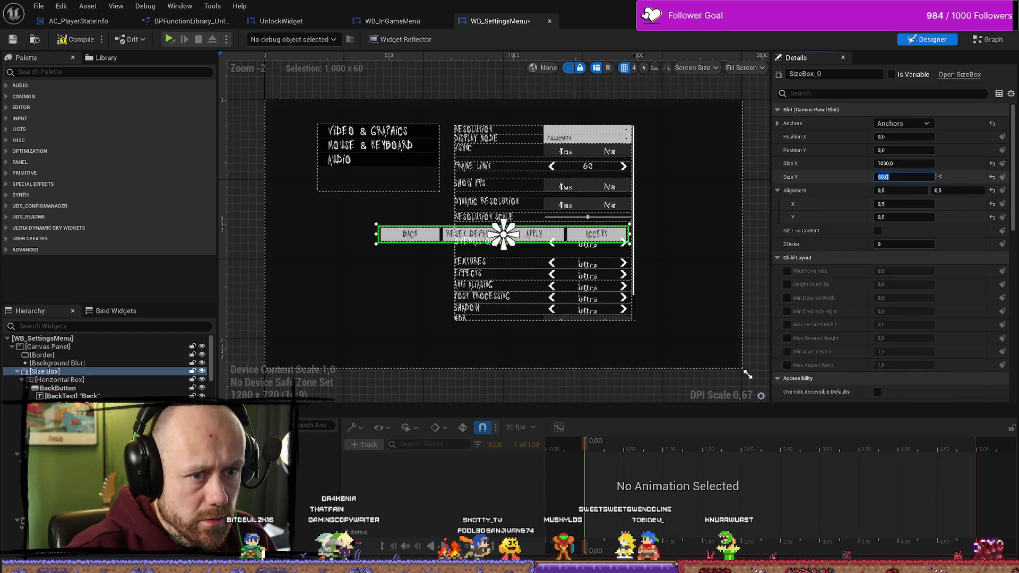
{"action": "type", "text": "80"}
{"action": "key", "text": "Return"}
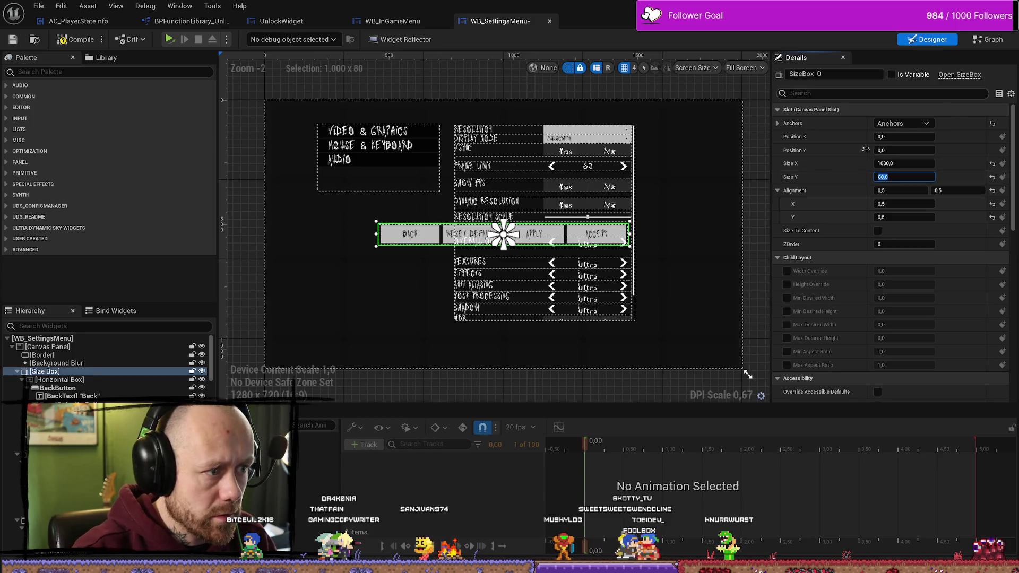
{"action": "left_click", "coordinate": [397, 238]}
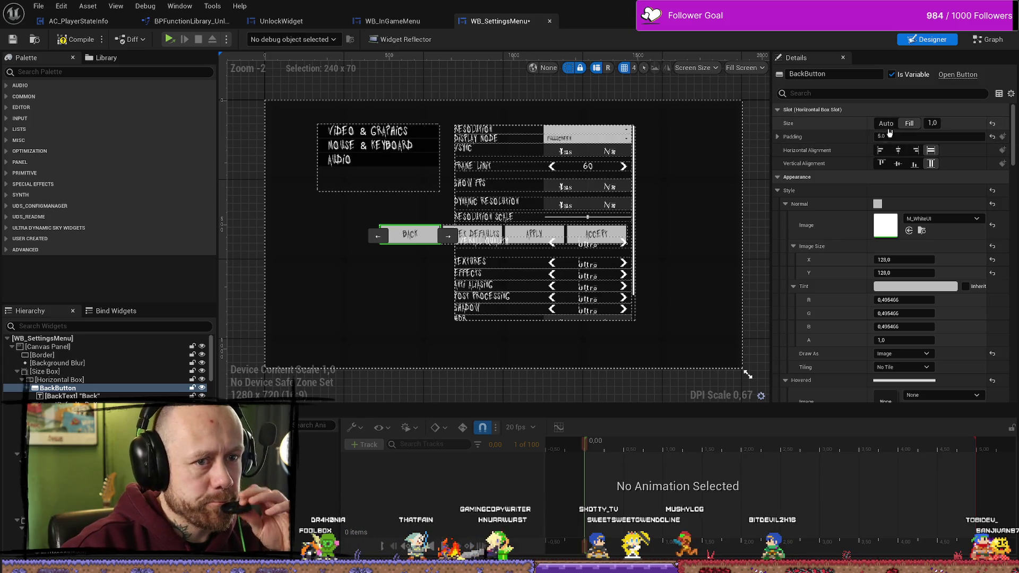
{"action": "left_click", "coordinate": [888, 126]}
{"action": "left_click", "coordinate": [910, 124]}
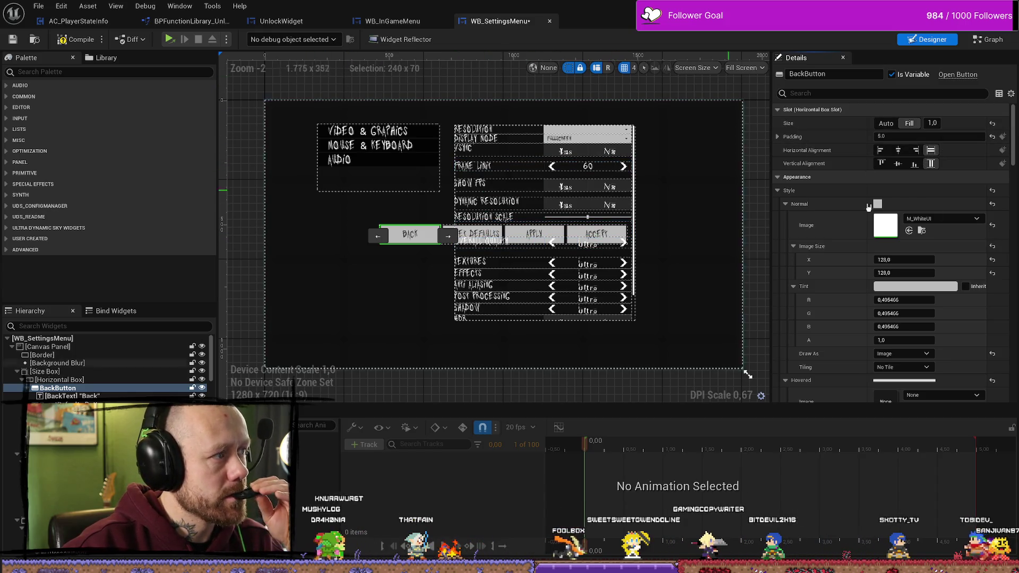
Step: Change the size box height to 70 and expand its anchor values
{"action": "left_click", "coordinate": [72, 364]}
{"action": "left_click", "coordinate": [72, 371]}
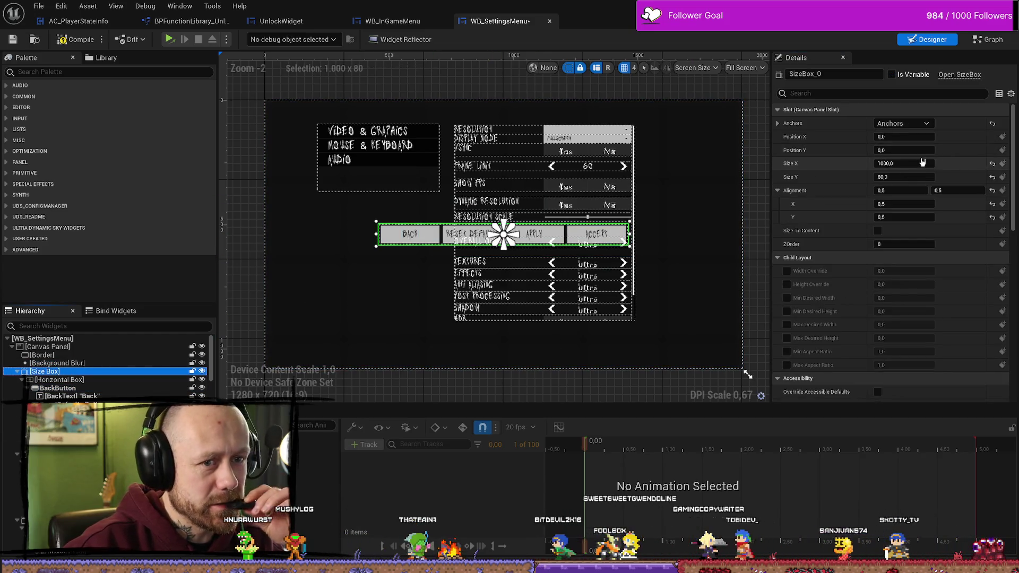
{"action": "left_click", "coordinate": [926, 176]}
{"action": "type", "text": "70"}
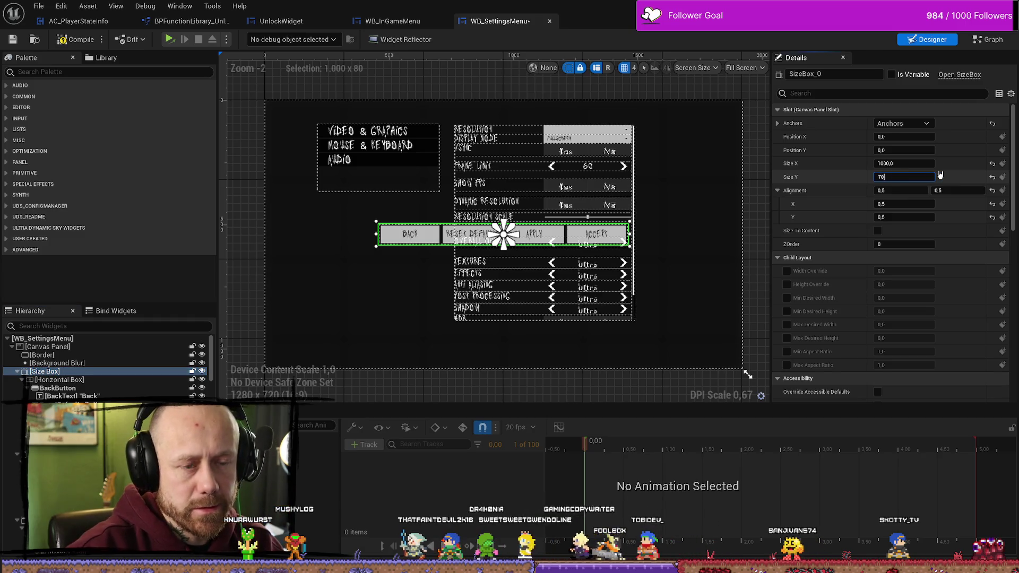
{"action": "key", "text": "Return"}
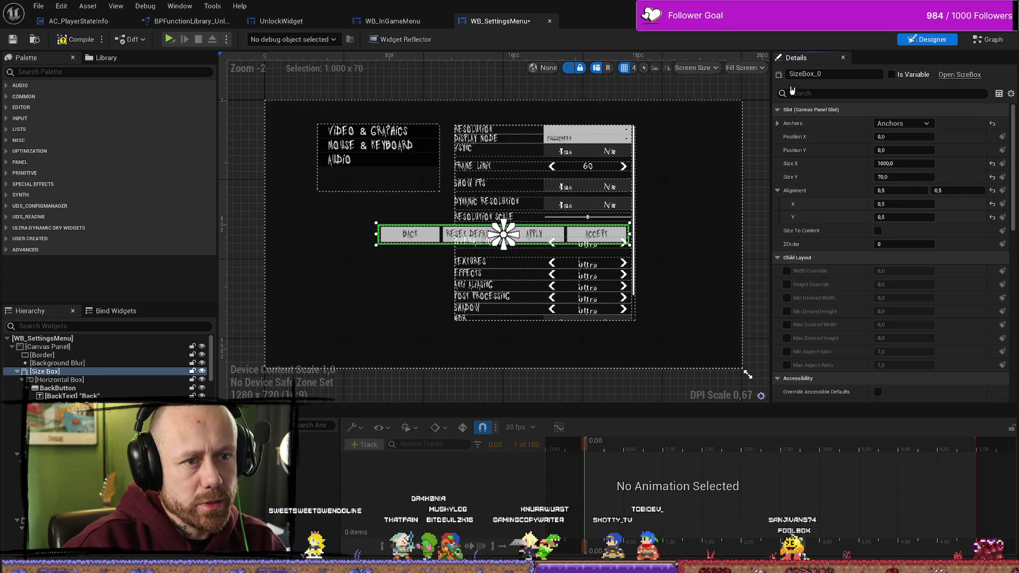
{"action": "left_click", "coordinate": [778, 123]}
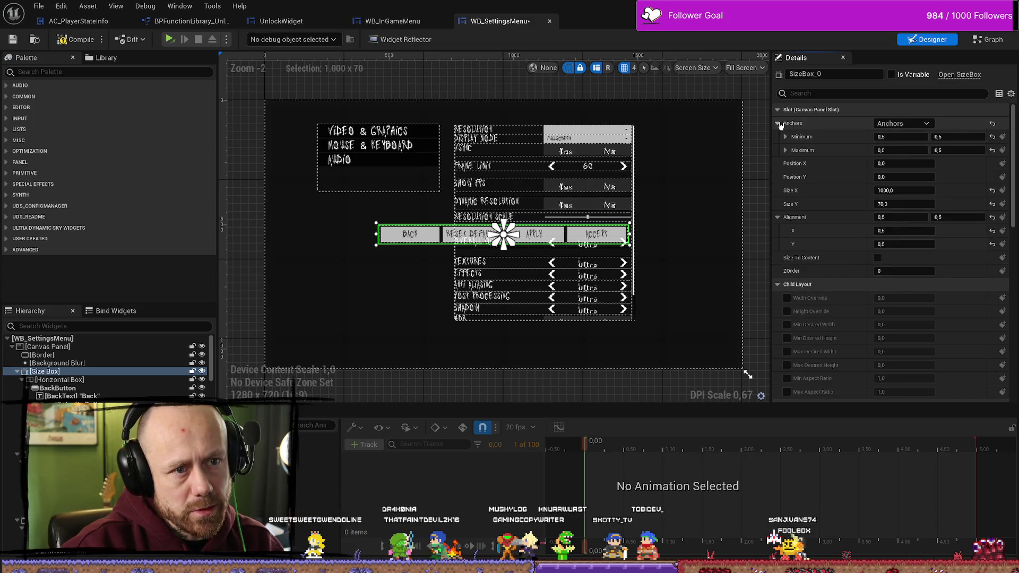
Step: Stretch the bar's anchors across the canvas width and set its bottom offset to 0
{"action": "mouse_move", "coordinate": [511, 229]}
{"action": "left_mouse_down"}
{"action": "mouse_move", "coordinate": [372, 217]}
{"action": "mouse_move", "coordinate": [371, 251]}
{"action": "left_mouse_up"}
{"action": "left_click_drag", "start_coordinate": [509, 250], "coordinate": [635, 253]}
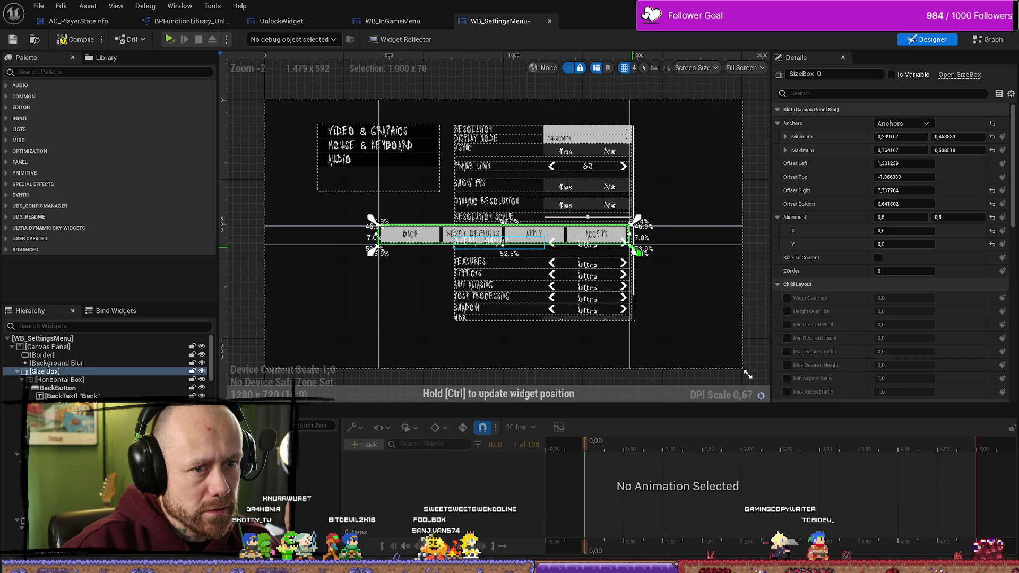
{"action": "left_click_drag", "start_coordinate": [636, 248], "coordinate": [634, 247]}
{"action": "left_click", "coordinate": [911, 203]}
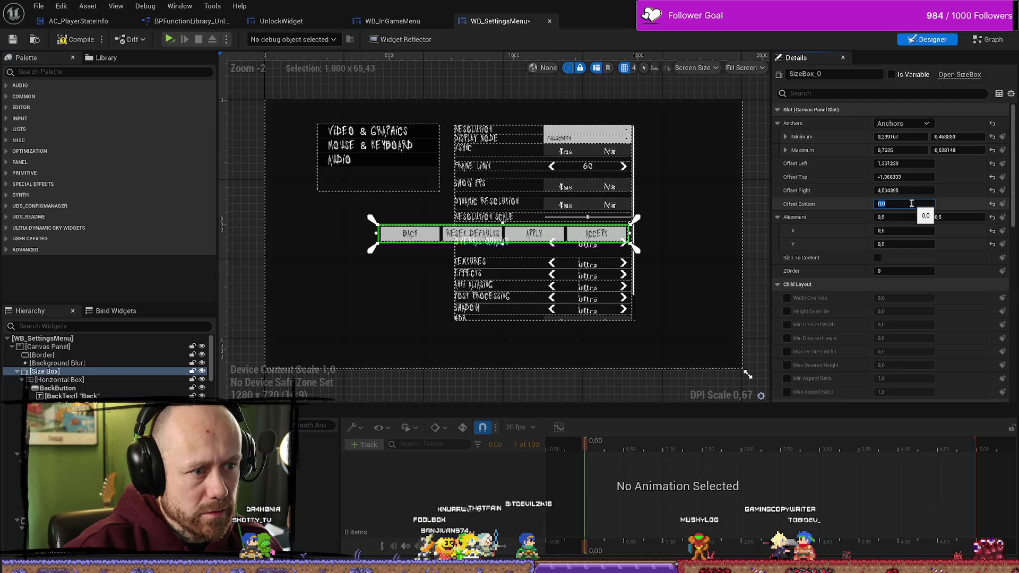
{"action": "type", "text": "0"}
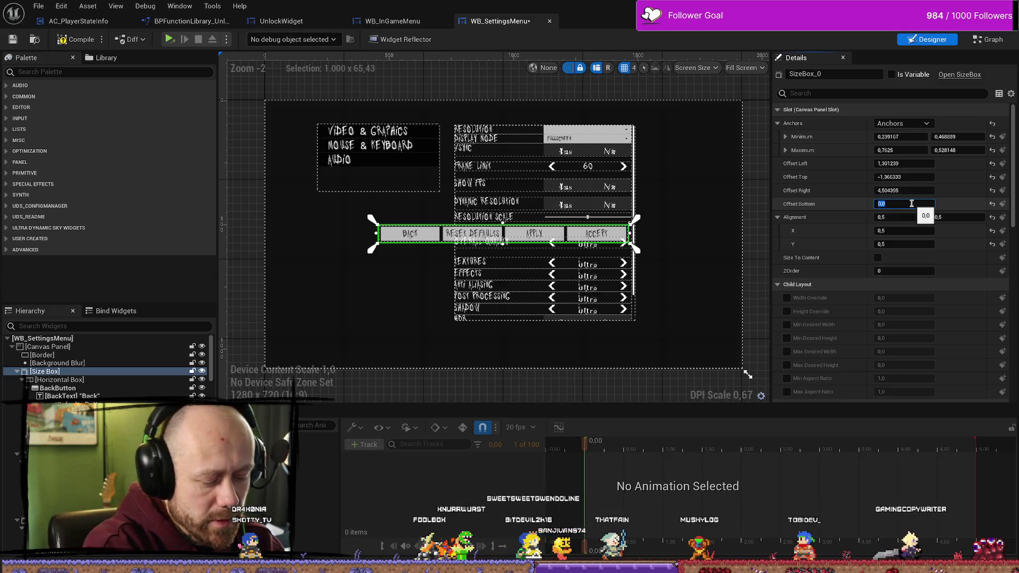
{"action": "key", "text": "Return"}
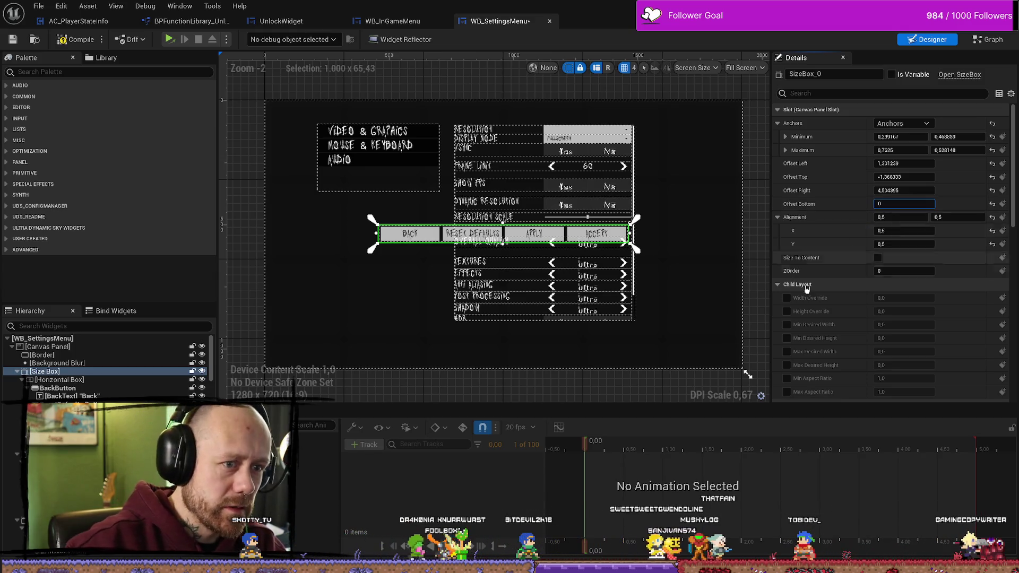
Step: Anchor the bar bottom-centre, 70 tall, raised to about -118.74 beneath the settings list
{"action": "left_click", "coordinate": [902, 123]}
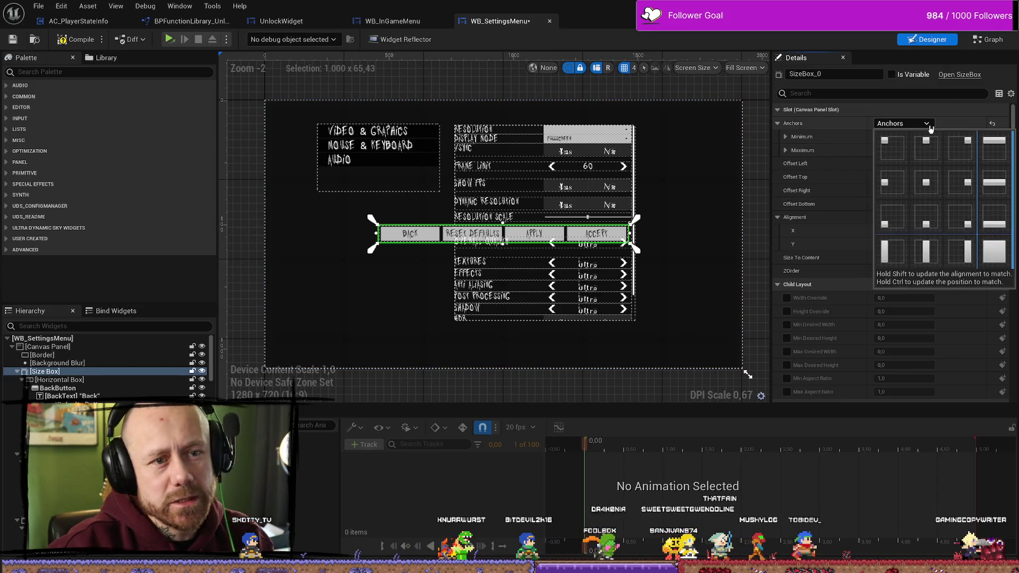
{"action": "left_click", "coordinate": [931, 224]}
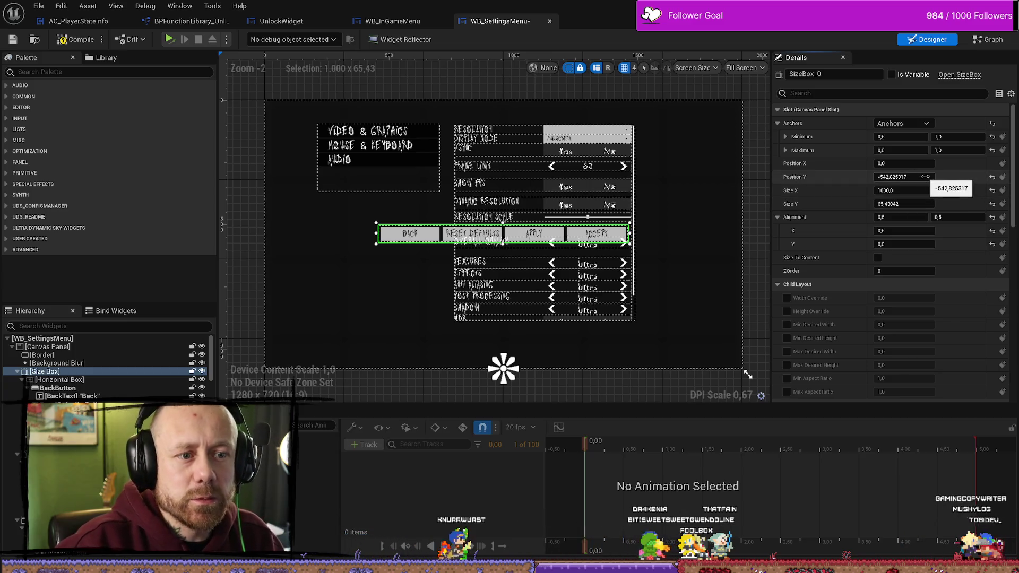
{"action": "left_click", "coordinate": [992, 177]}
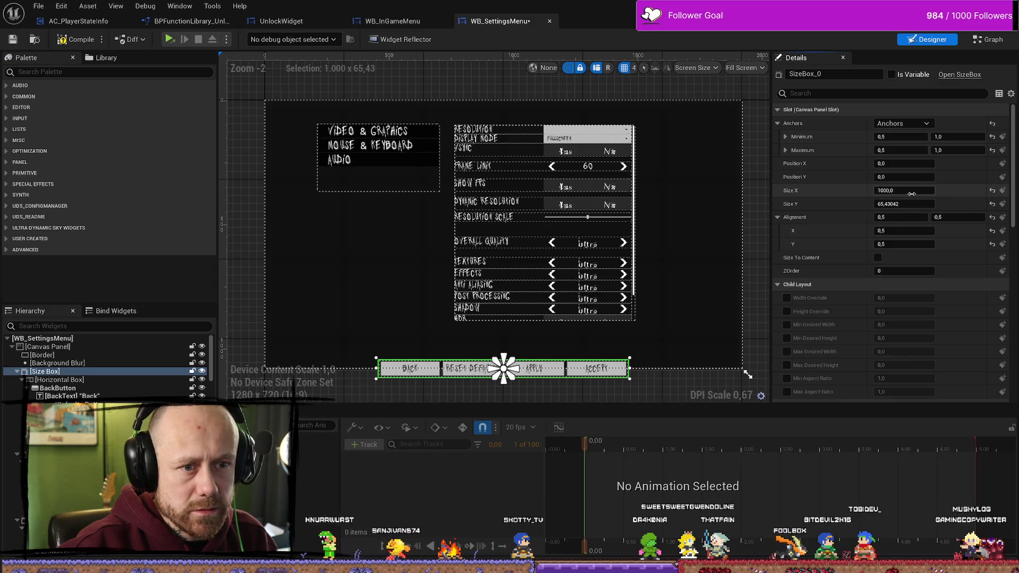
{"action": "left_click", "coordinate": [921, 205]}
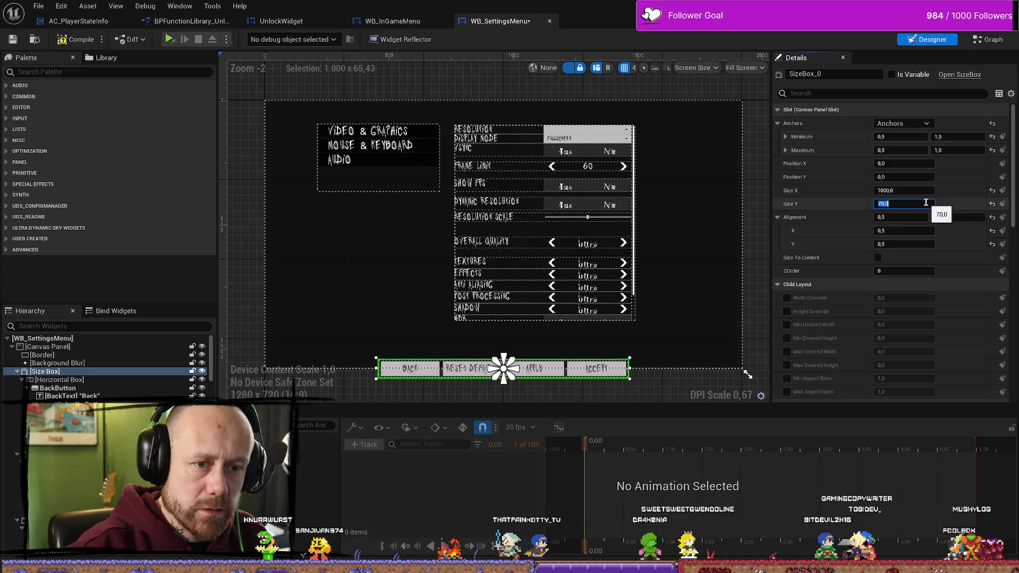
{"action": "type", "text": "70"}
{"action": "key", "text": "Return"}
{"action": "left_click_drag", "start_coordinate": [902, 178], "coordinate": [868, 178]}
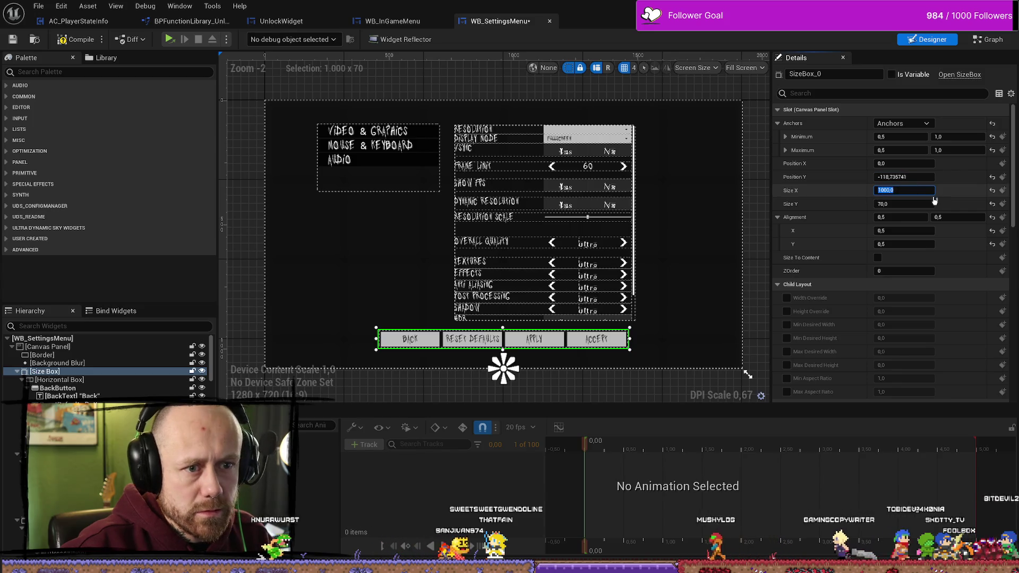
{"action": "left_click", "coordinate": [906, 189]}
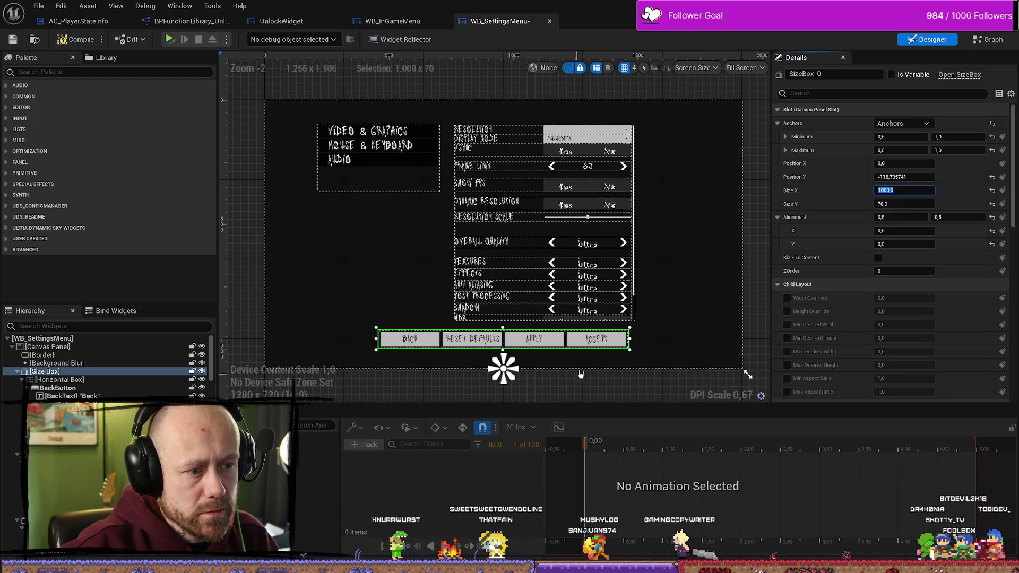
Step: Inspect the Accept, Apply, Reset Defaults and Back buttons, then select their size box
{"action": "left_click", "coordinate": [581, 340]}
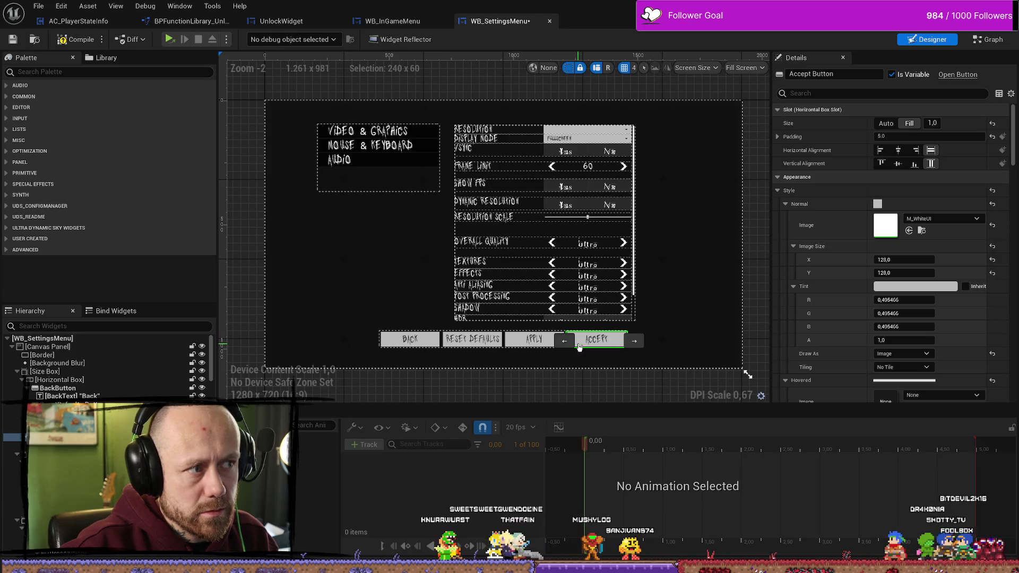
{"action": "left_click", "coordinate": [515, 345]}
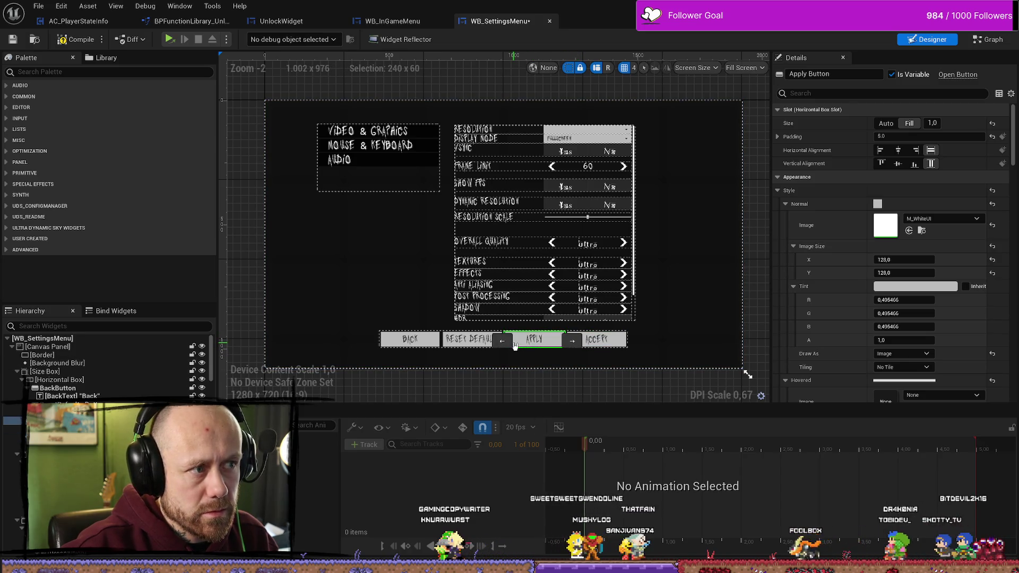
{"action": "left_click", "coordinate": [469, 341]}
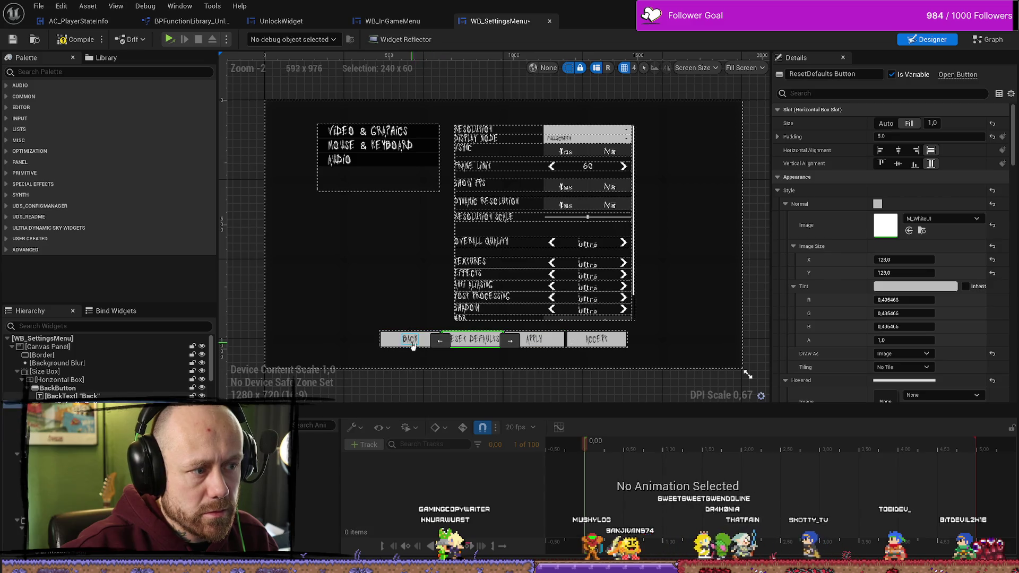
{"action": "left_click", "coordinate": [393, 343]}
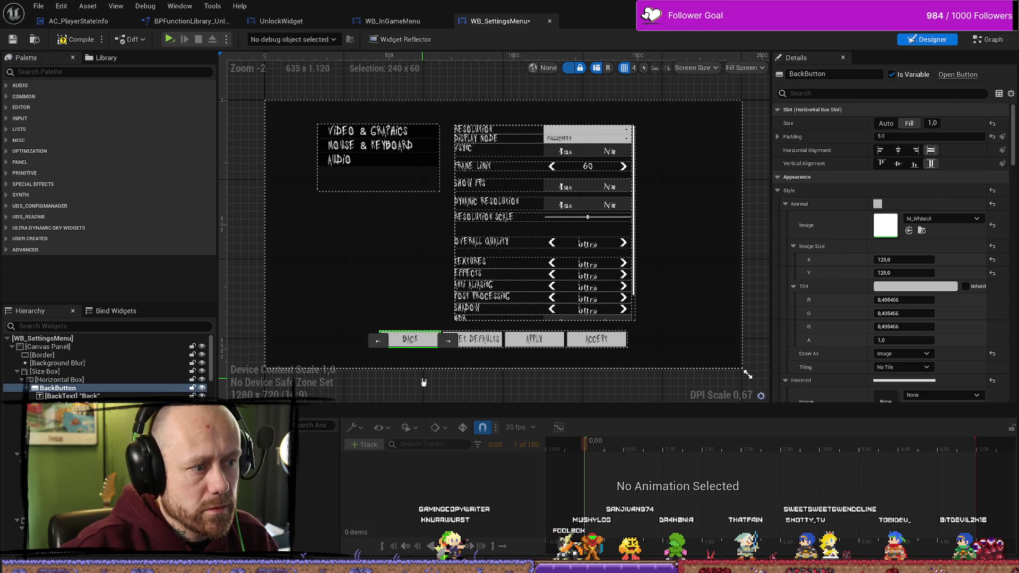
{"action": "left_click", "coordinate": [614, 391]}
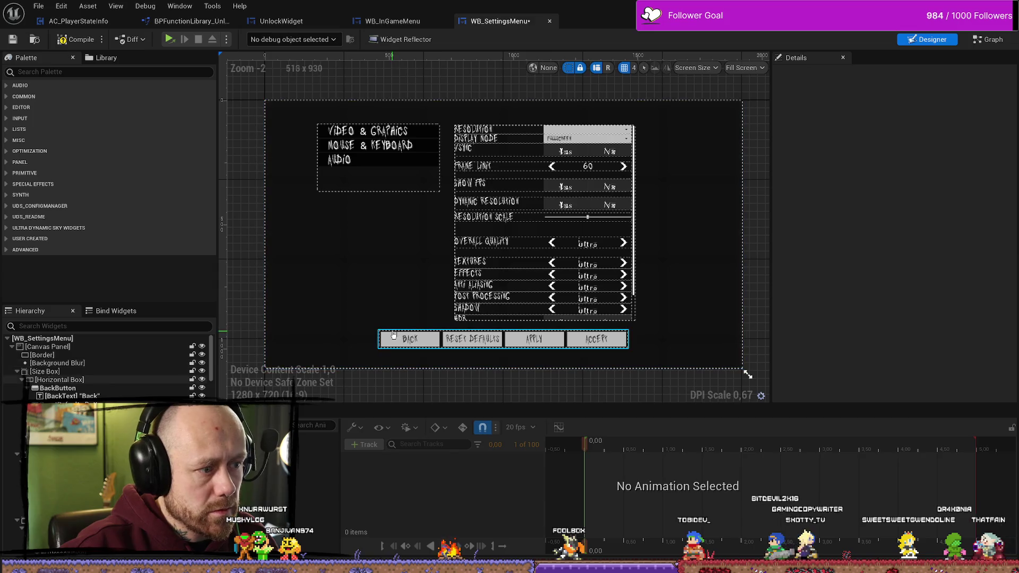
{"action": "left_click", "coordinate": [628, 346]}
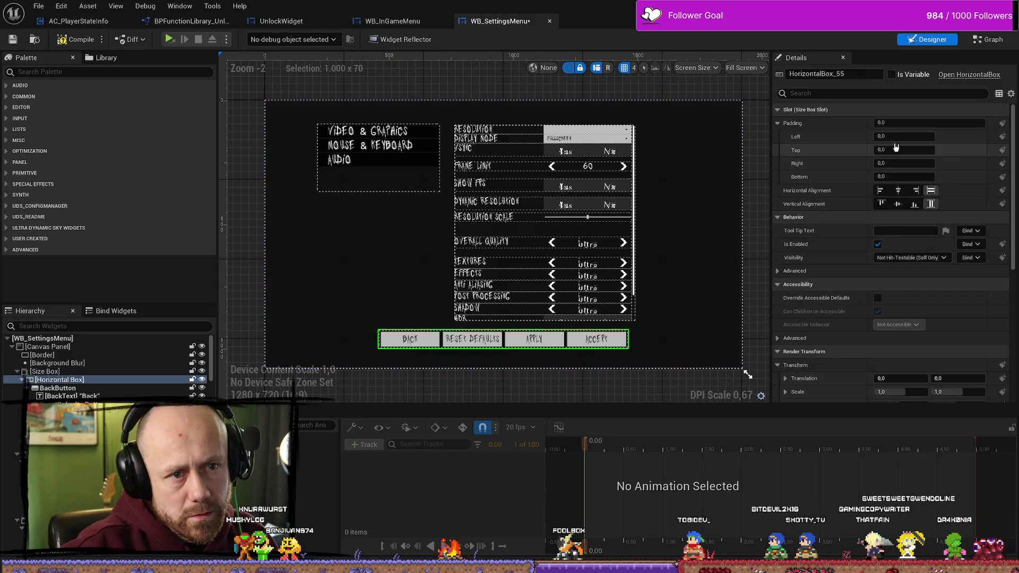
{"action": "left_click", "coordinate": [47, 372]}
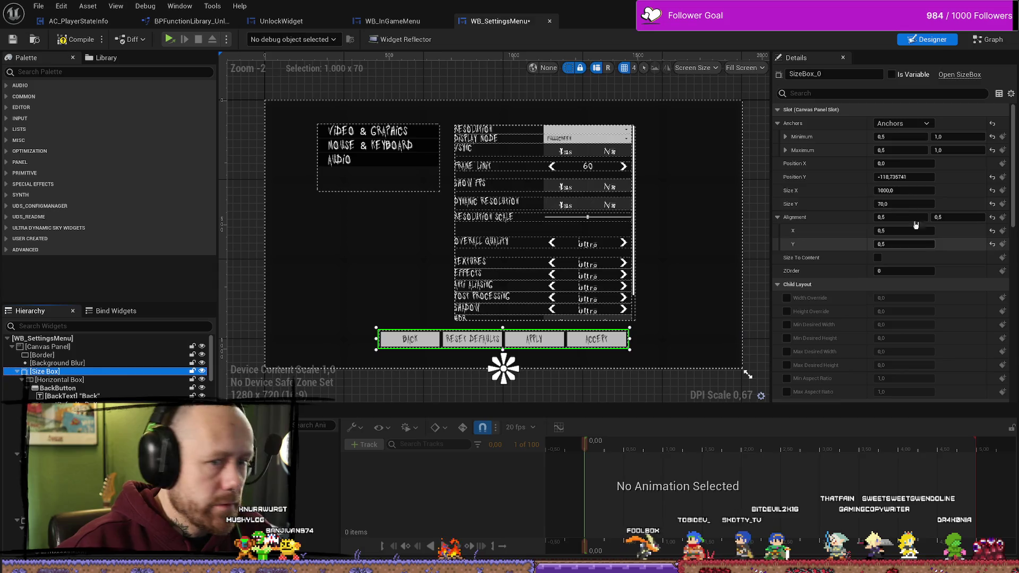
Step: Set the button bar width to 1200, then narrow it to 1100
{"action": "left_click", "coordinate": [922, 190]}
{"action": "type", "text": "1200"}
{"action": "key", "text": "Return"}
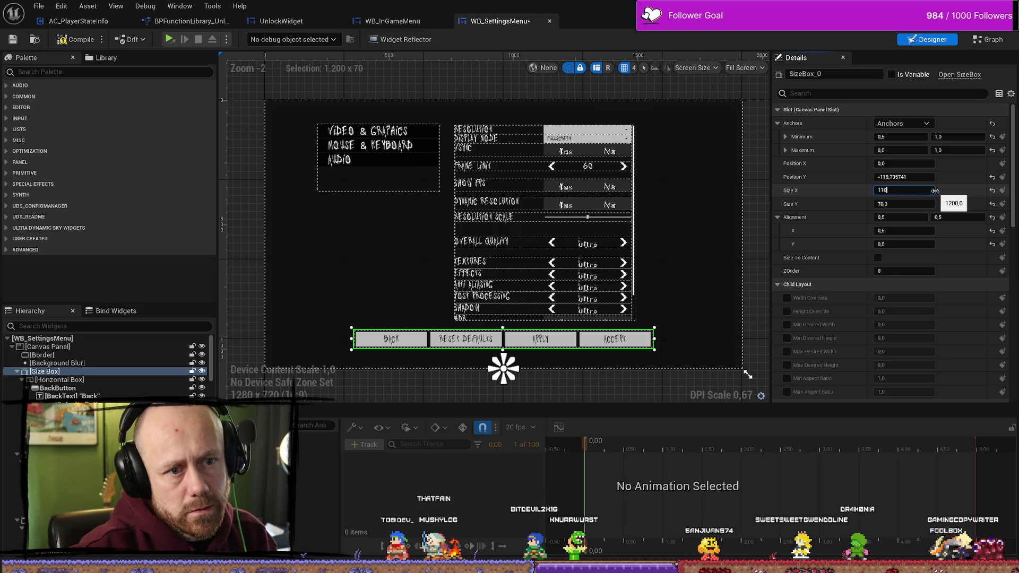
{"action": "type", "text": "0"}
{"action": "key", "text": "Return"}
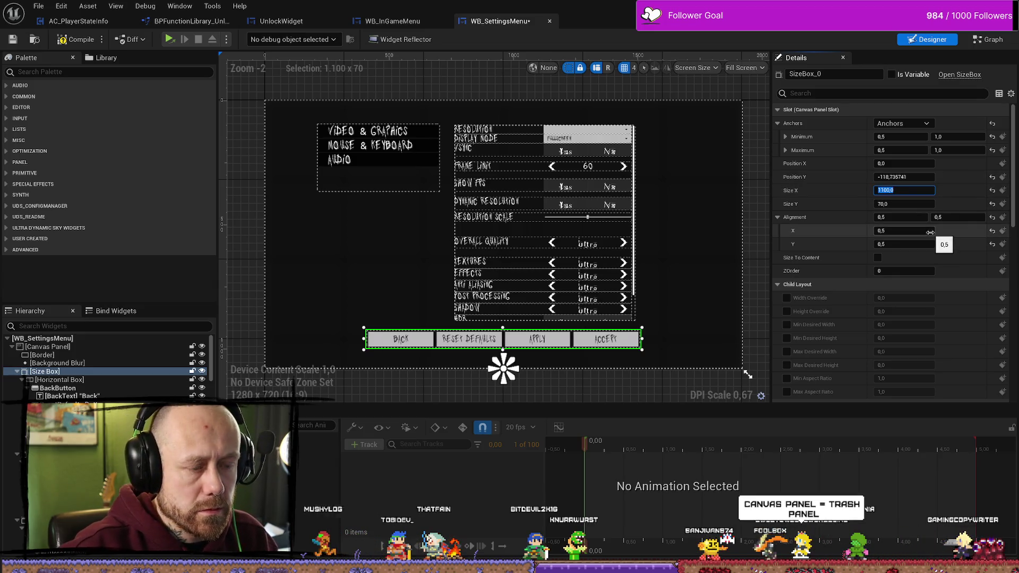
{"action": "left_click", "coordinate": [459, 346]}
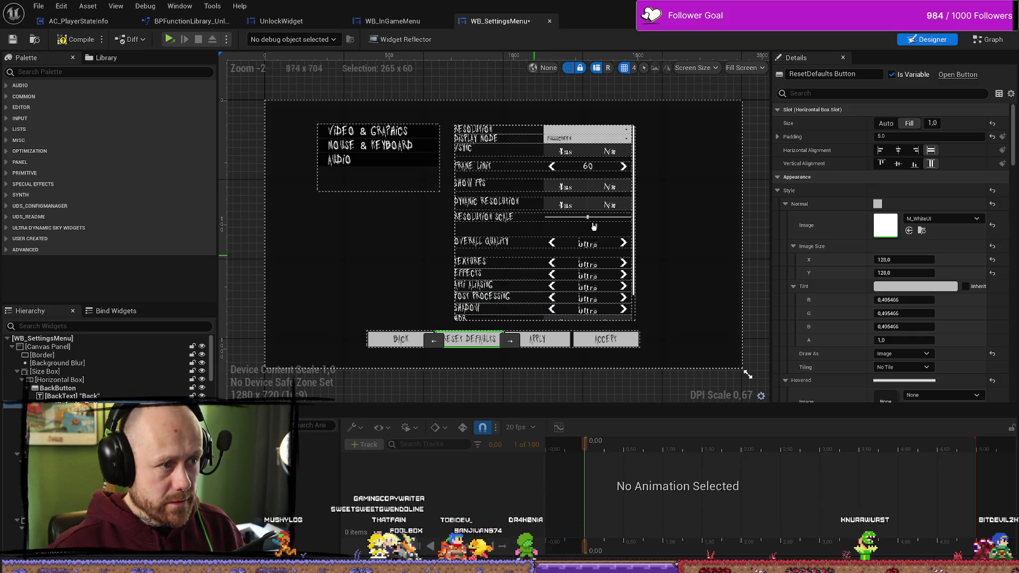
{"action": "left_click", "coordinate": [407, 165]}
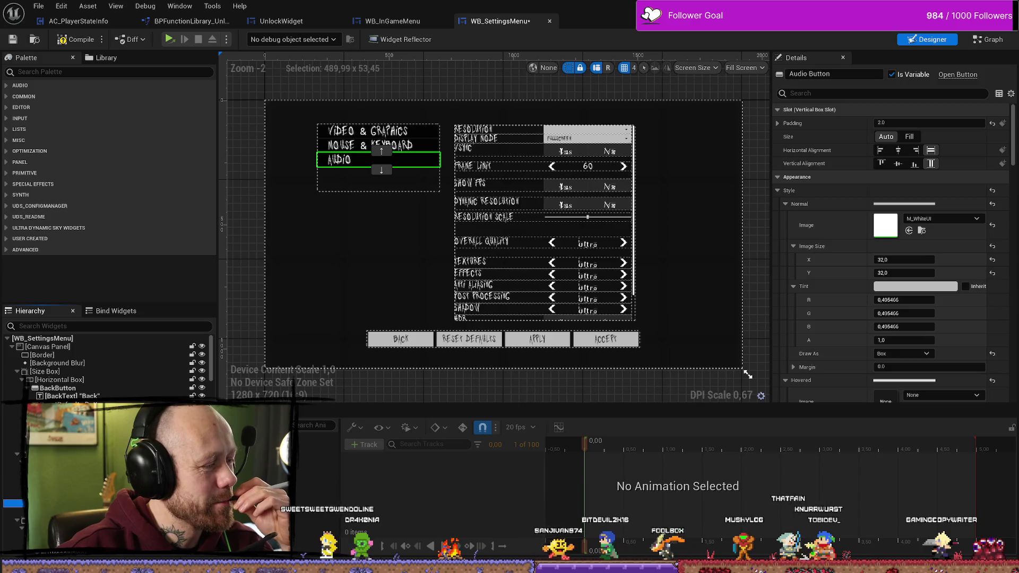
Step: Select the Video & Graphics category button in the Hierarchy and open its context menu
{"action": "left_click", "coordinate": [378, 179]}
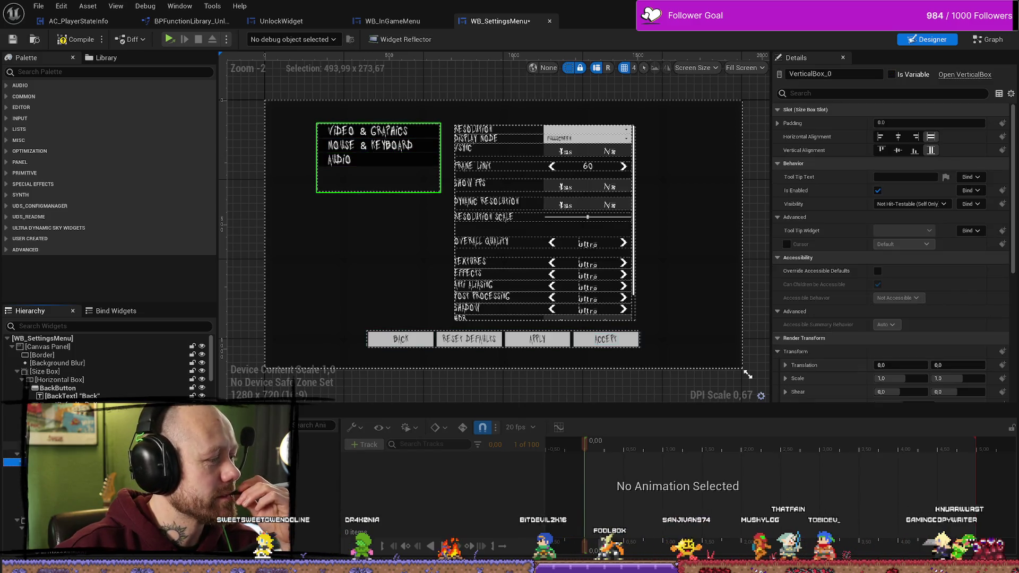
{"action": "left_click", "coordinate": [378, 180]}
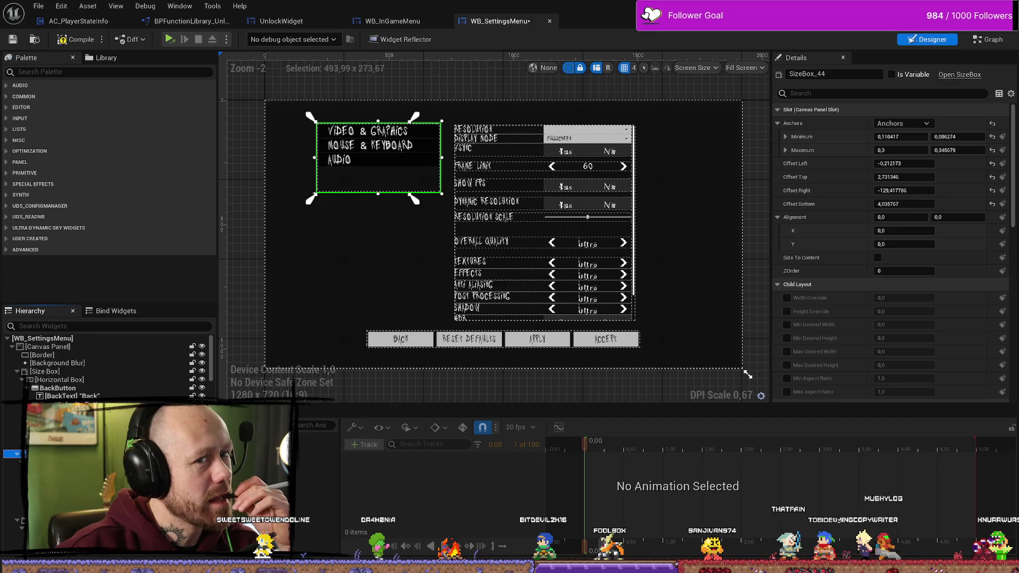
{"action": "left_click", "coordinate": [85, 469]}
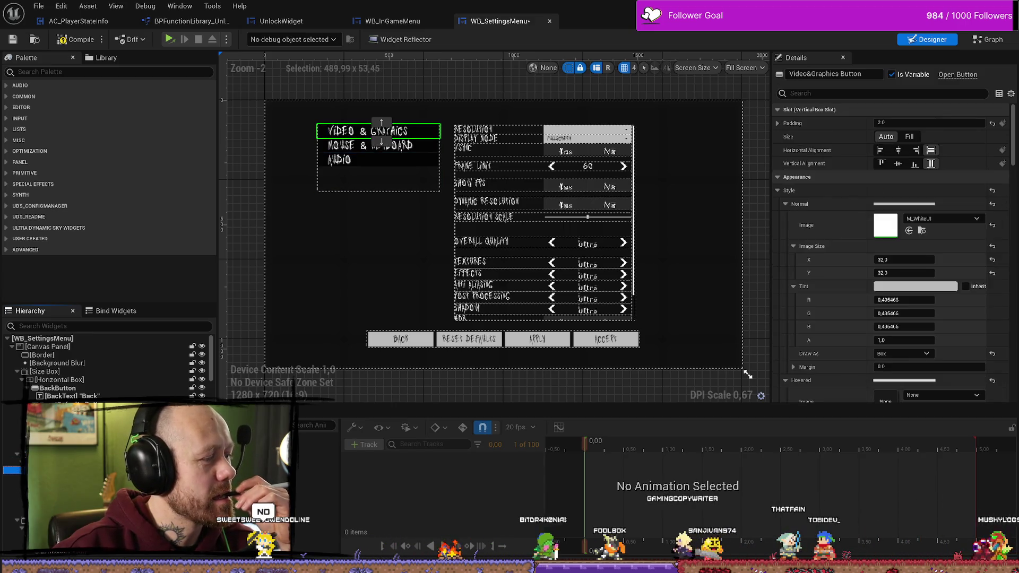
{"action": "right_click", "coordinate": [85, 469]}
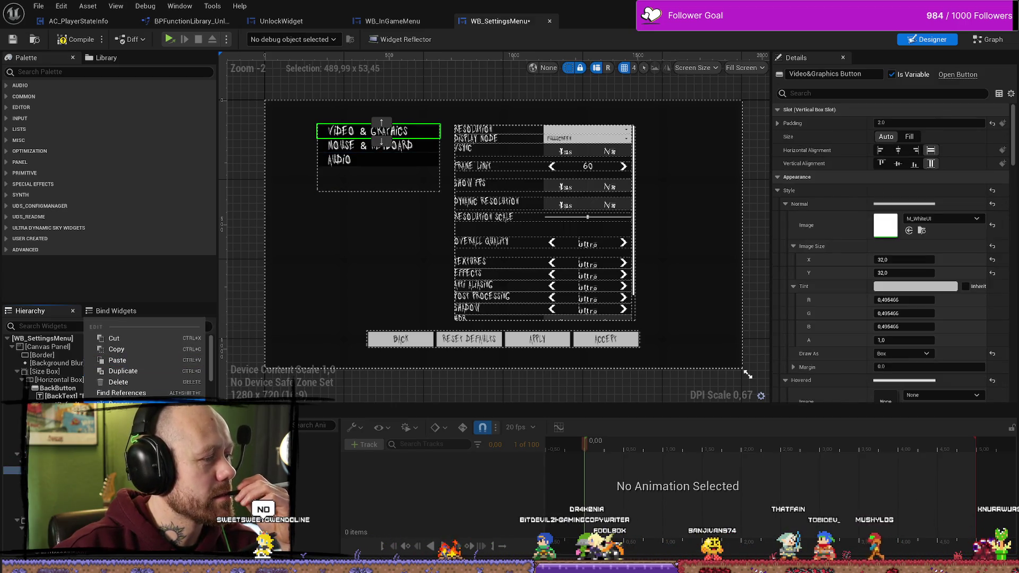
Step: Wrap the Video & Graphics button in a size box with width and height overrides enabled
{"action": "mouse_move", "coordinate": [196, 416]}
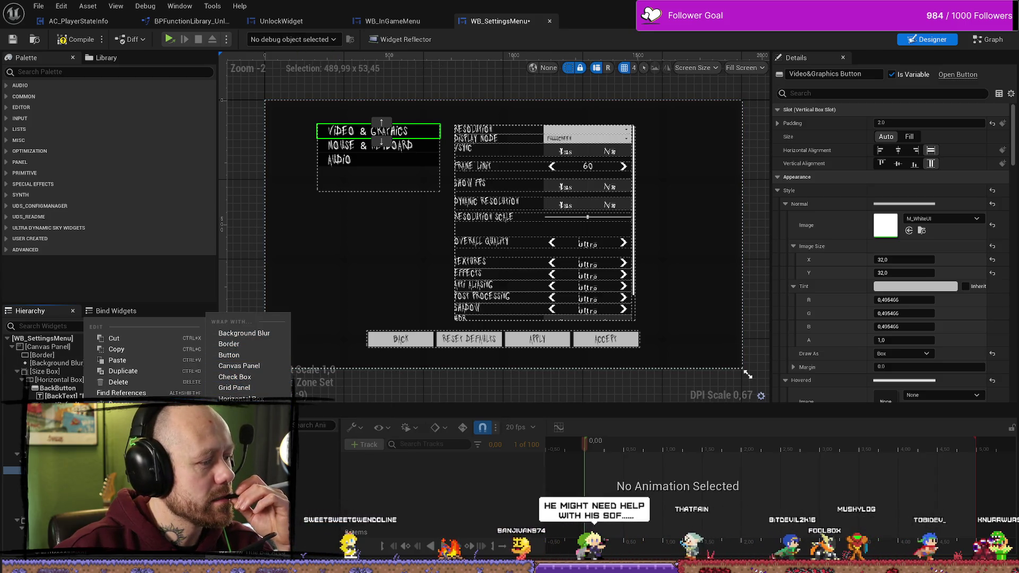
{"action": "left_click", "coordinate": [233, 480]}
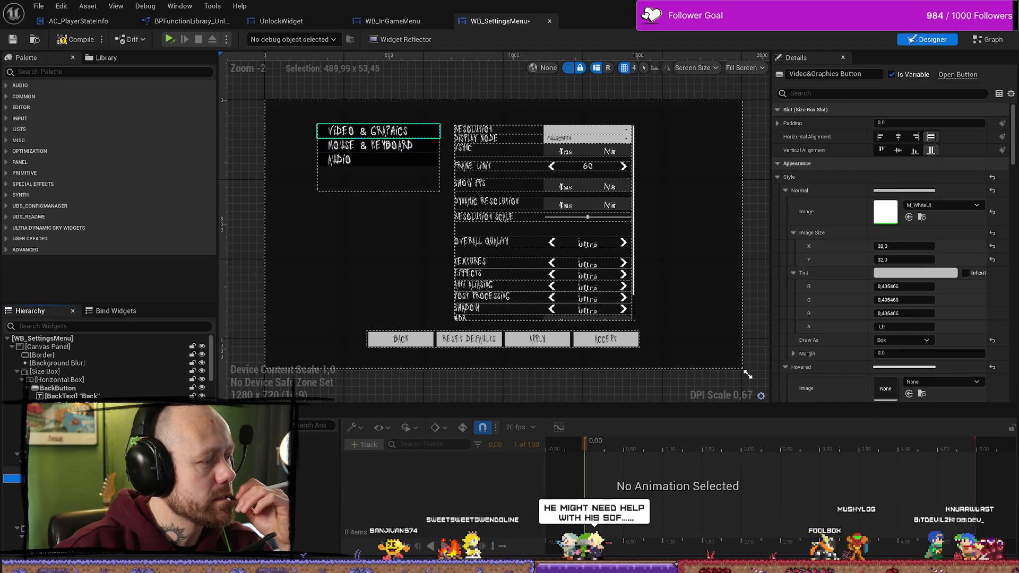
{"action": "left_click", "coordinate": [80, 471]}
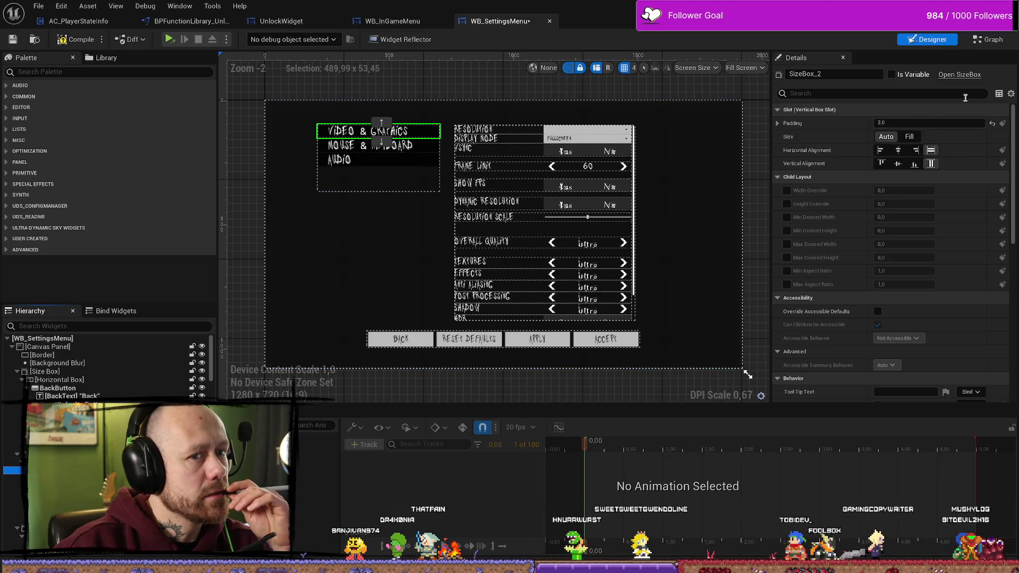
{"action": "left_click", "coordinate": [787, 190]}
{"action": "left_click", "coordinate": [787, 204]}
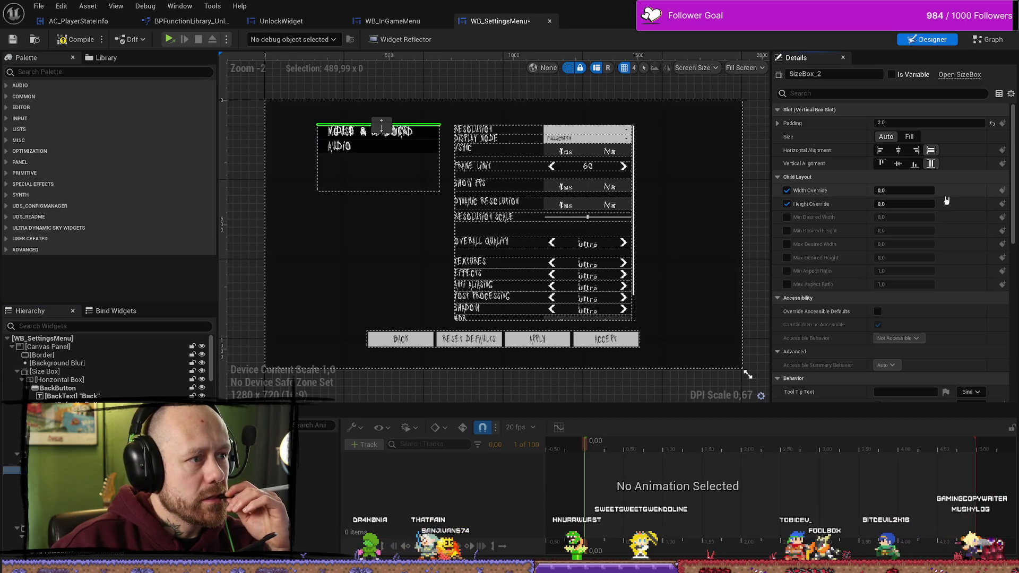
Step: Align the wrapper top-left and set its overrides to width 450 and height 45
{"action": "left_click", "coordinate": [916, 190]}
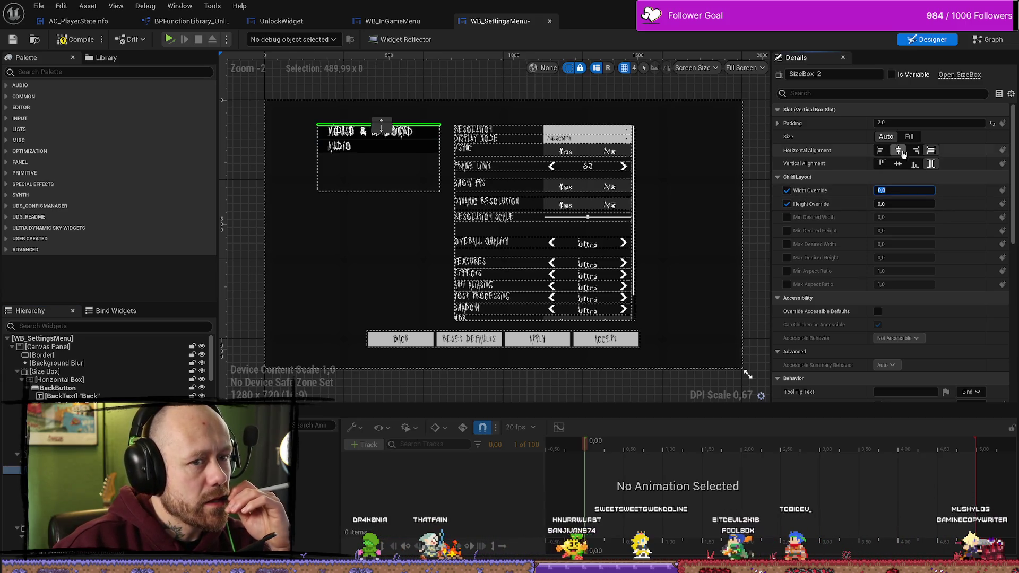
{"action": "left_click", "coordinate": [885, 154]}
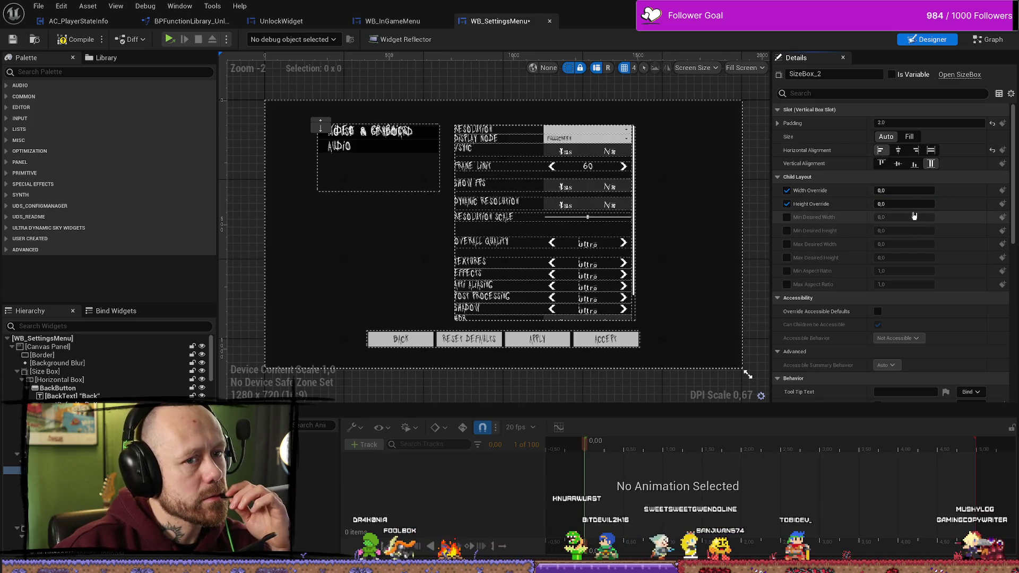
{"action": "left_click", "coordinate": [880, 163]}
{"action": "left_click", "coordinate": [911, 190]}
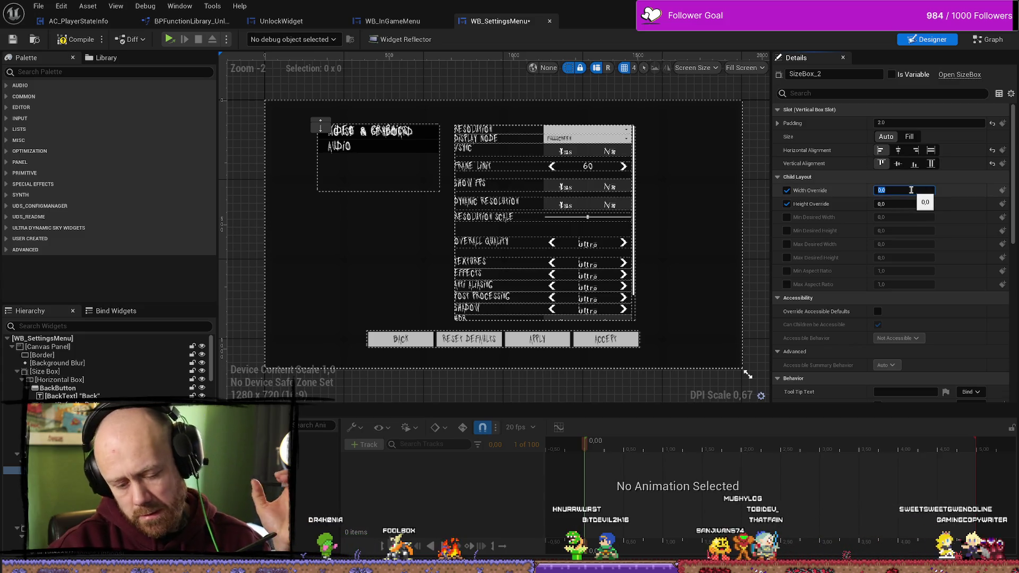
{"action": "type", "text": "450"}
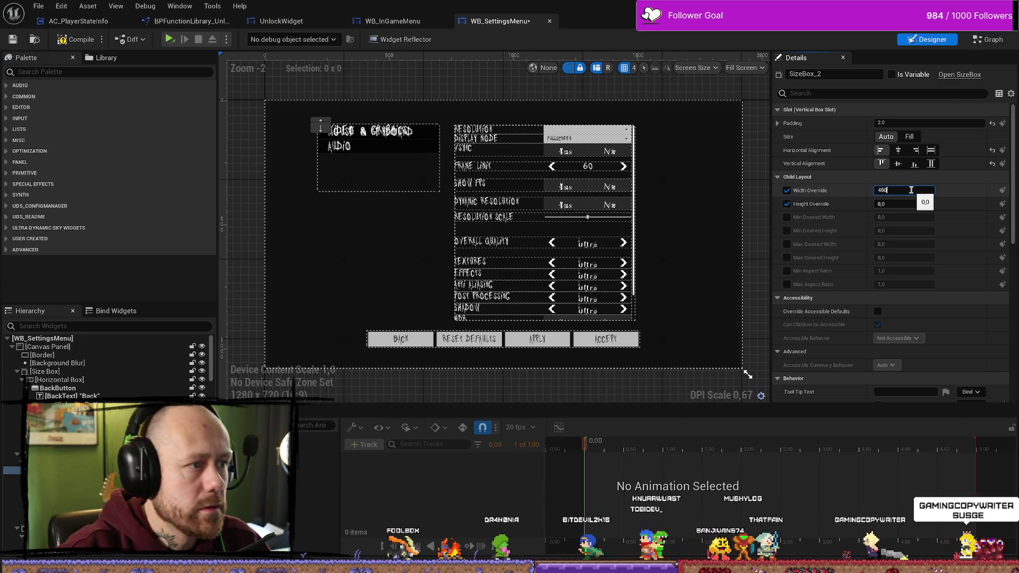
{"action": "key", "text": "Return"}
{"action": "left_click", "coordinate": [911, 204]}
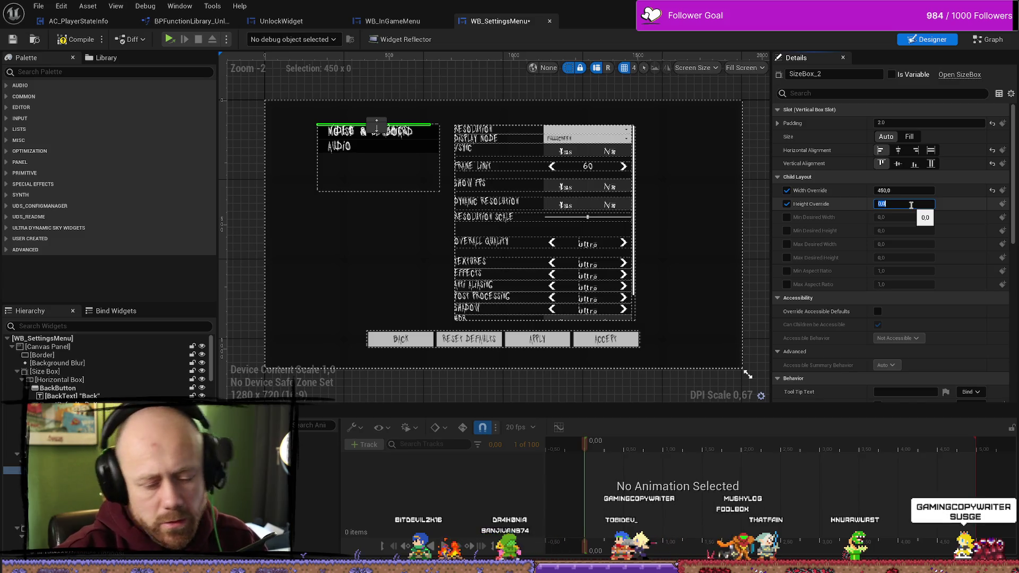
{"action": "type", "text": "45"}
{"action": "key", "text": "Return"}
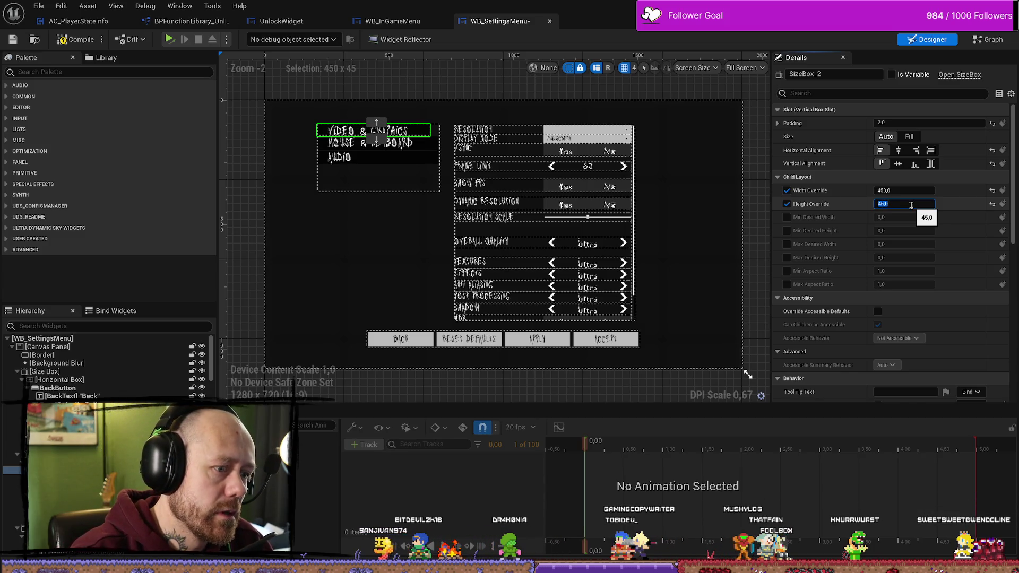
Step: Set the Height Override of the Video & Graphics button's parent size box to 60
{"action": "scroll", "coordinate": [398, 155], "scroll_direction": "up", "scroll_amount": 4}
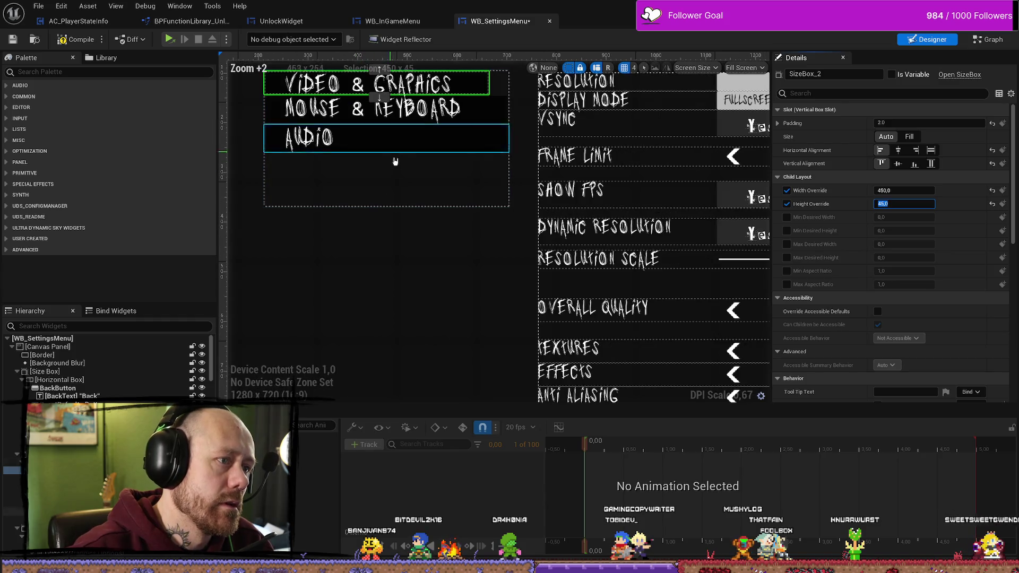
{"action": "scroll", "coordinate": [433, 248], "scroll_direction": "down", "scroll_amount": 4}
{"action": "scroll", "coordinate": [433, 248], "scroll_direction": "up", "scroll_amount": 3}
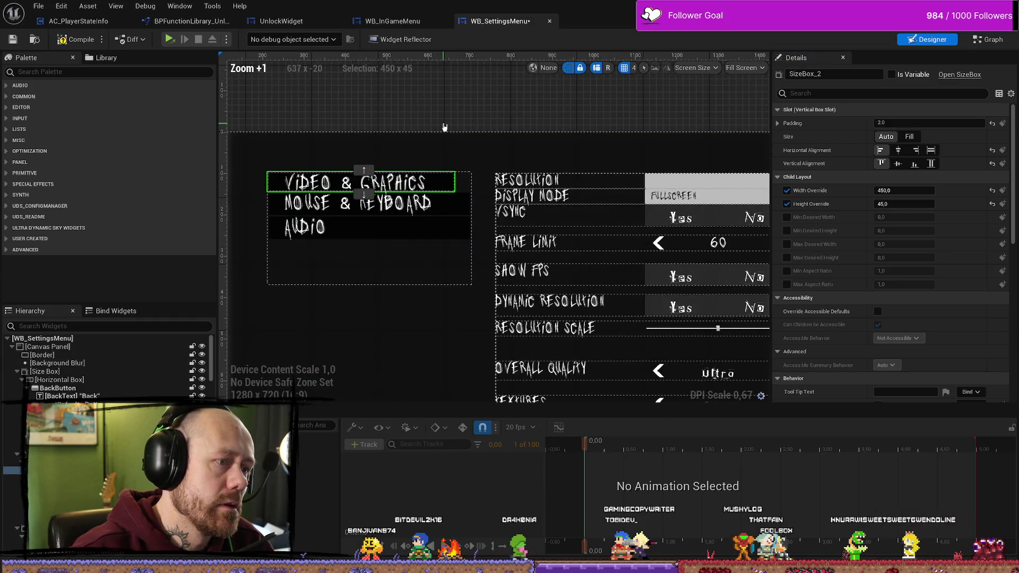
{"action": "left_click", "coordinate": [470, 154]}
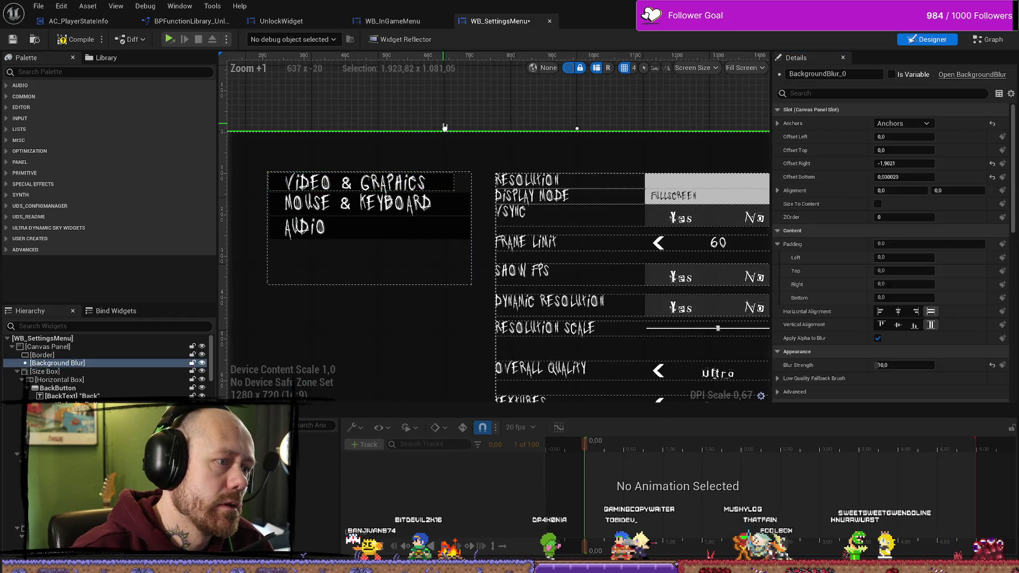
{"action": "left_click", "coordinate": [449, 184]}
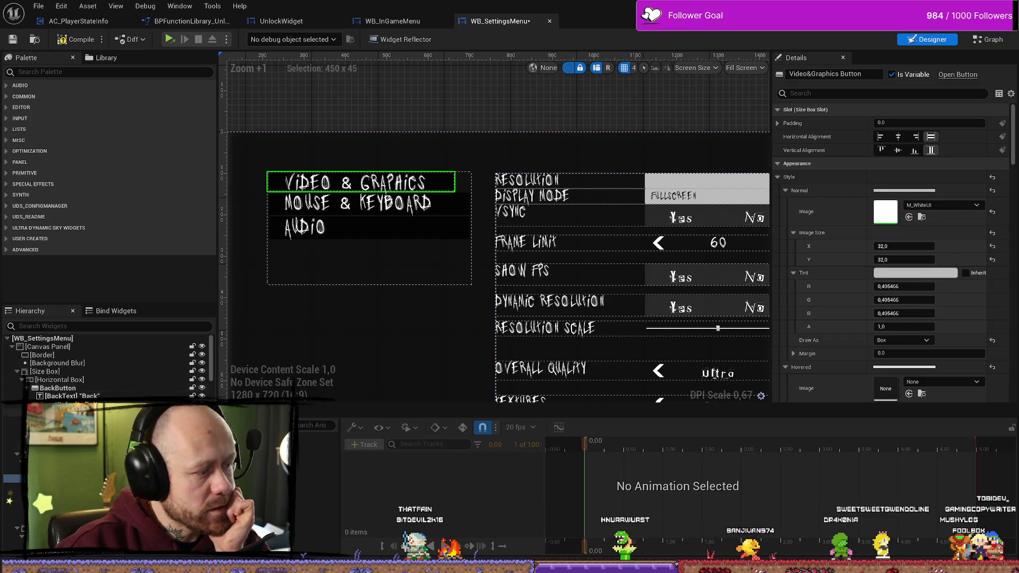
{"action": "key", "text": "Up"}
{"action": "left_click", "coordinate": [904, 204]}
{"action": "type", "text": "60"}
{"action": "key", "text": "Return"}
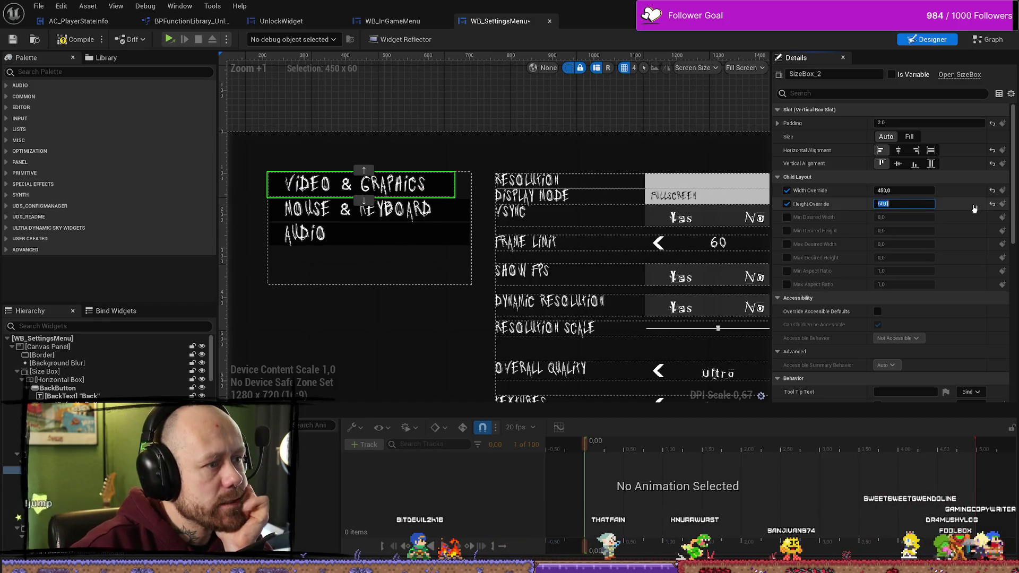
Step: Align the Video & Graphics label left horizontally and centred vertically in its button
{"action": "left_click", "coordinate": [423, 264]}
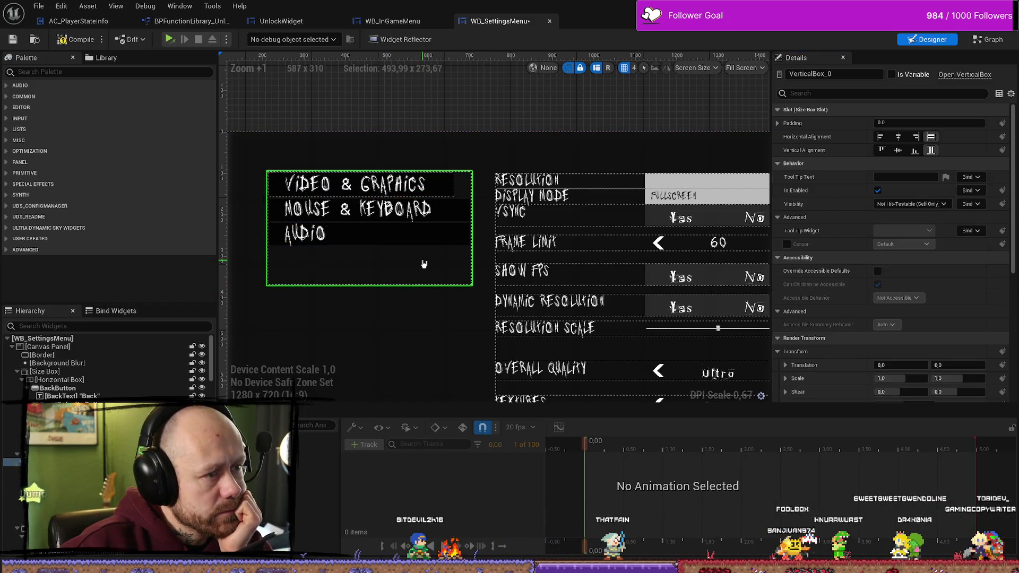
{"action": "left_click", "coordinate": [396, 190]}
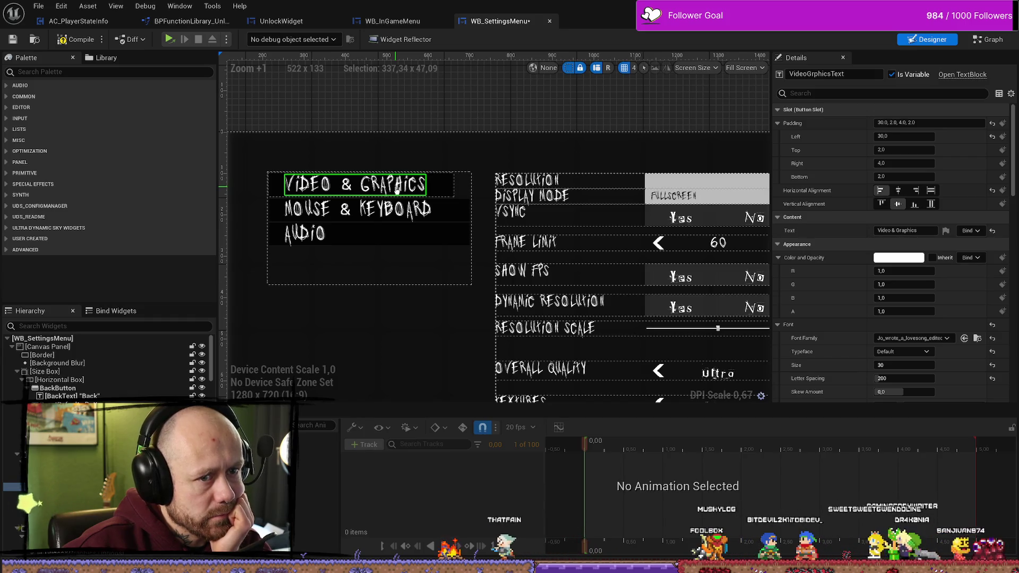
{"action": "left_click", "coordinate": [899, 191]}
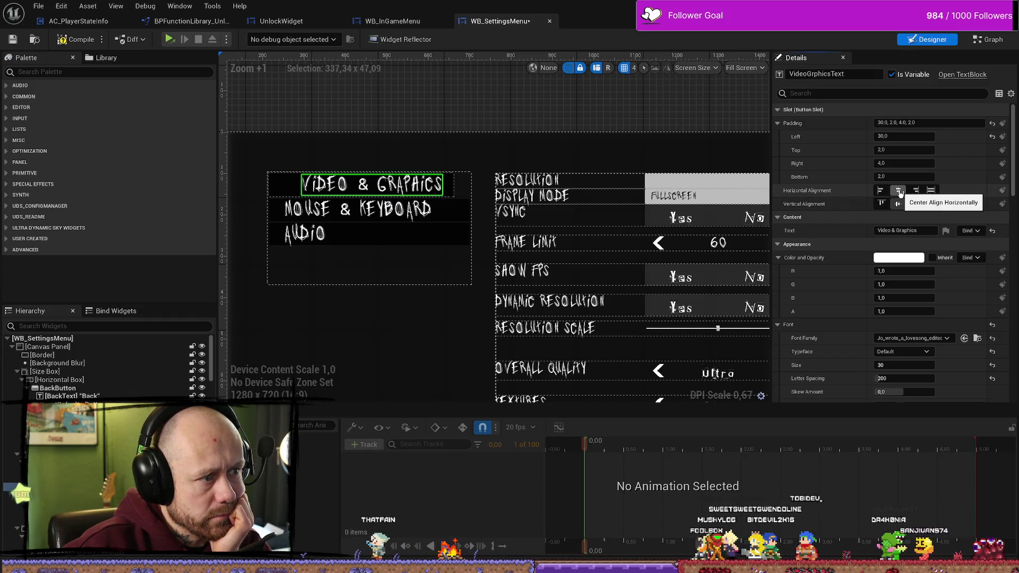
{"action": "left_click", "coordinate": [880, 190]}
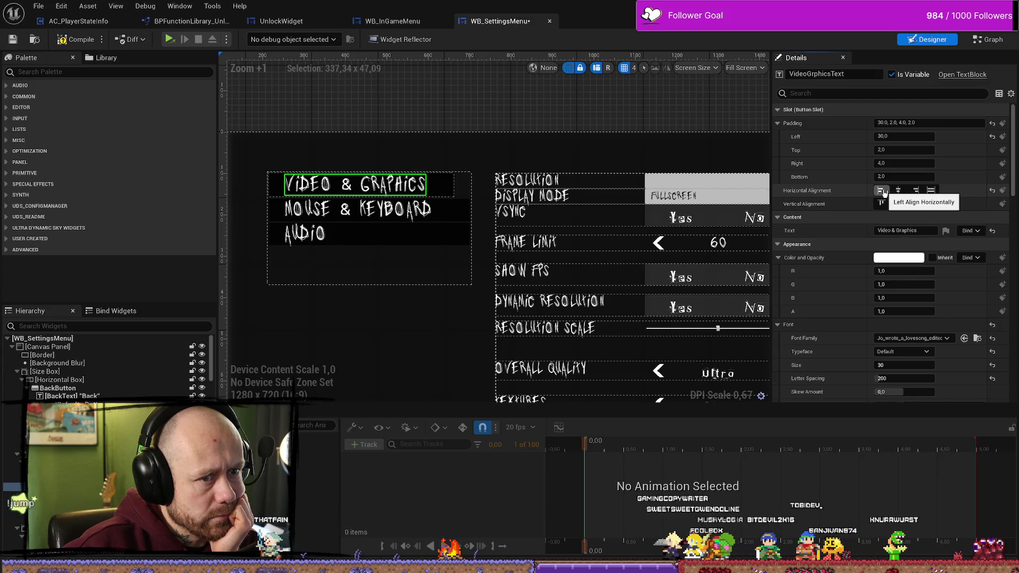
{"action": "left_click", "coordinate": [885, 207]}
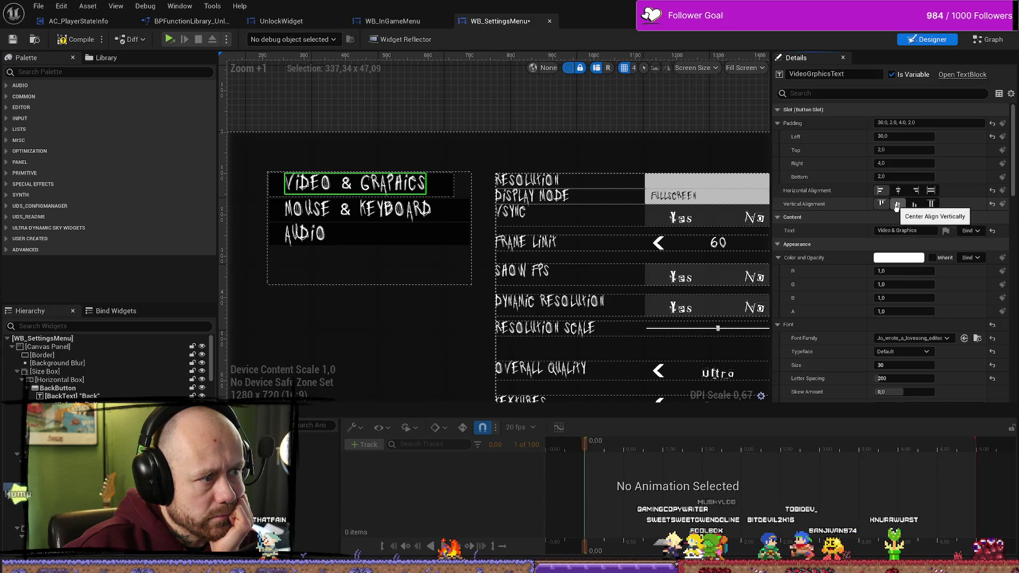
{"action": "left_click", "coordinate": [897, 205]}
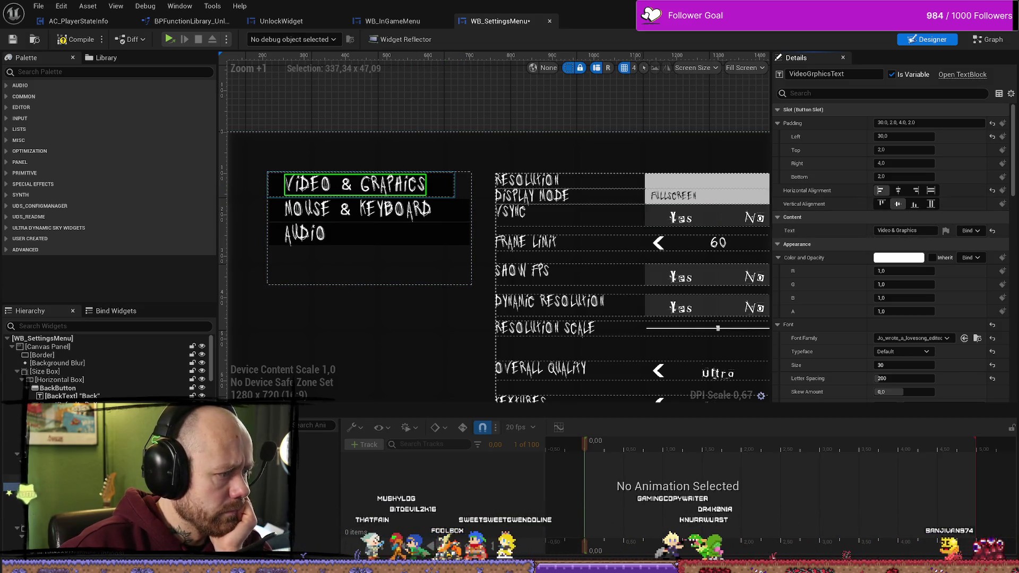
{"action": "left_click", "coordinate": [440, 184]}
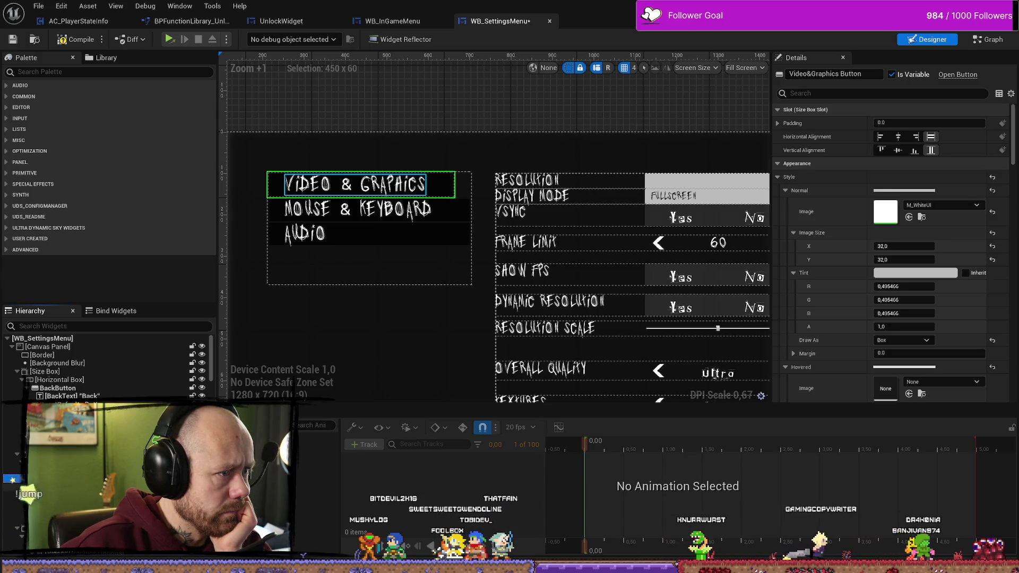
{"action": "left_click", "coordinate": [340, 186]}
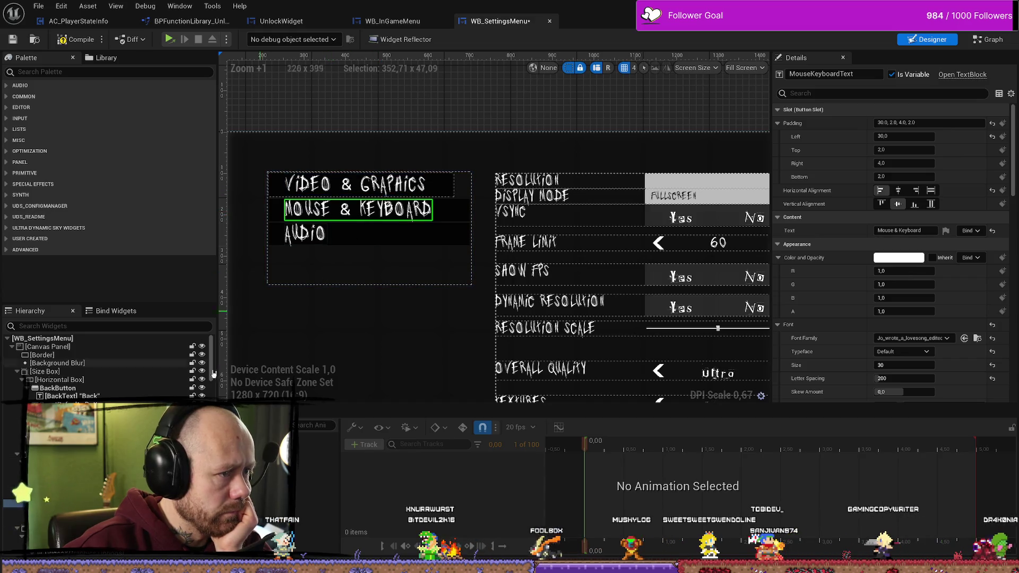
Step: Wrap the Mouse & Keyboard button in a Size Box, undoing a mistaken paste first
{"action": "left_click", "coordinate": [360, 186]}
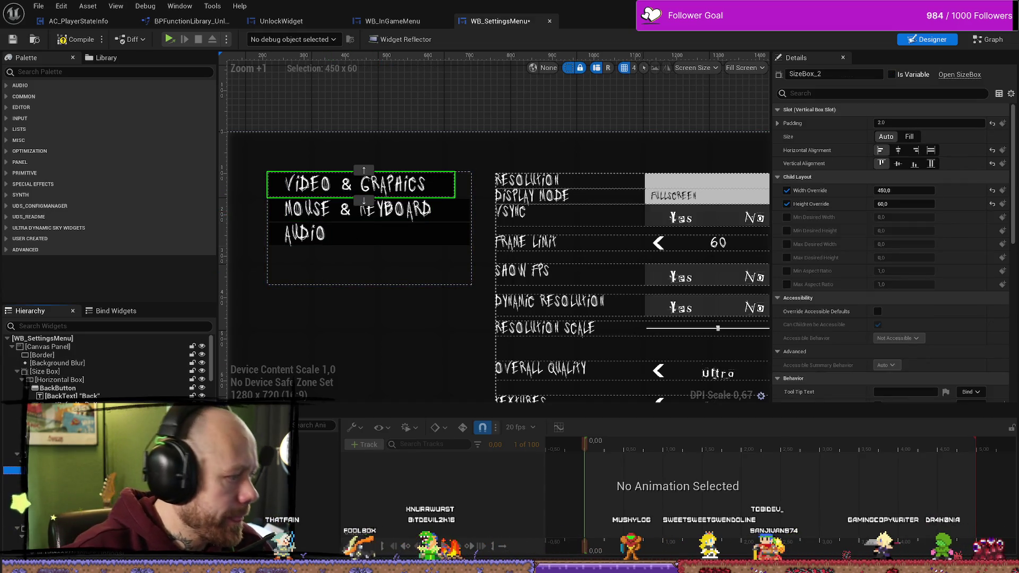
{"action": "left_click", "coordinate": [361, 209]}
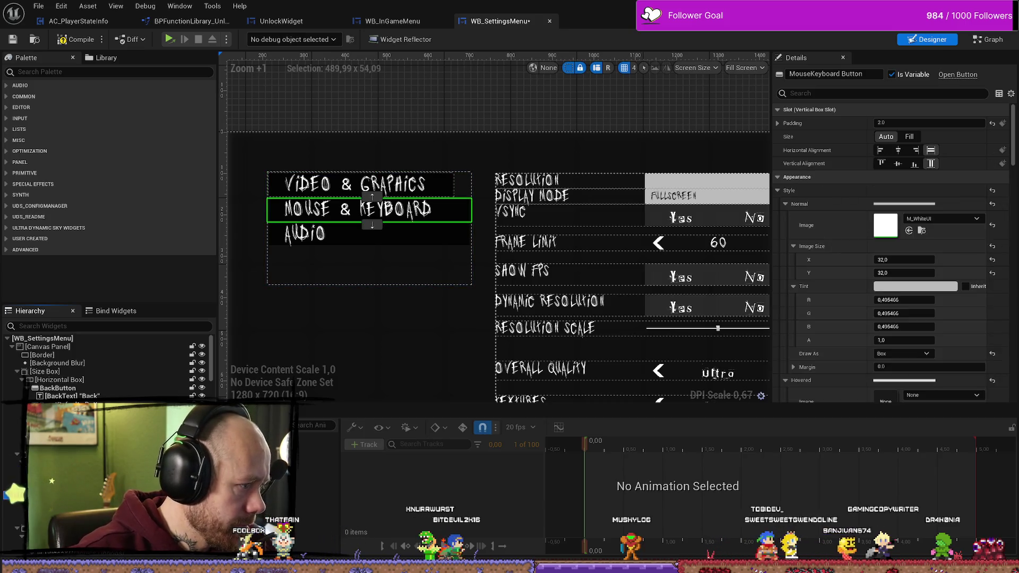
{"action": "key", "text": "ctrl+v"}
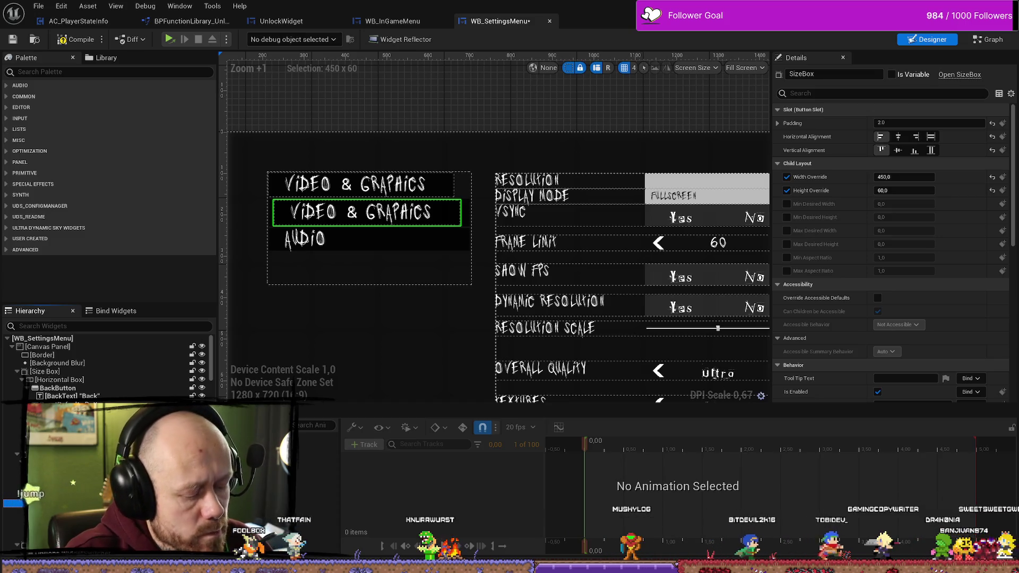
{"action": "key", "text": "ctrl+z"}
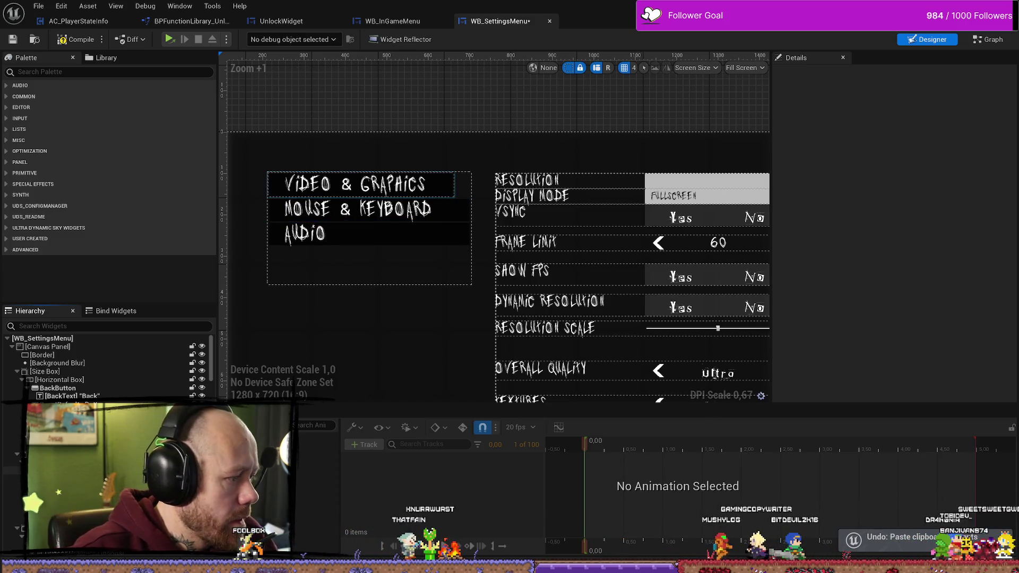
{"action": "left_click", "coordinate": [371, 210]}
{"action": "right_click", "coordinate": [95, 349]}
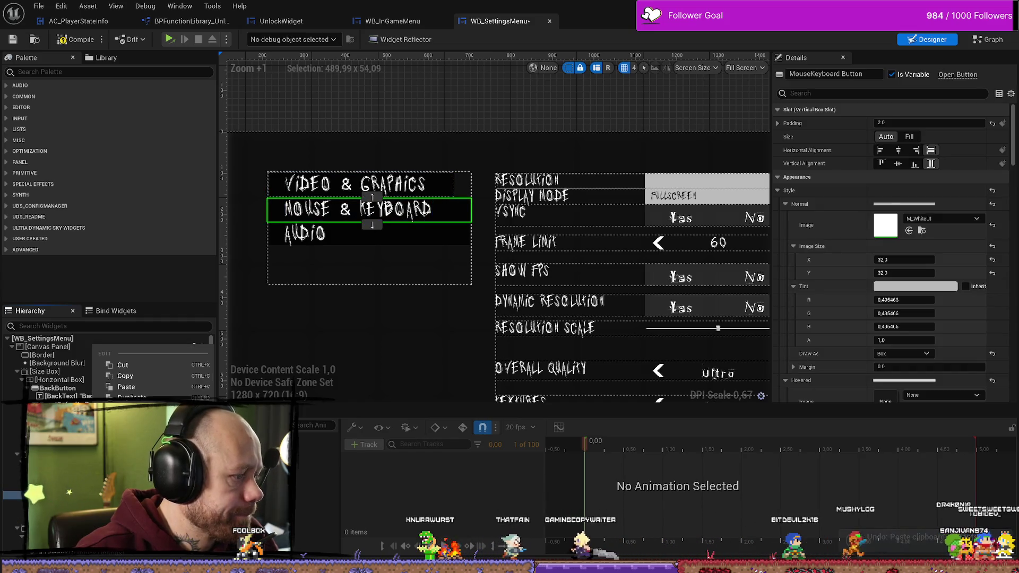
{"action": "mouse_move", "coordinate": [175, 419]}
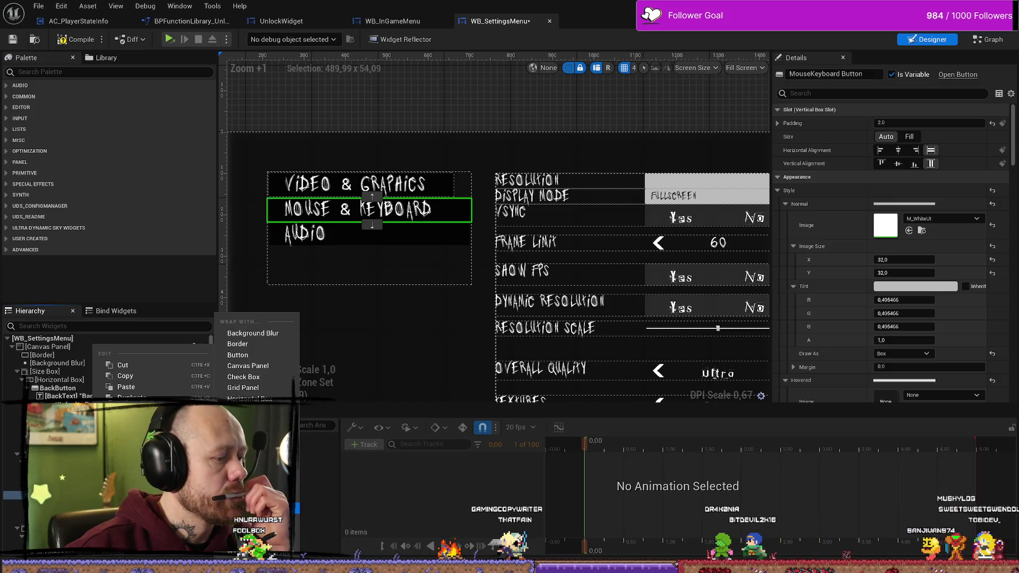
{"action": "left_click", "coordinate": [249, 496]}
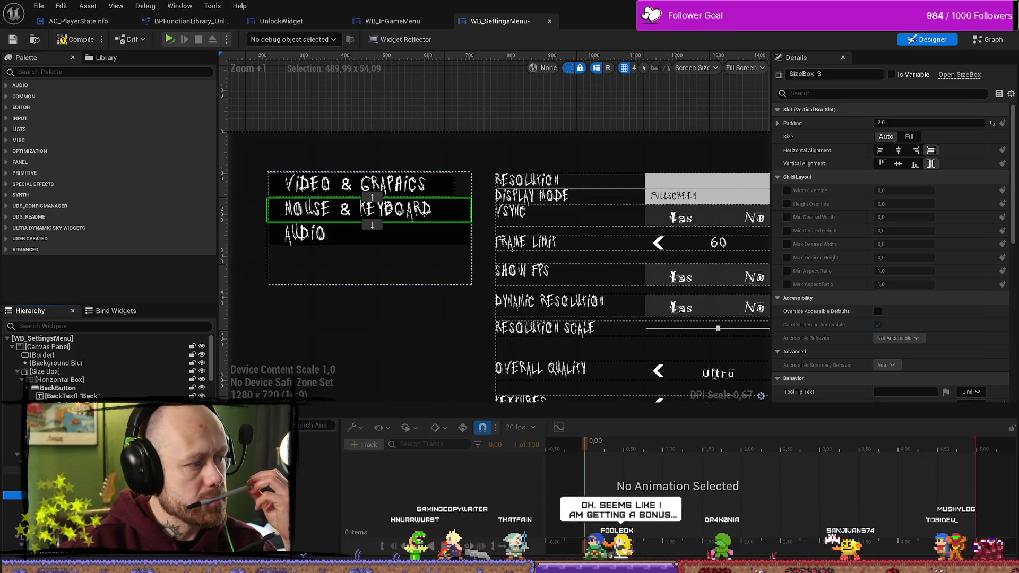
Step: Turn on Width Override and Height Override for the new Mouse & Keyboard size box
{"action": "left_click", "coordinate": [361, 184]}
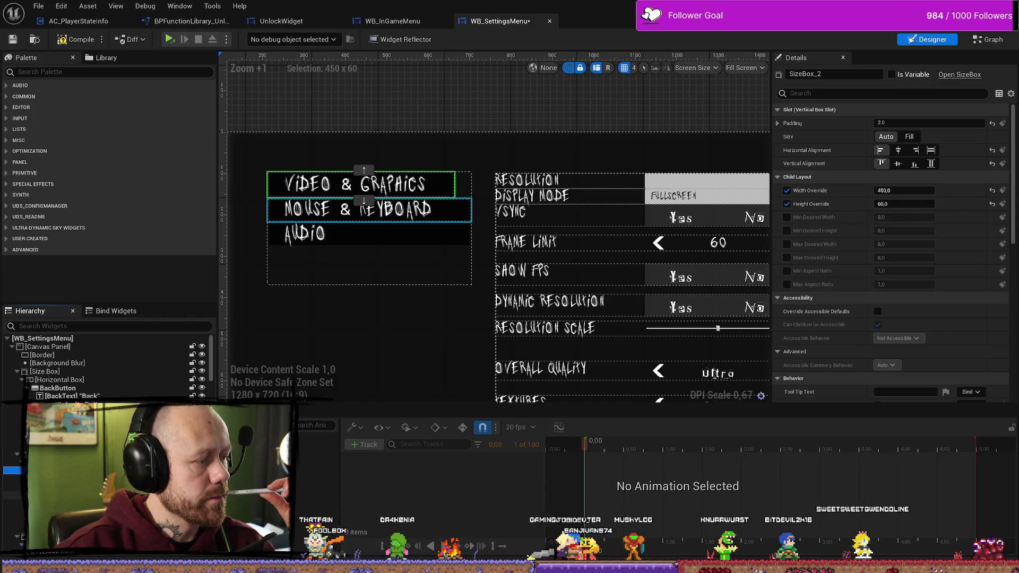
{"action": "left_click", "coordinate": [371, 211]}
{"action": "left_click", "coordinate": [787, 190]}
{"action": "left_click", "coordinate": [787, 204]}
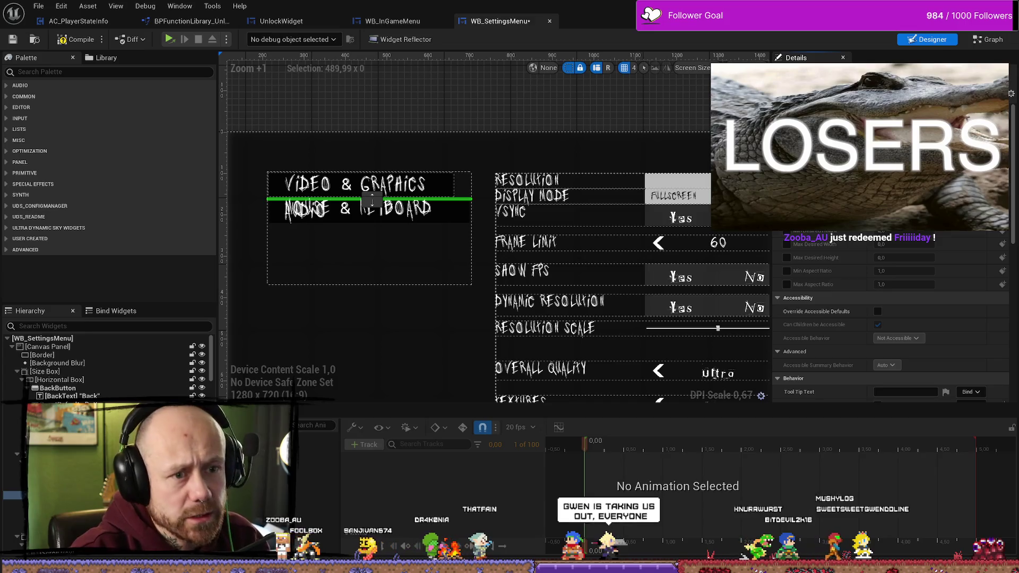
Step: Size the Mouse & Keyboard button box to 450 × 60, then compare with Video & Graphics
{"action": "key", "text": "ctrl+z"}
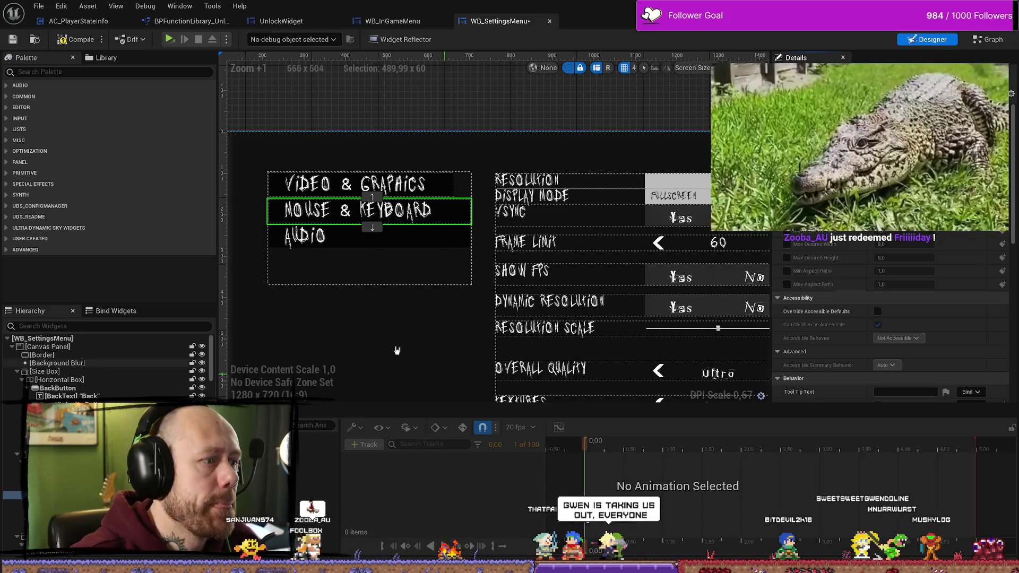
{"action": "left_click", "coordinate": [319, 210]}
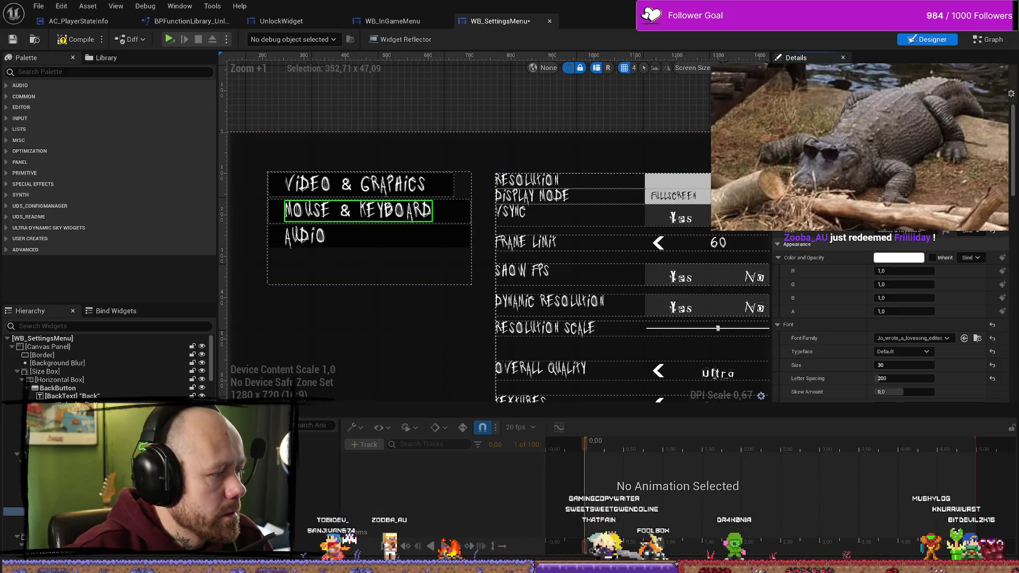
{"action": "left_click", "coordinate": [451, 211]}
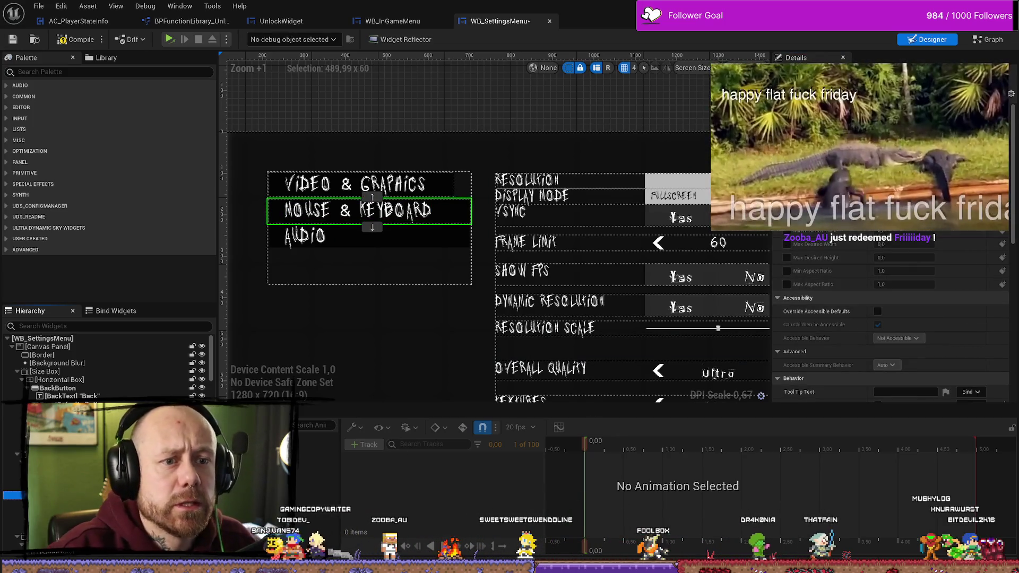
{"action": "key", "text": "Return"}
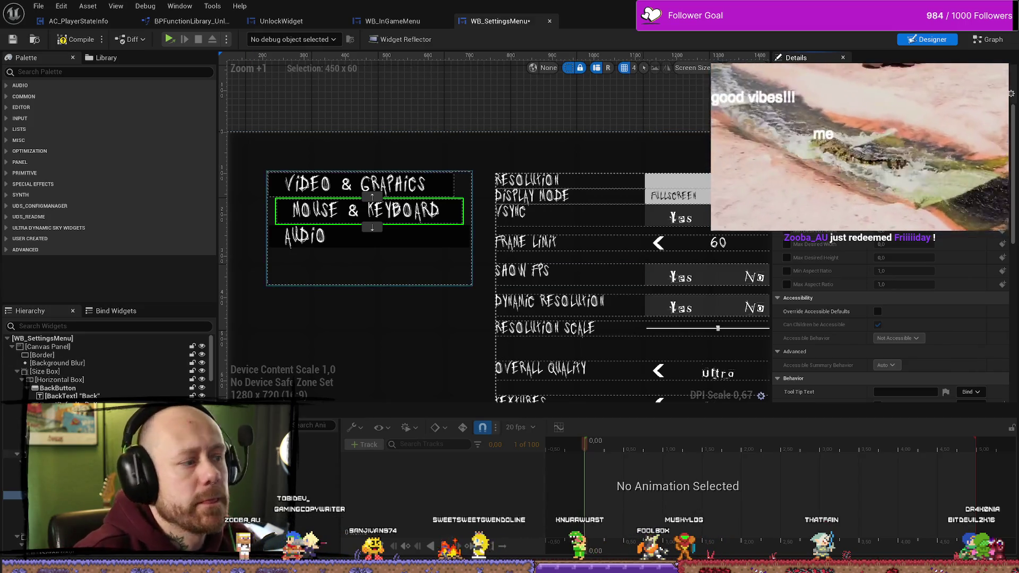
{"action": "left_click", "coordinate": [80, 469]}
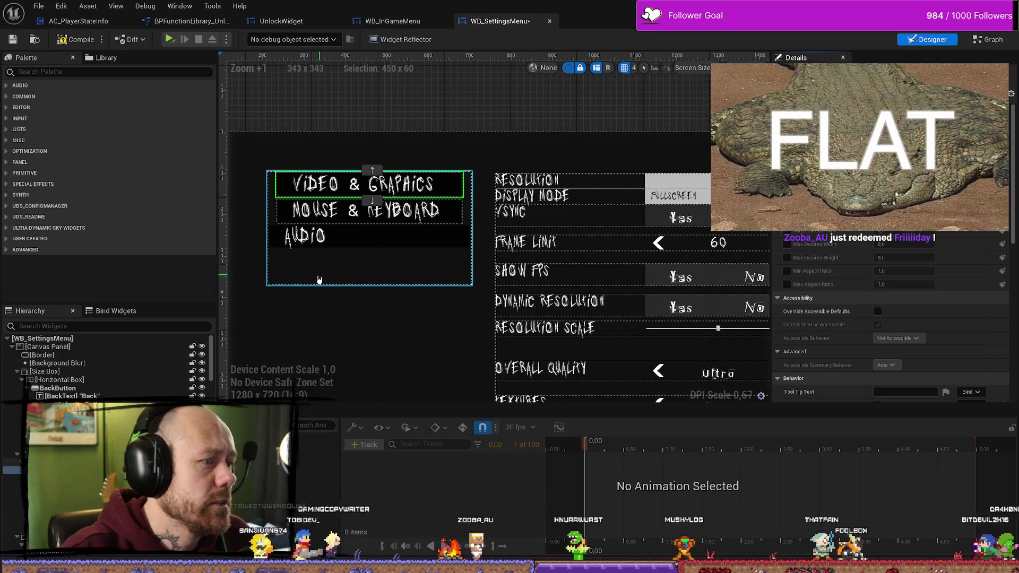
Step: Put the Audio button in a size box with 450 width, 60 height, horizontally centred
{"action": "left_click", "coordinate": [382, 247]}
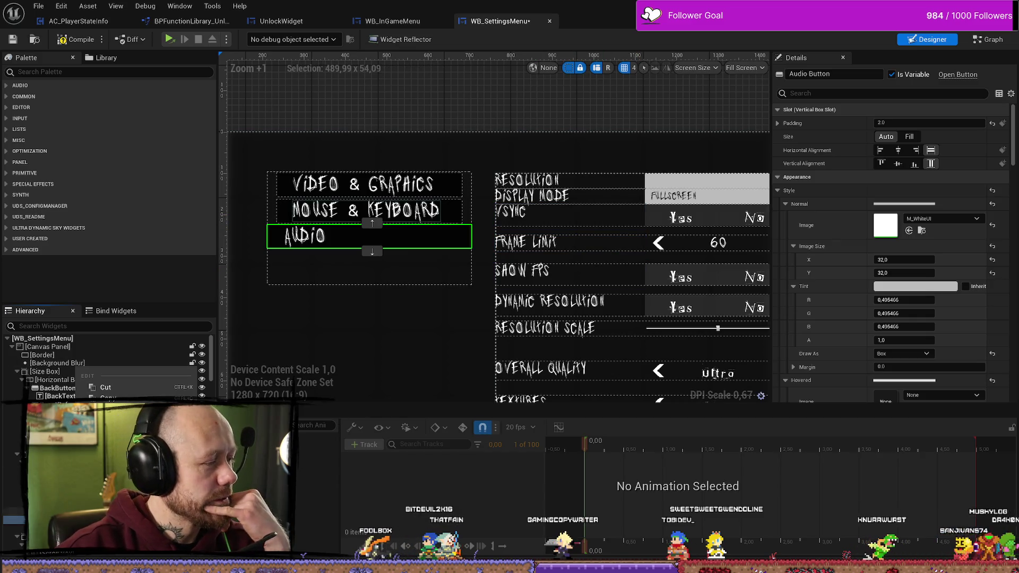
{"action": "mouse_move", "coordinate": [133, 467]}
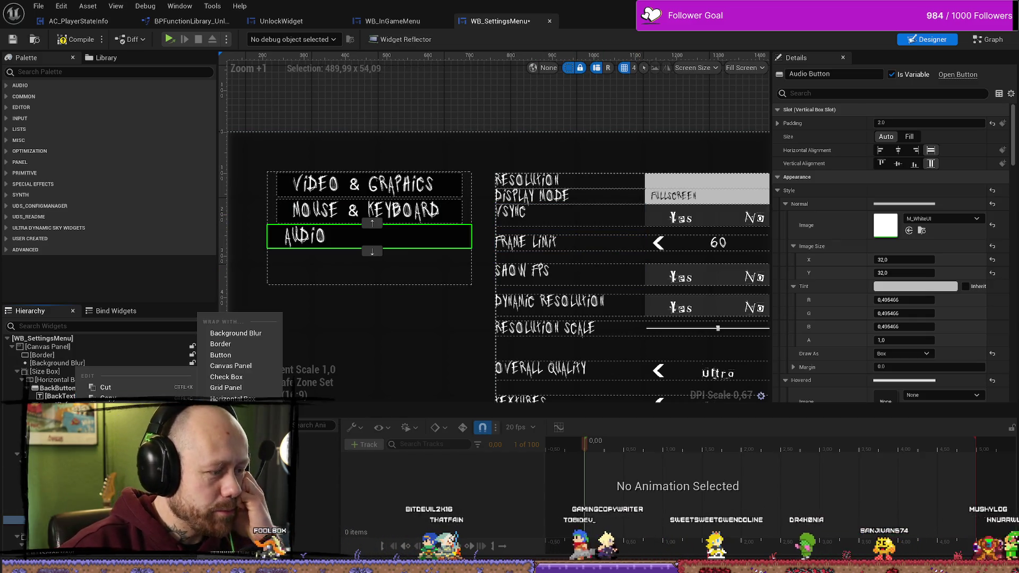
{"action": "key", "text": "Escape"}
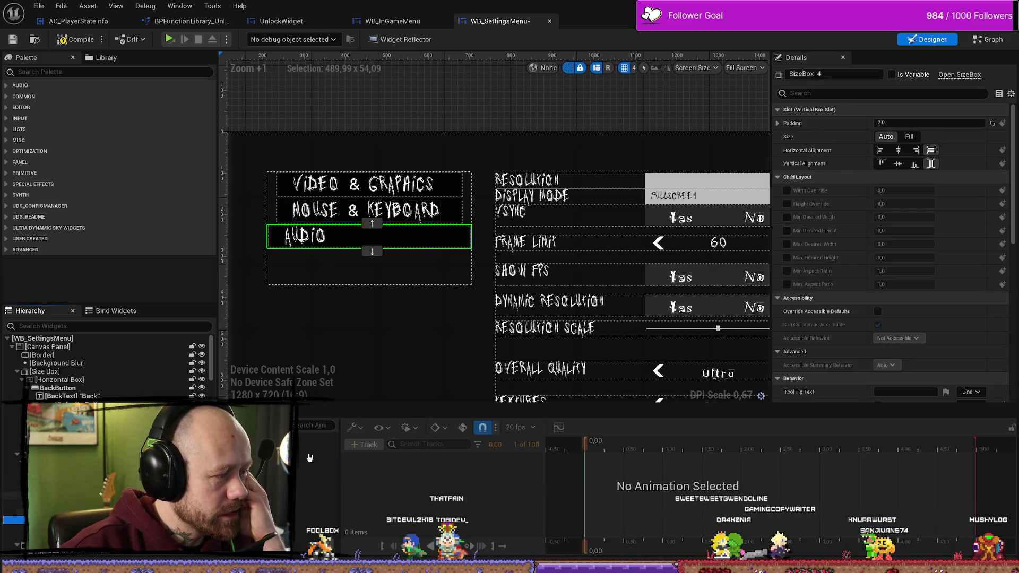
{"action": "left_click", "coordinate": [787, 190]}
{"action": "left_click", "coordinate": [787, 204]}
{"action": "left_click", "coordinate": [901, 187]}
{"action": "type", "text": "490"}
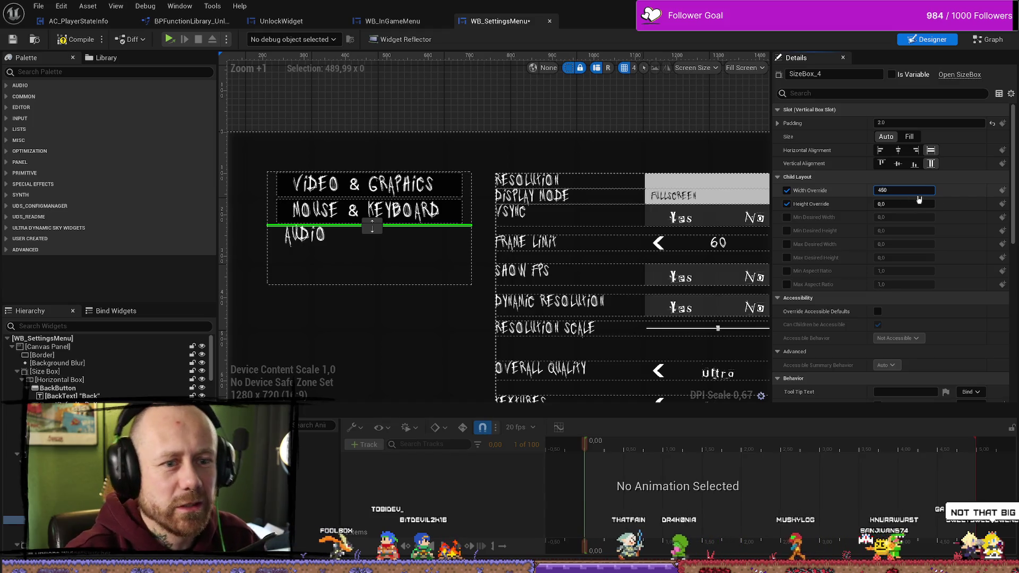
{"action": "type", "text": "450"}
{"action": "left_click", "coordinate": [915, 204]}
{"action": "type", "text": "60"}
{"action": "key", "text": "Return"}
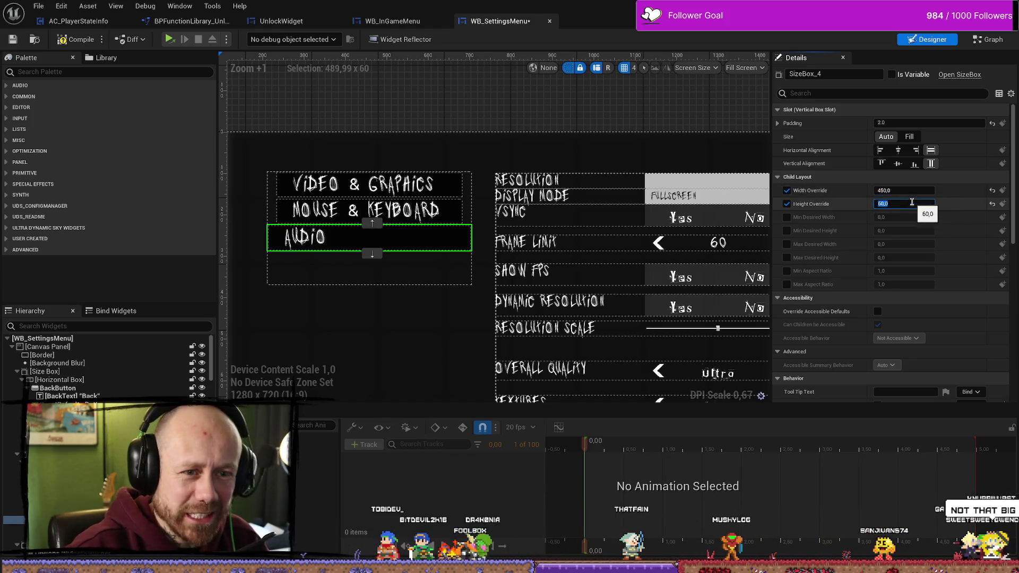
{"action": "left_click", "coordinate": [899, 151]}
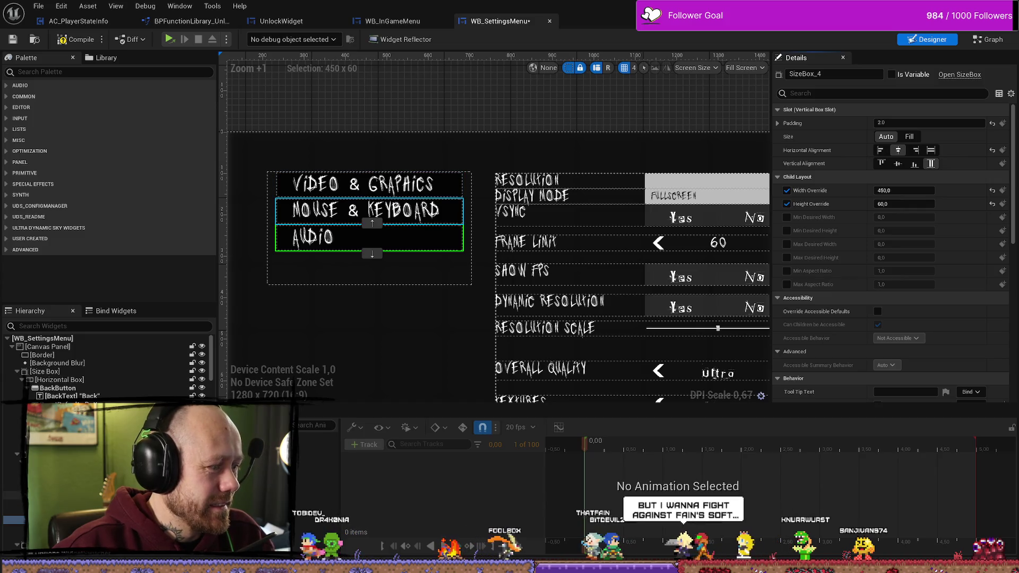
Step: Compare label settings and keep the AUDIO label left-aligned like Mouse & Keyboard
{"action": "left_click", "coordinate": [404, 211]}
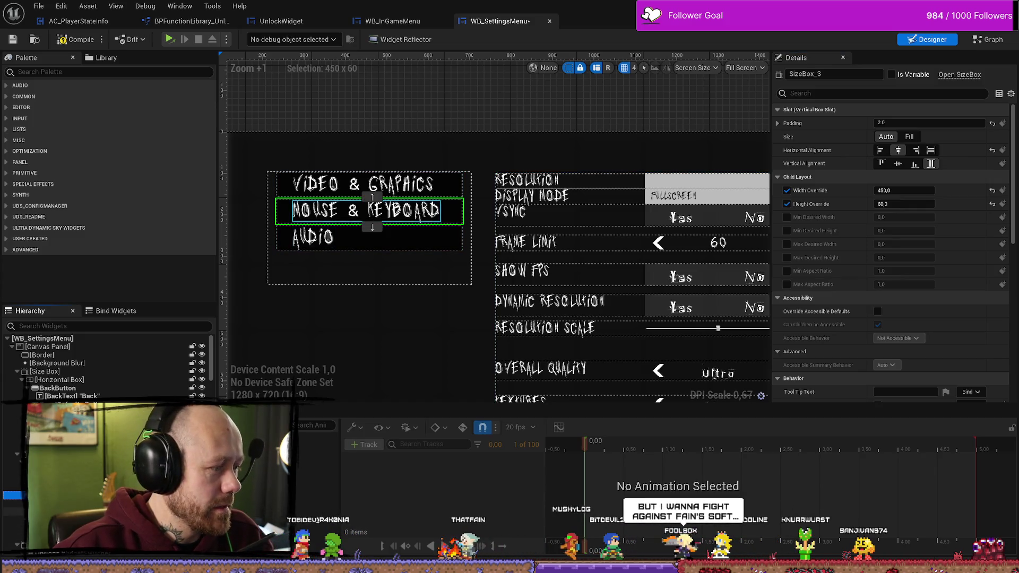
{"action": "left_click", "coordinate": [366, 211]}
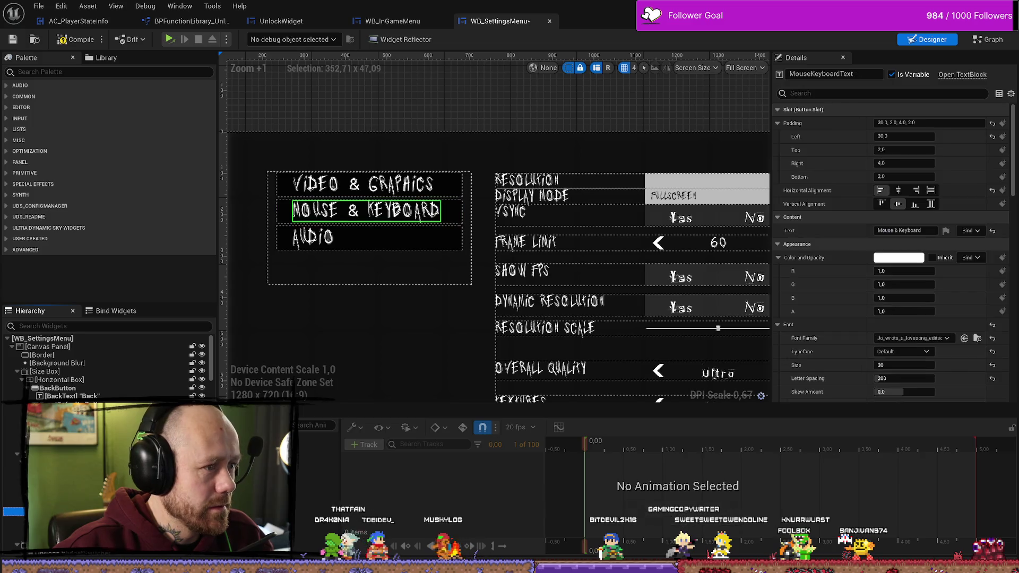
{"action": "left_click", "coordinate": [314, 237]}
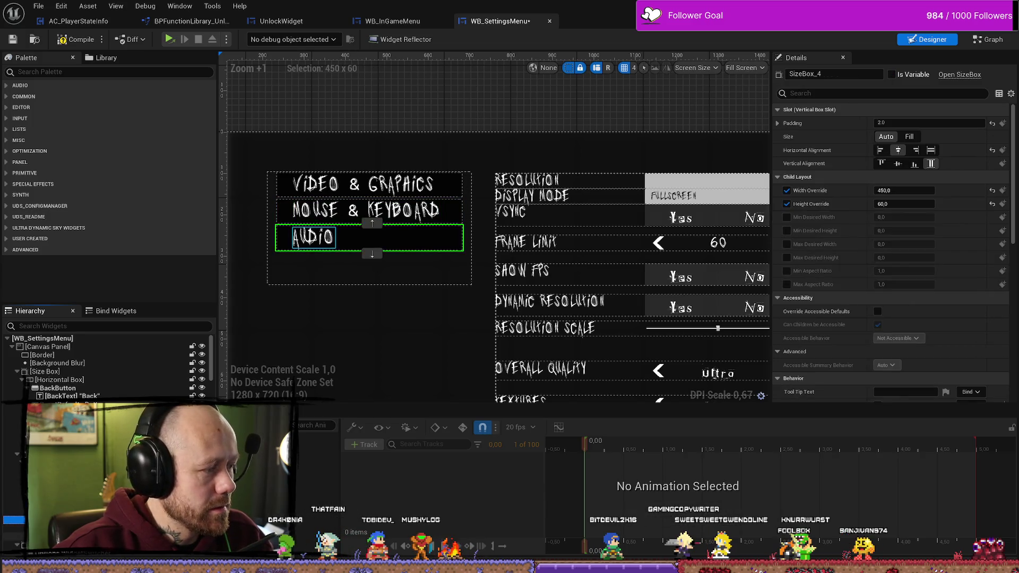
{"action": "left_click", "coordinate": [313, 237]}
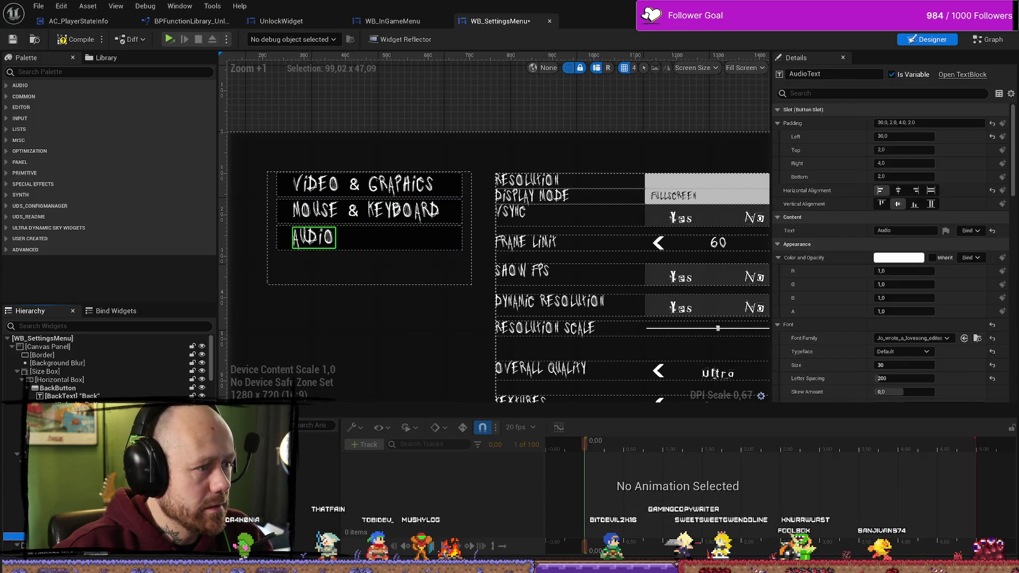
{"action": "left_click", "coordinate": [899, 191]}
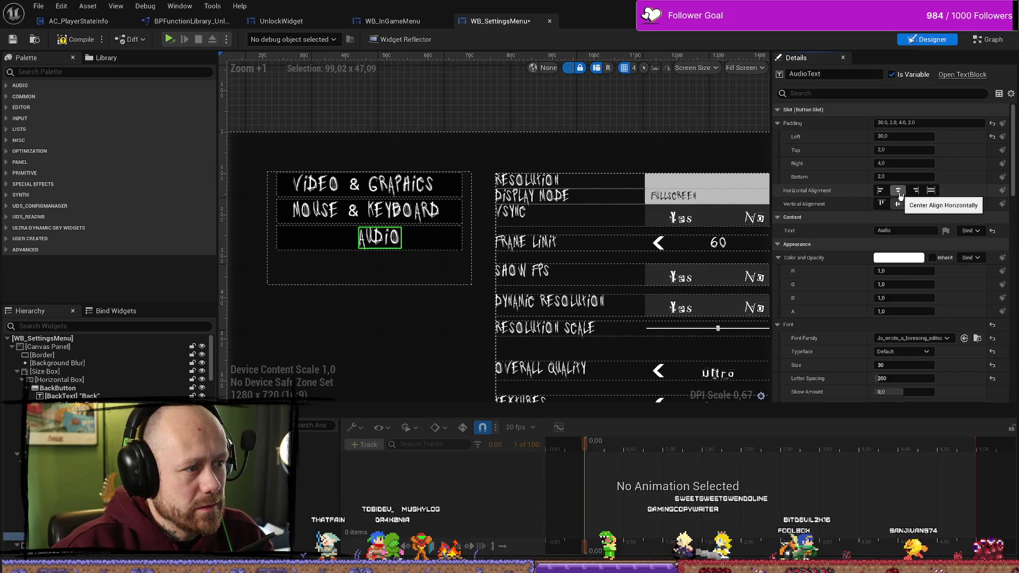
{"action": "left_click", "coordinate": [879, 191]}
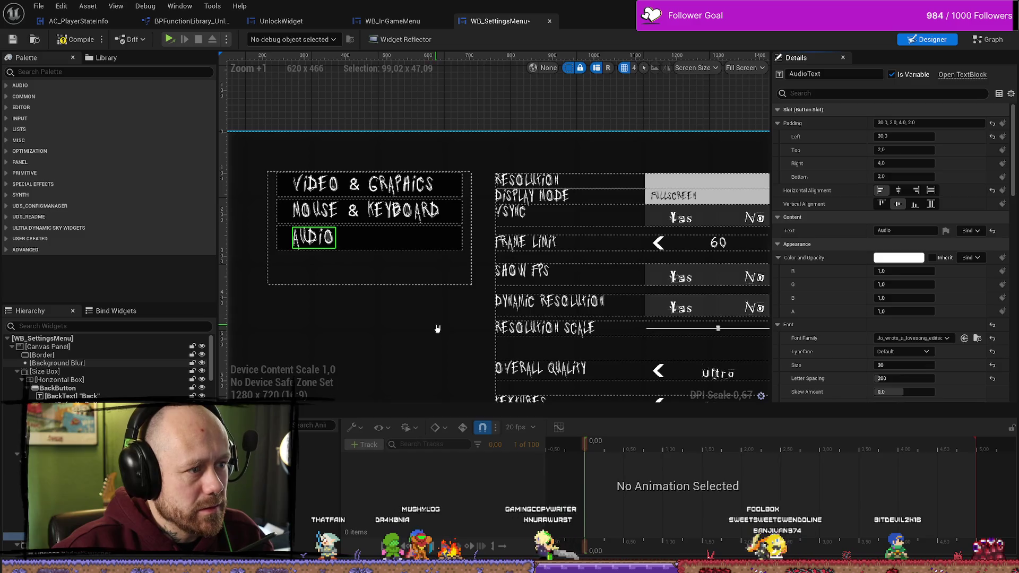
{"action": "left_click", "coordinate": [460, 309]}
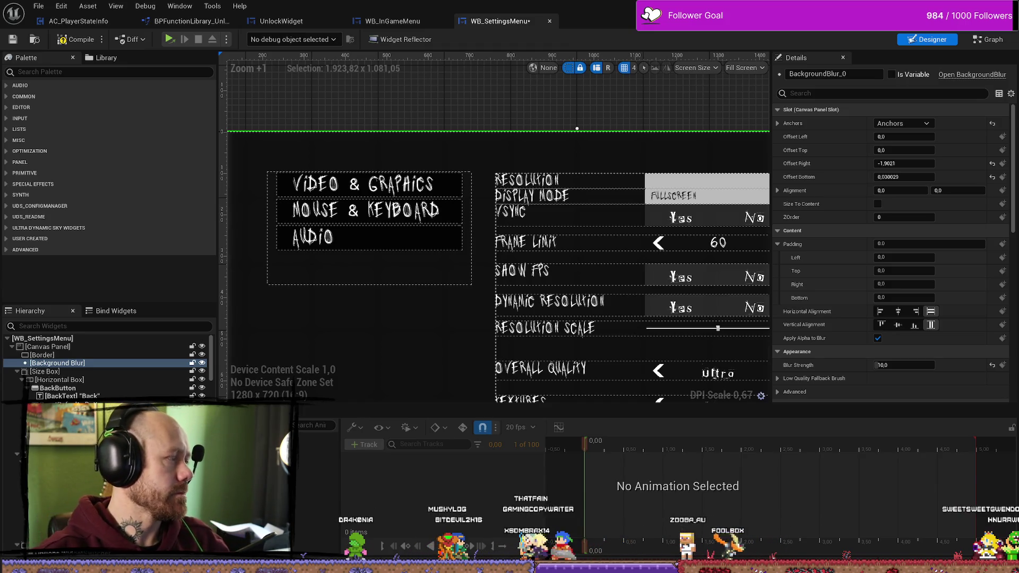
{"action": "left_click", "coordinate": [57, 363]}
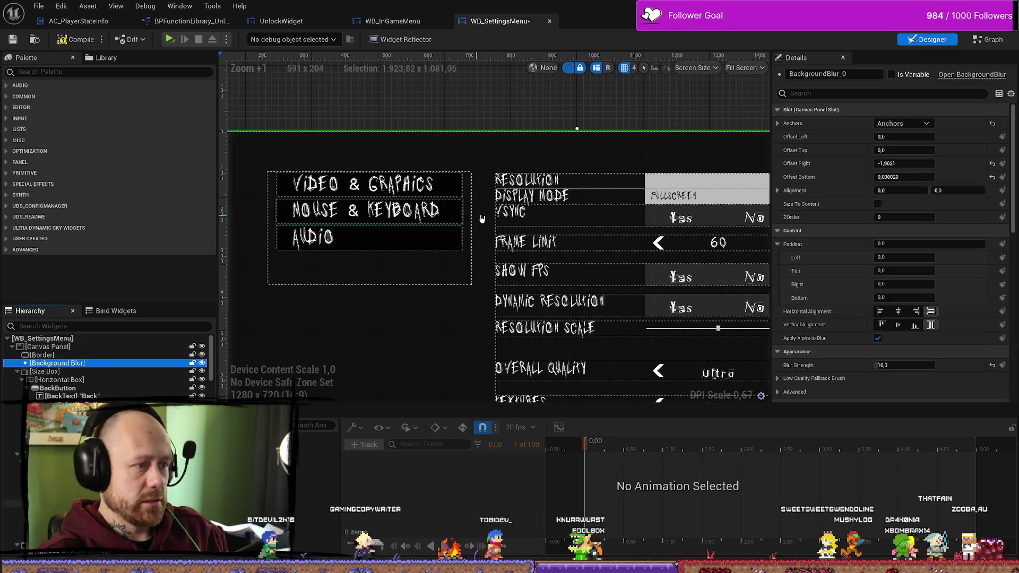
{"action": "left_click", "coordinate": [449, 196]}
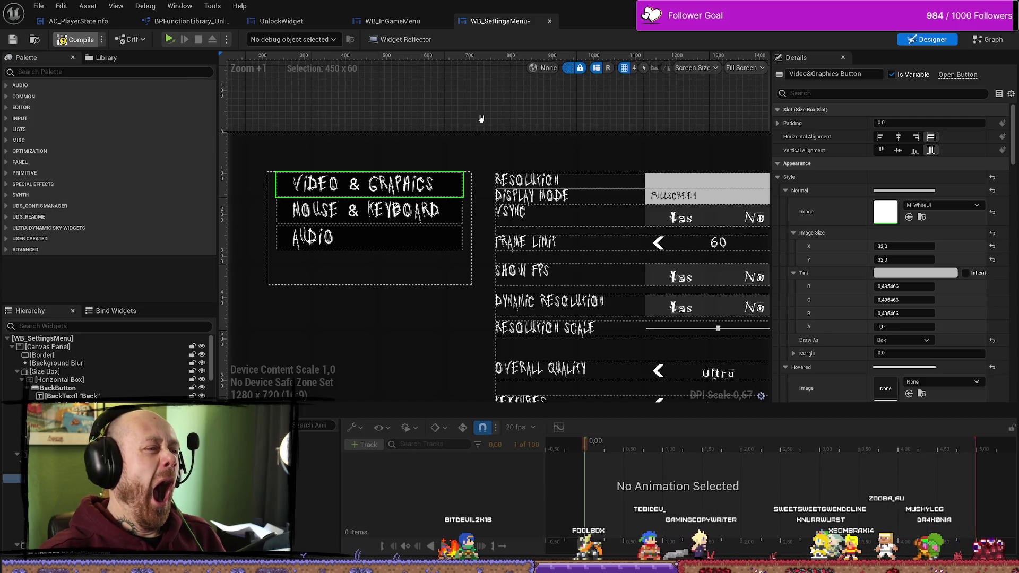
Step: Compile the WB_SettingsMenu widget blueprint
{"action": "left_click", "coordinate": [77, 41]}
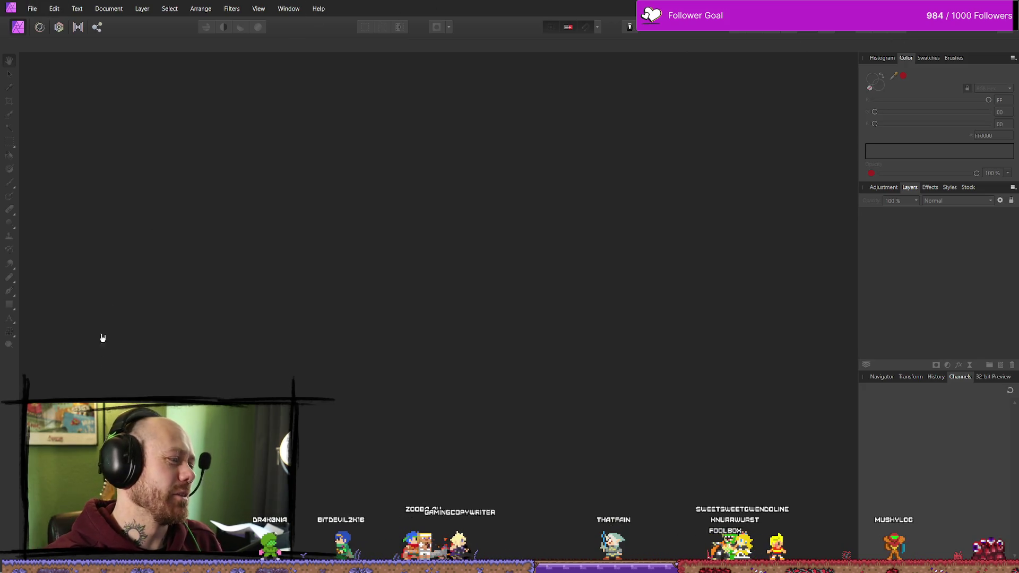
Step: Start a new document in Affinity Photo via File > New
{"action": "left_click", "coordinate": [28, 9]}
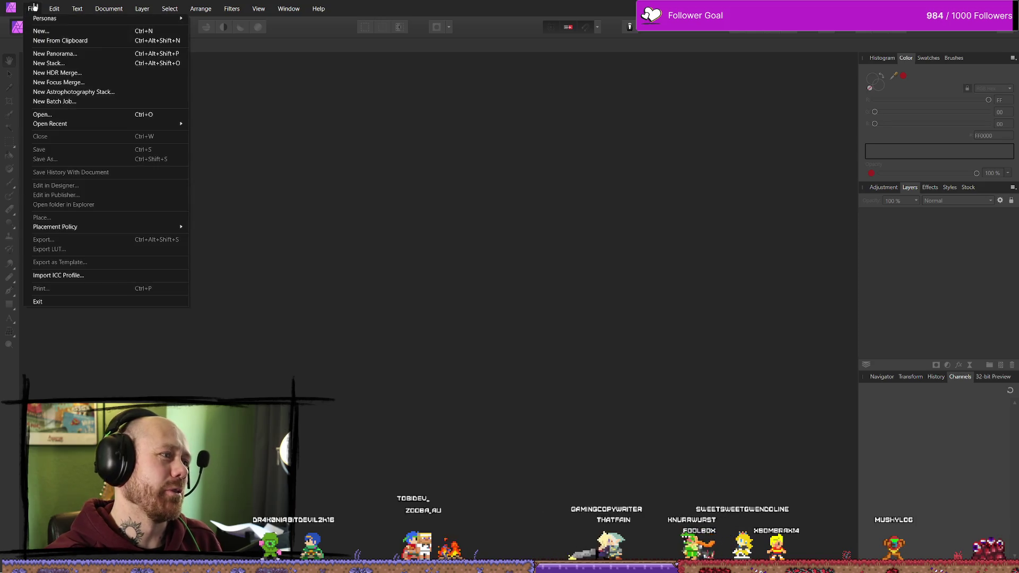
{"action": "left_click", "coordinate": [41, 31]}
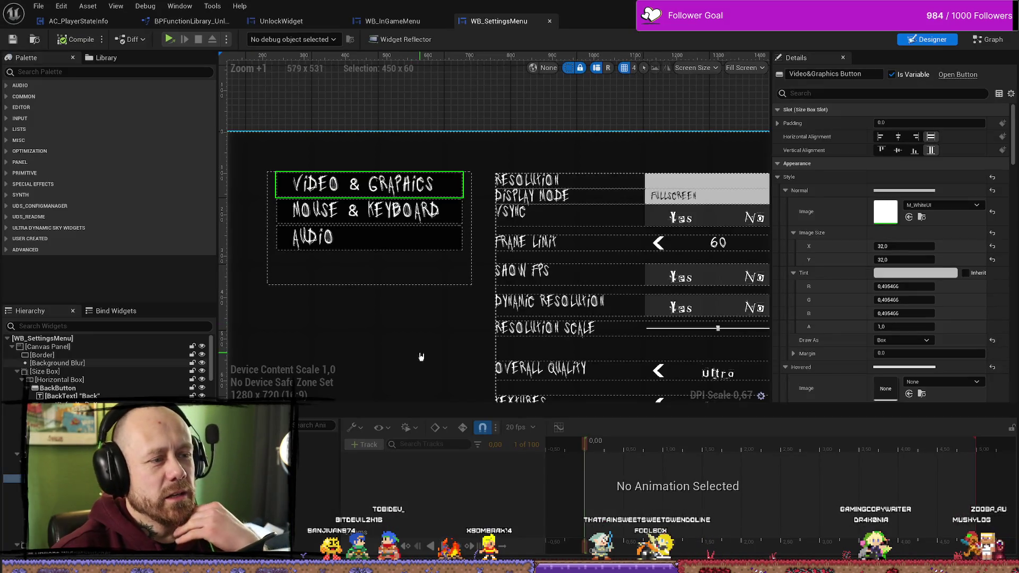
Step: Try the ManCatcherV1C texture as the Video & Graphics button's normal-state image
{"action": "left_click_drag", "start_coordinate": [493, 342], "coordinate": [440, 281]}
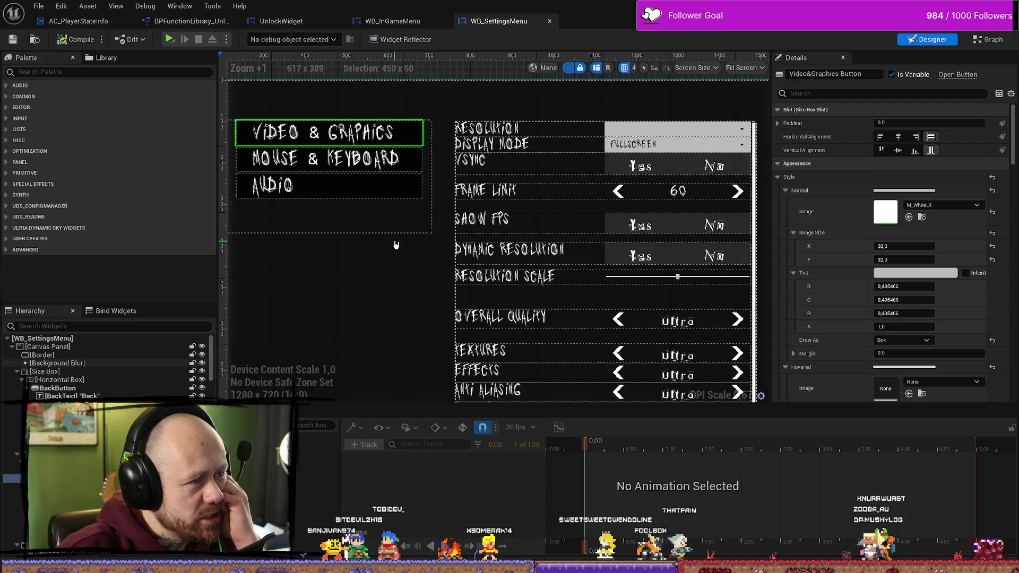
{"action": "left_click_drag", "start_coordinate": [295, 281], "coordinate": [385, 269]}
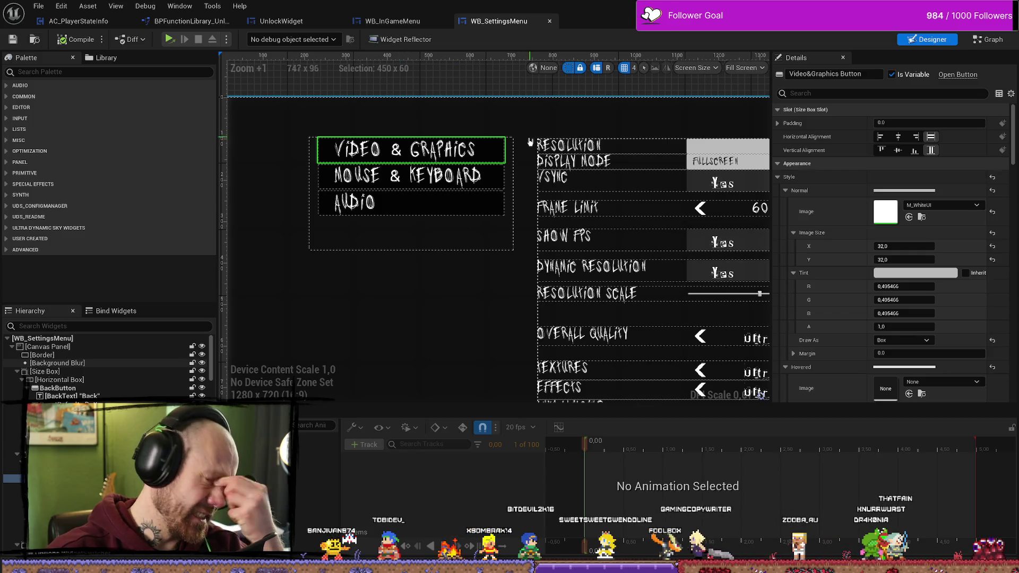
{"action": "left_click", "coordinate": [910, 206]}
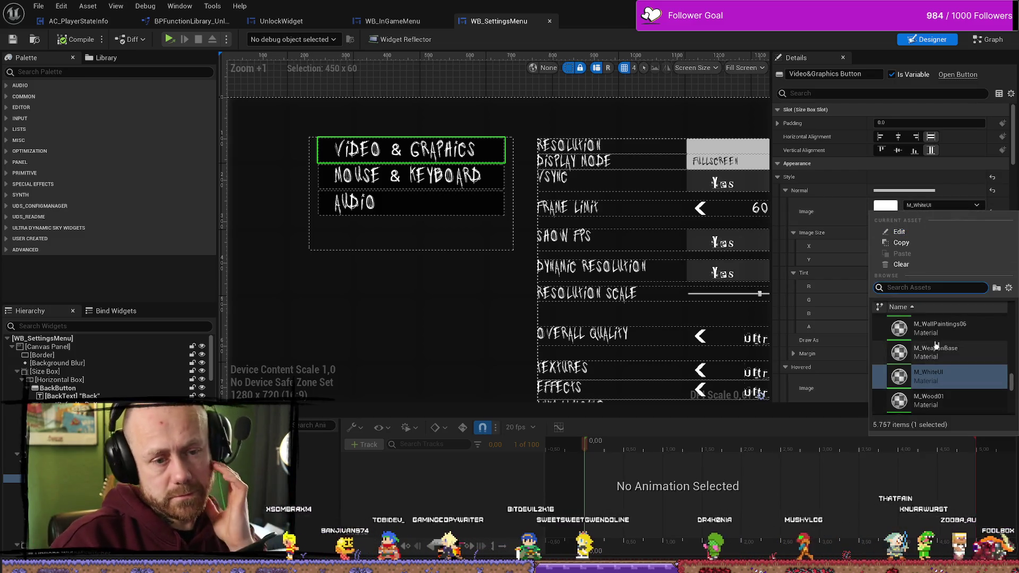
{"action": "left_click", "coordinate": [491, 118]}
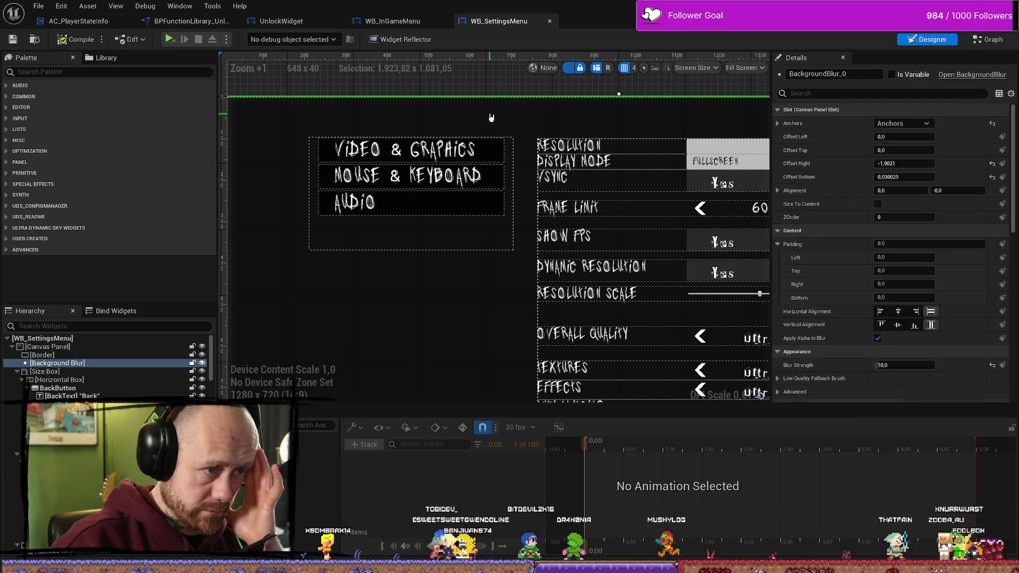
{"action": "left_click", "coordinate": [451, 150]}
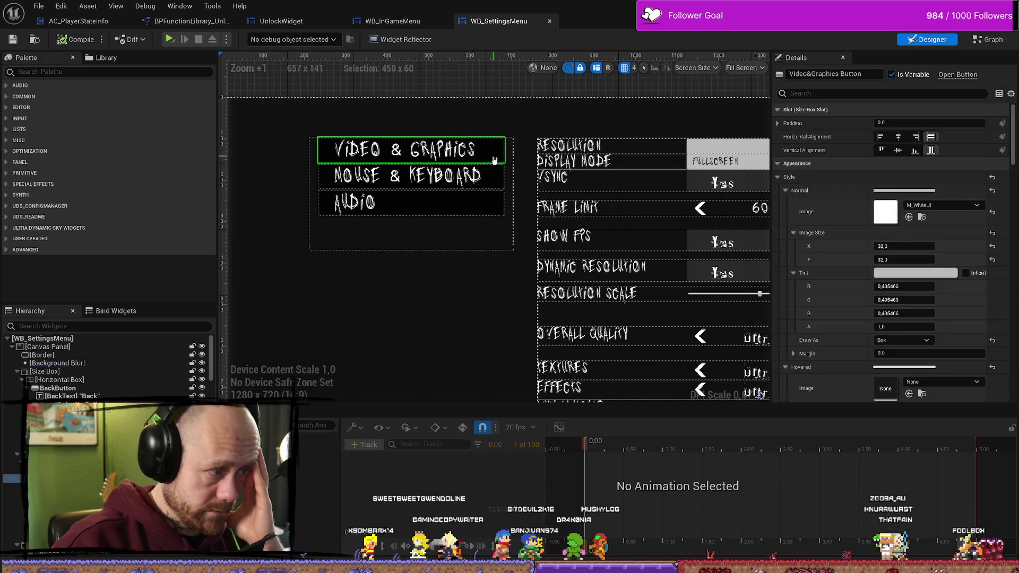
{"action": "left_click", "coordinate": [959, 208]}
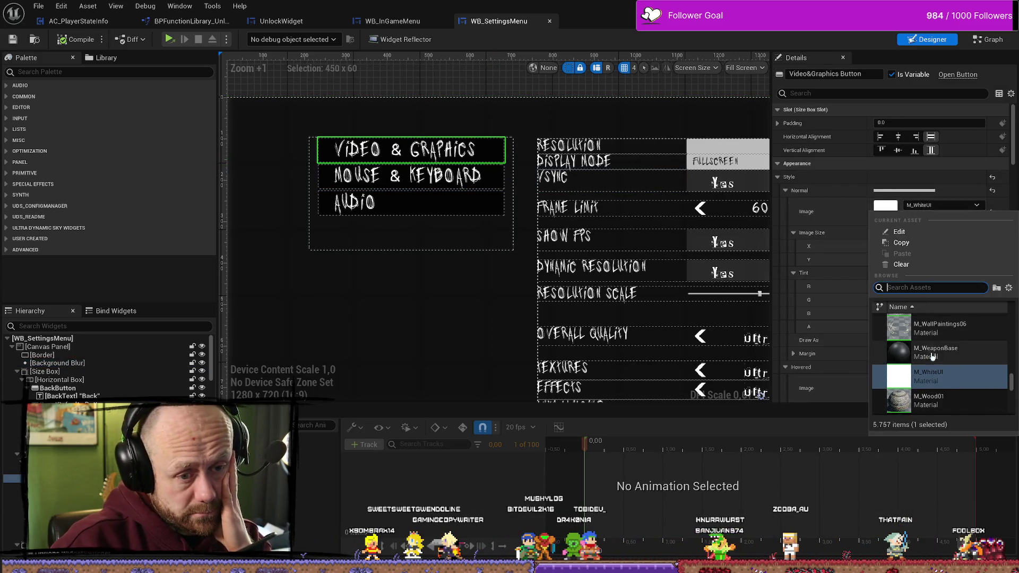
{"action": "scroll", "coordinate": [932, 366], "scroll_direction": "down", "scroll_amount": 5}
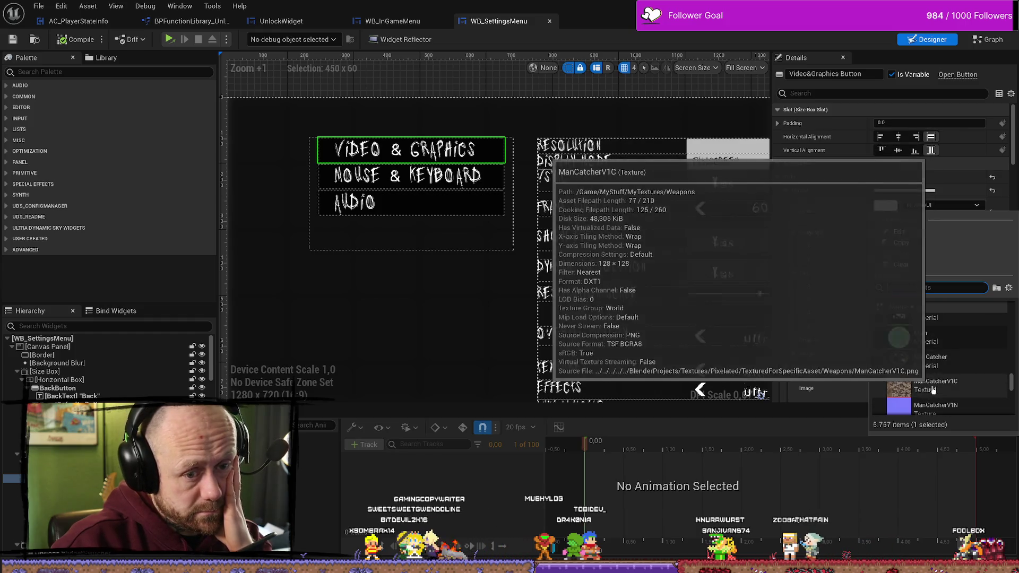
{"action": "left_click", "coordinate": [932, 390]}
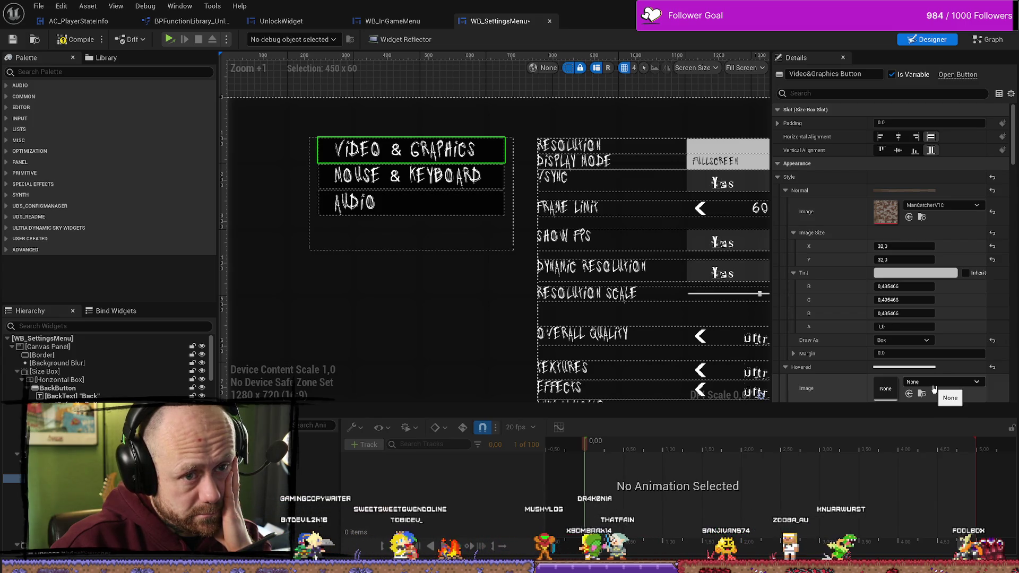
Step: Undo the image change so the normal state is M_WhiteUI again
{"action": "scroll", "coordinate": [934, 389], "scroll_direction": "down", "scroll_amount": 15}
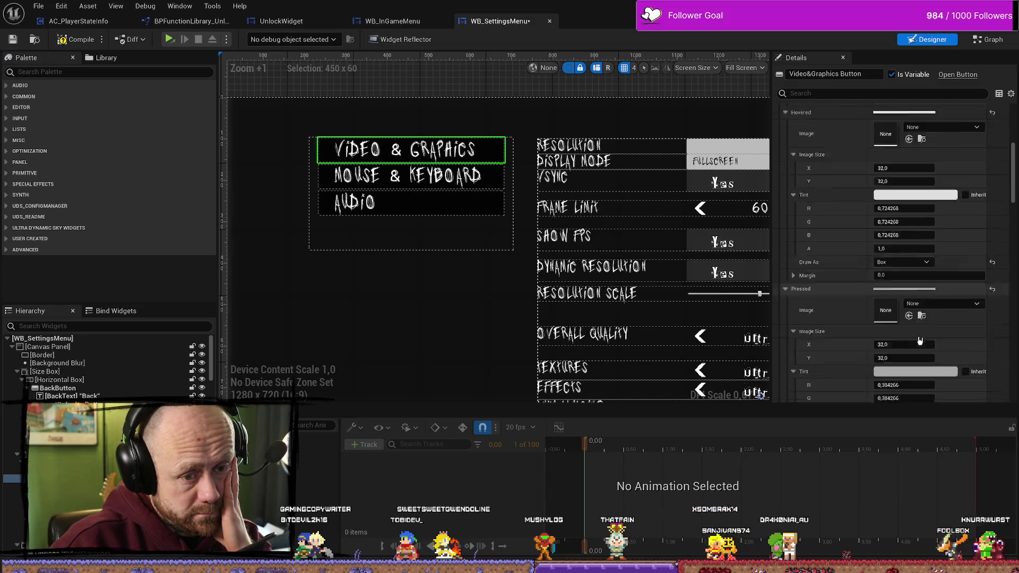
{"action": "scroll", "coordinate": [924, 331], "scroll_direction": "down", "scroll_amount": 15}
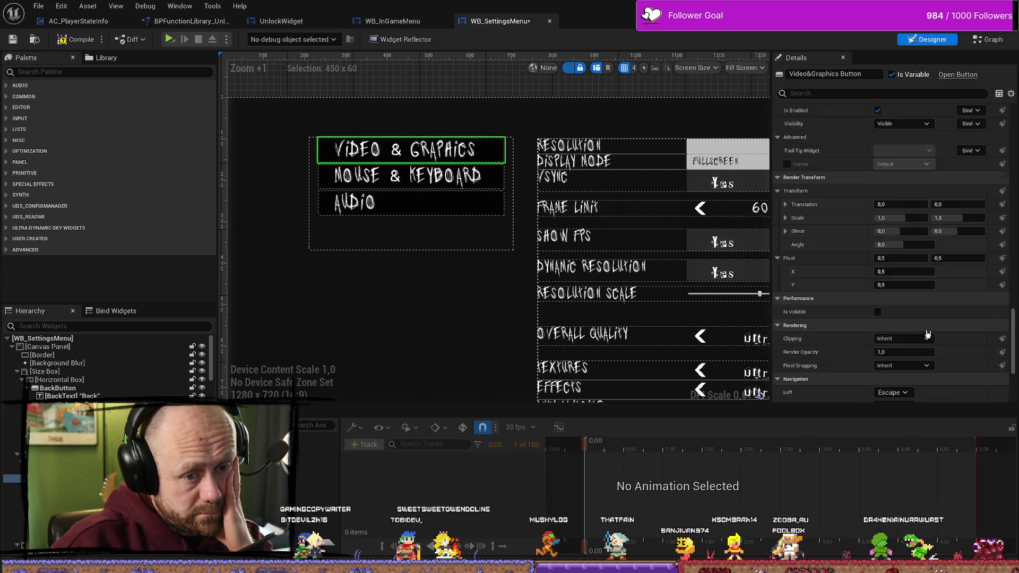
{"action": "left_click_drag", "start_coordinate": [1012, 372], "coordinate": [1012, 70]}
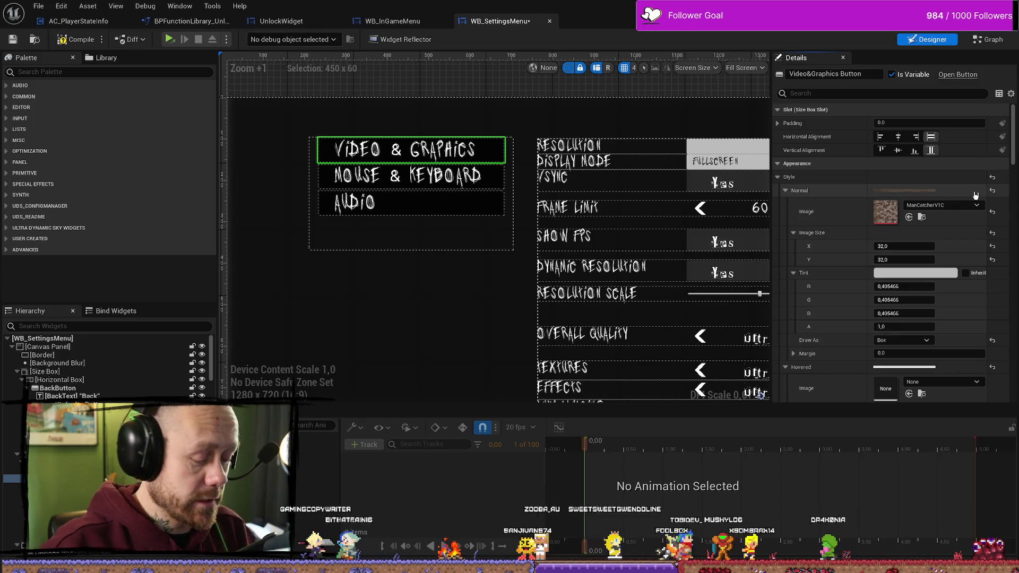
{"action": "key", "text": "ctrl+z"}
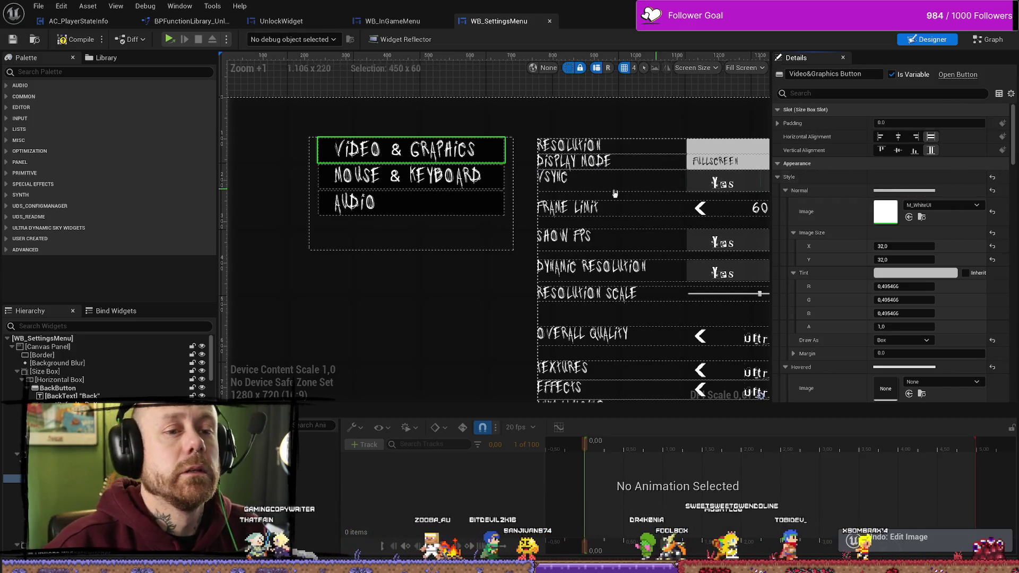
{"action": "left_click", "coordinate": [994, 39]}
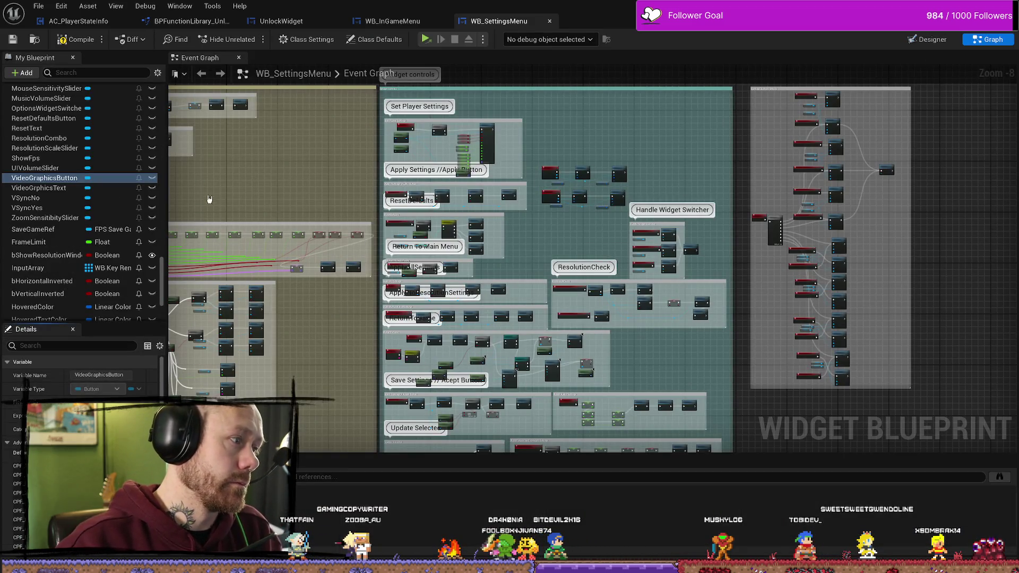
Step: Find references to VideoGraphicsButton and inspect its Set Active Widget Index 0 logic
{"action": "right_click", "coordinate": [71, 179]}
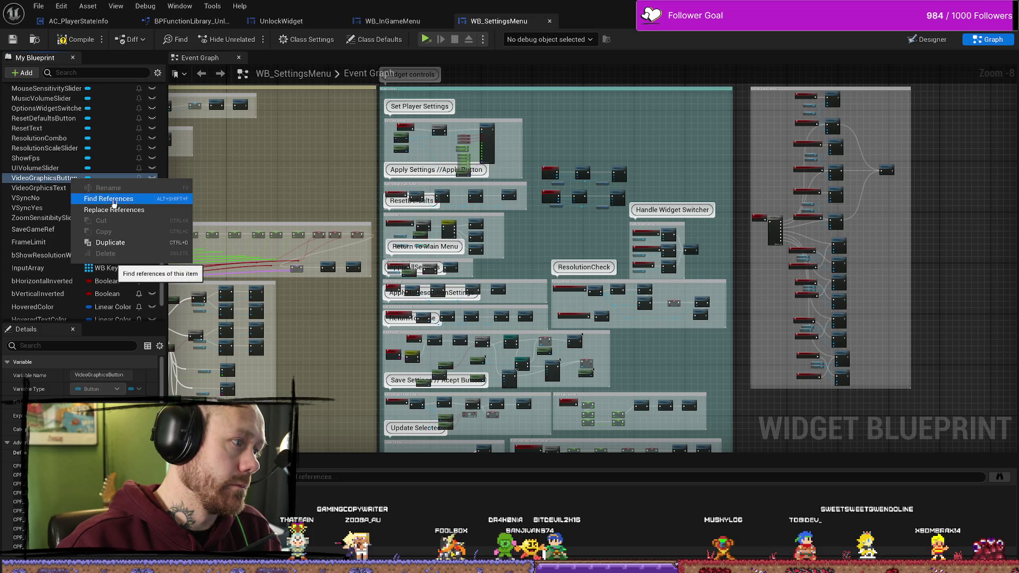
{"action": "left_click", "coordinate": [108, 199]}
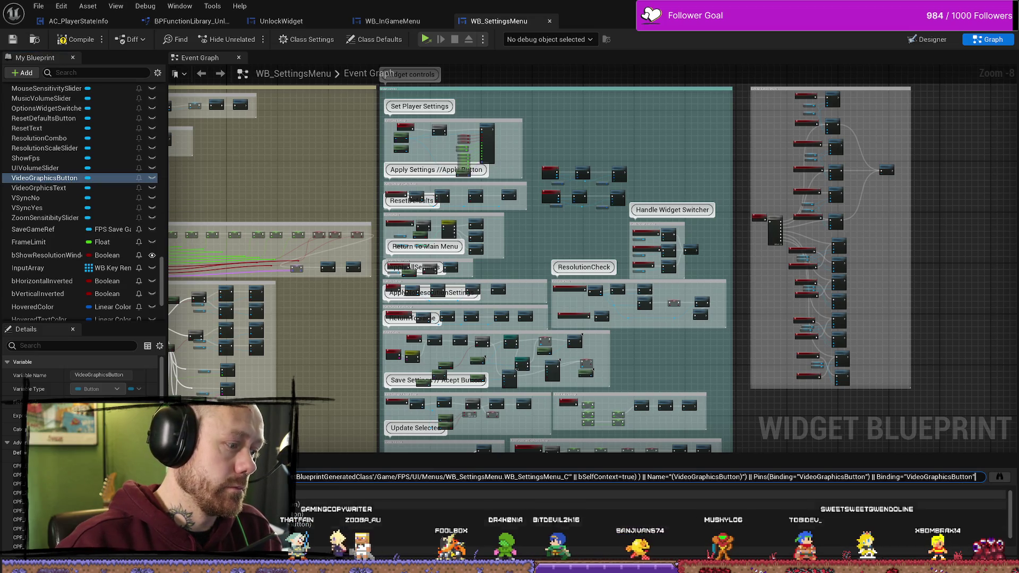
{"action": "left_click", "coordinate": [299, 504]}
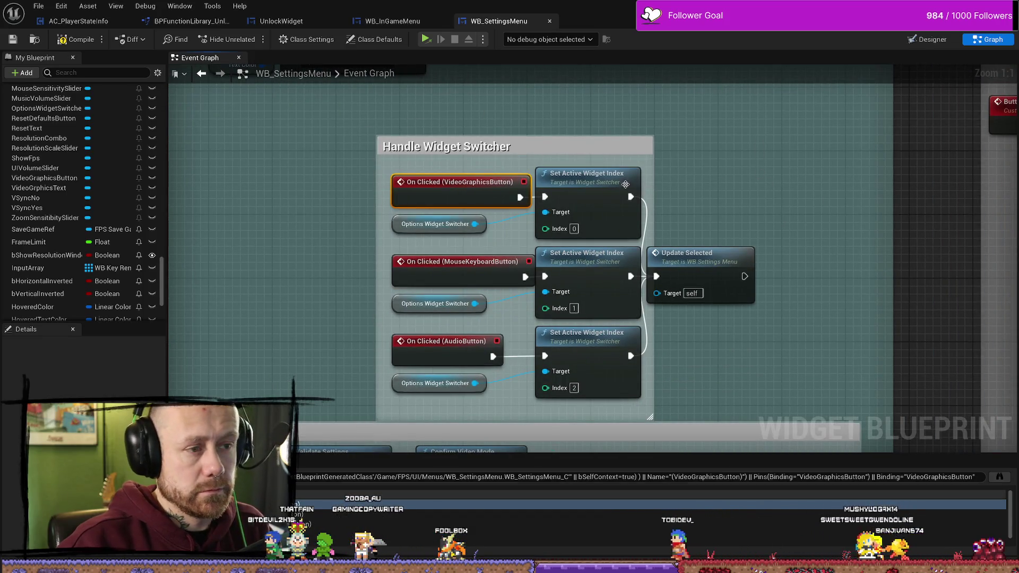
{"action": "left_click", "coordinate": [626, 184]}
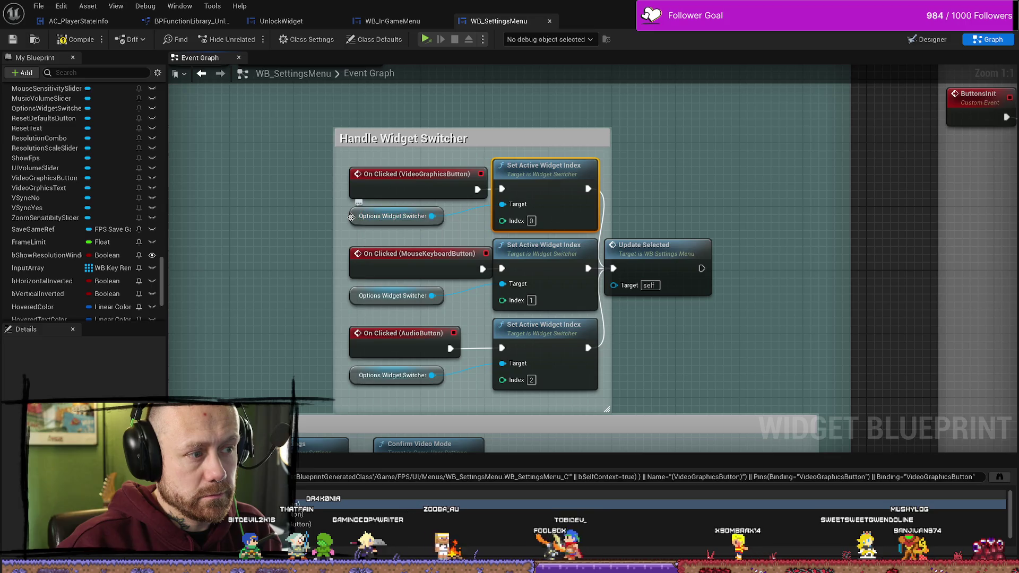
{"action": "left_click", "coordinate": [352, 217]}
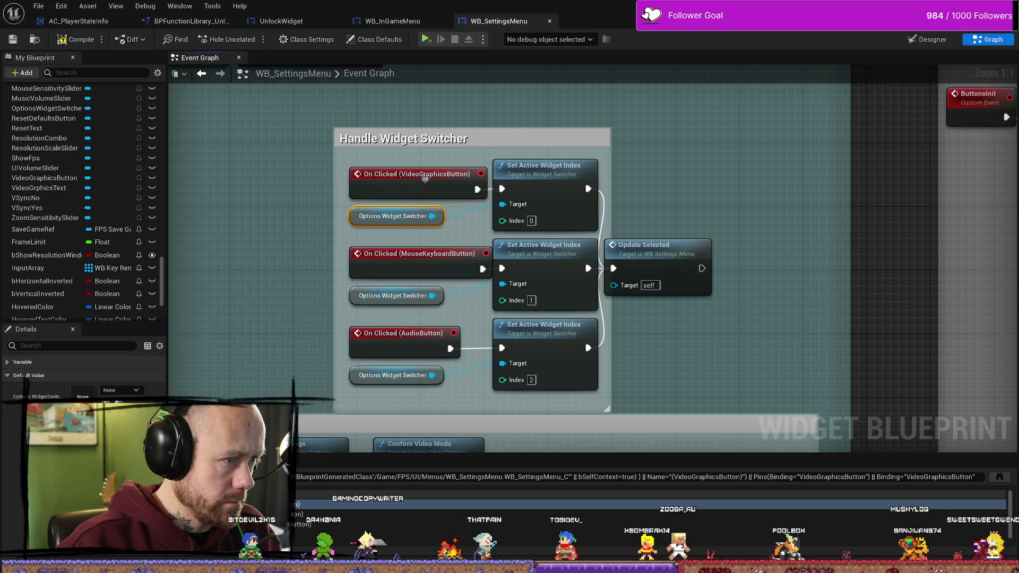
{"action": "left_click", "coordinate": [583, 178]}
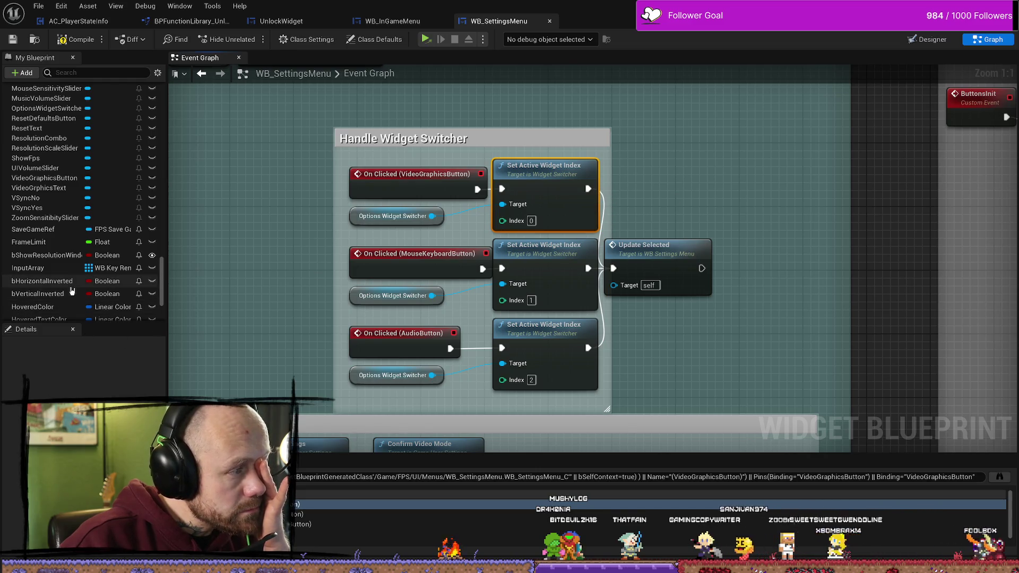
{"action": "scroll", "coordinate": [491, 283], "scroll_direction": "down", "scroll_amount": 6}
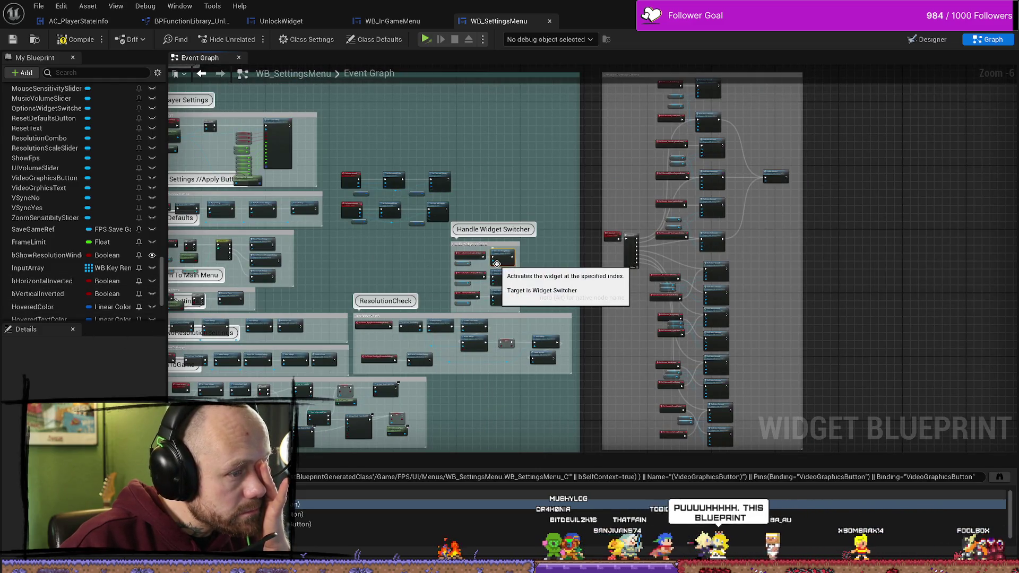
{"action": "scroll", "coordinate": [499, 265], "scroll_direction": "up", "scroll_amount": 2}
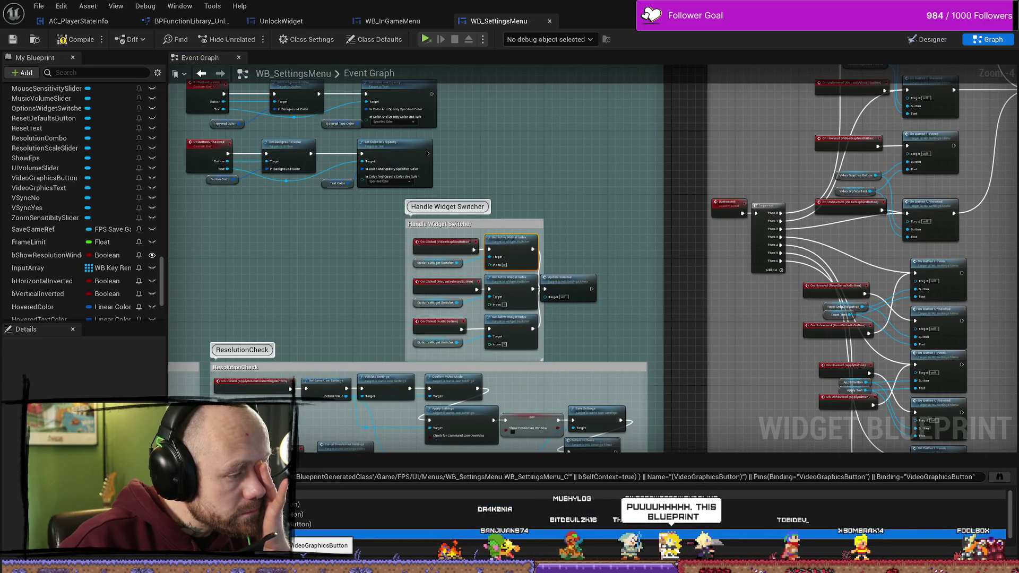
Step: Review the OnButtonHovered and unhover events, compile, and return to the Designer layout
{"action": "double_click", "coordinate": [292, 534]}
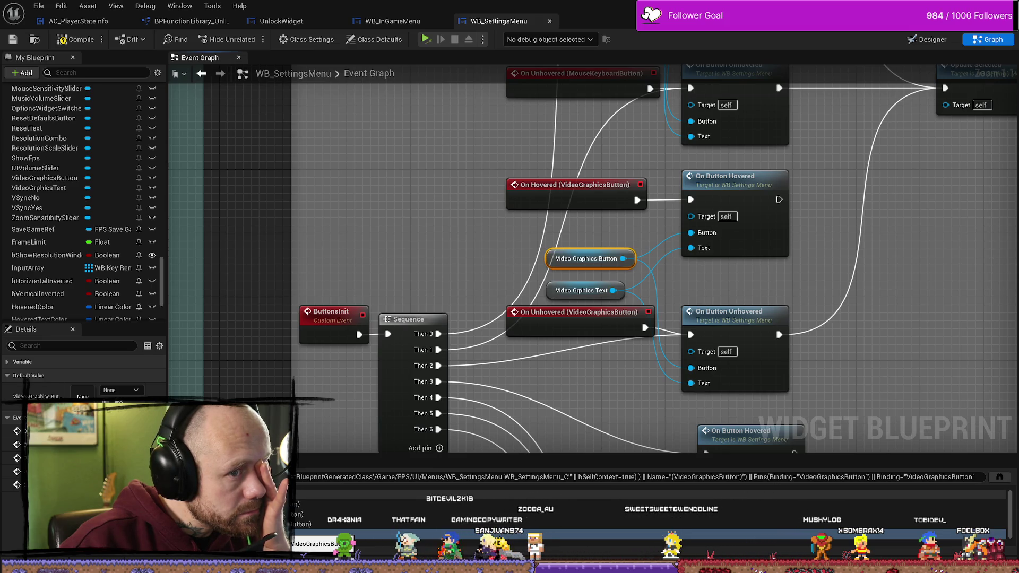
{"action": "double_click", "coordinate": [747, 199]}
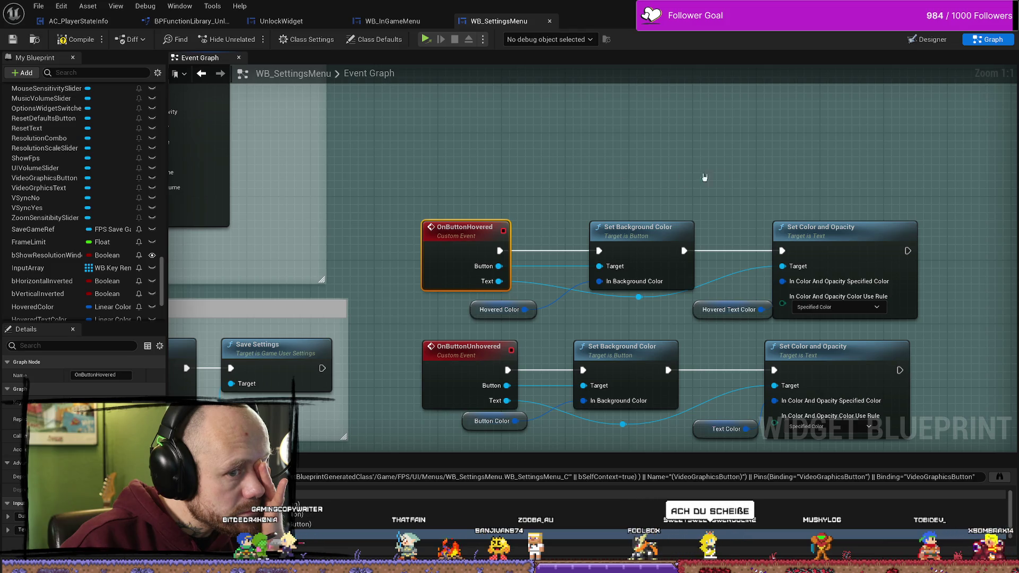
{"action": "left_click_drag", "start_coordinate": [705, 177], "coordinate": [632, 168]}
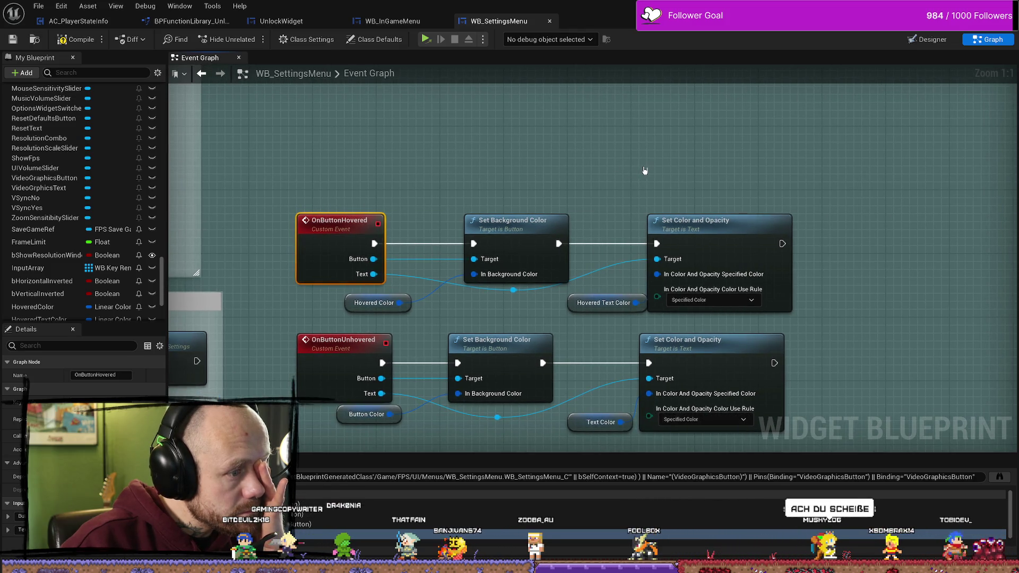
{"action": "left_click", "coordinate": [86, 41]}
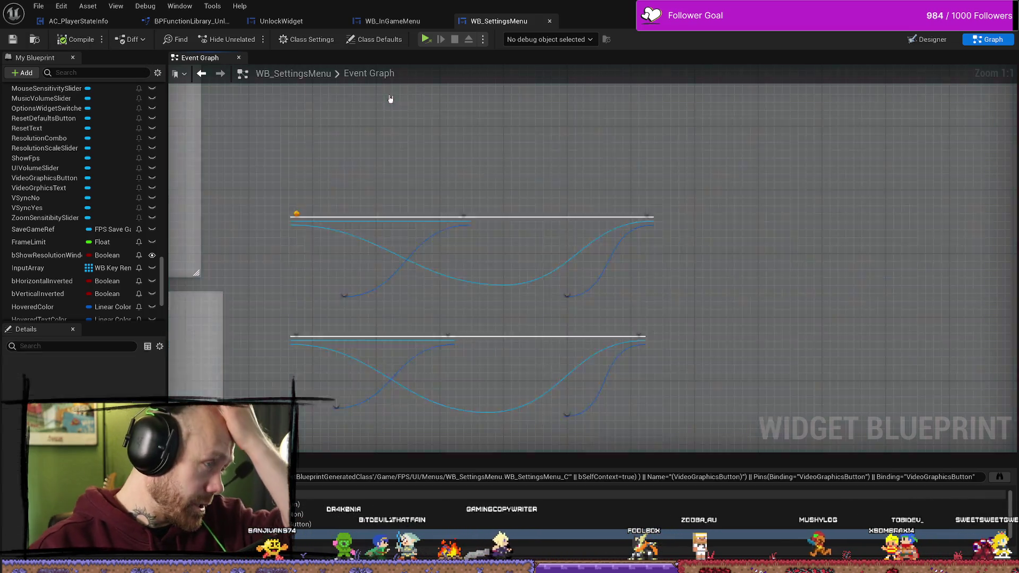
{"action": "left_click", "coordinate": [942, 43]}
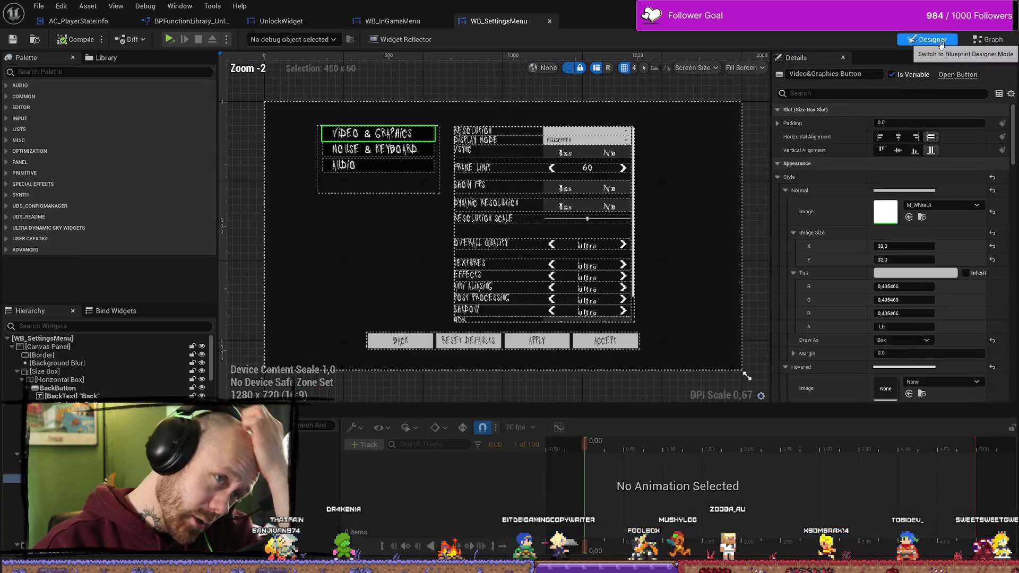
{"action": "left_click", "coordinate": [424, 342]}
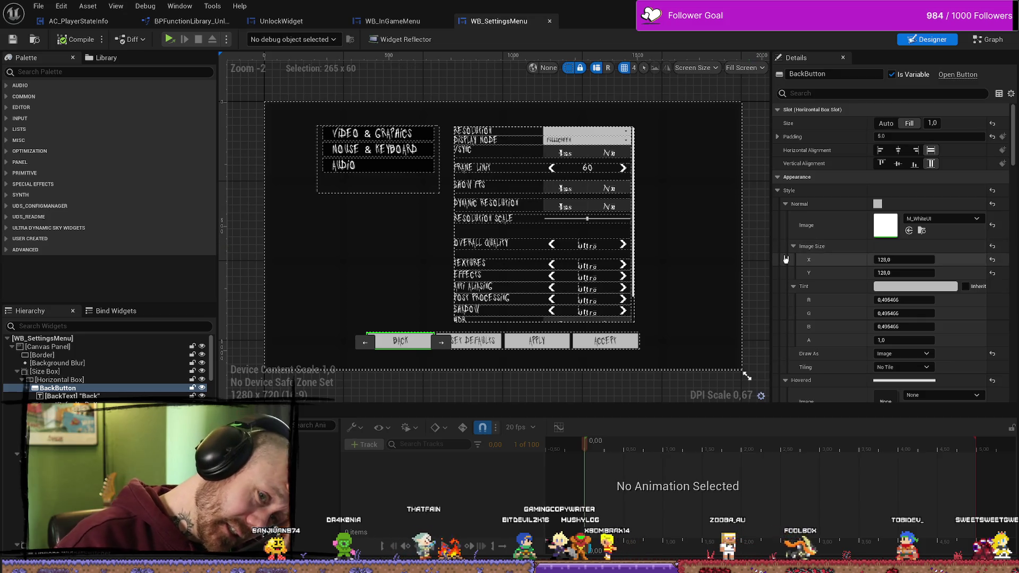
{"action": "left_click", "coordinate": [896, 286]}
{"action": "mouse_move", "coordinate": [772, 380]}
{"action": "left_mouse_down"}
{"action": "mouse_move", "coordinate": [770, 345]}
{"action": "mouse_move", "coordinate": [767, 411]}
{"action": "mouse_move", "coordinate": [727, 343]}
{"action": "mouse_move", "coordinate": [702, 410]}
{"action": "mouse_move", "coordinate": [789, 404]}
{"action": "mouse_move", "coordinate": [585, 331]}
{"action": "mouse_move", "coordinate": [780, 340]}
{"action": "mouse_move", "coordinate": [607, 353]}
{"action": "left_mouse_up"}
{"action": "left_click", "coordinate": [881, 541]}
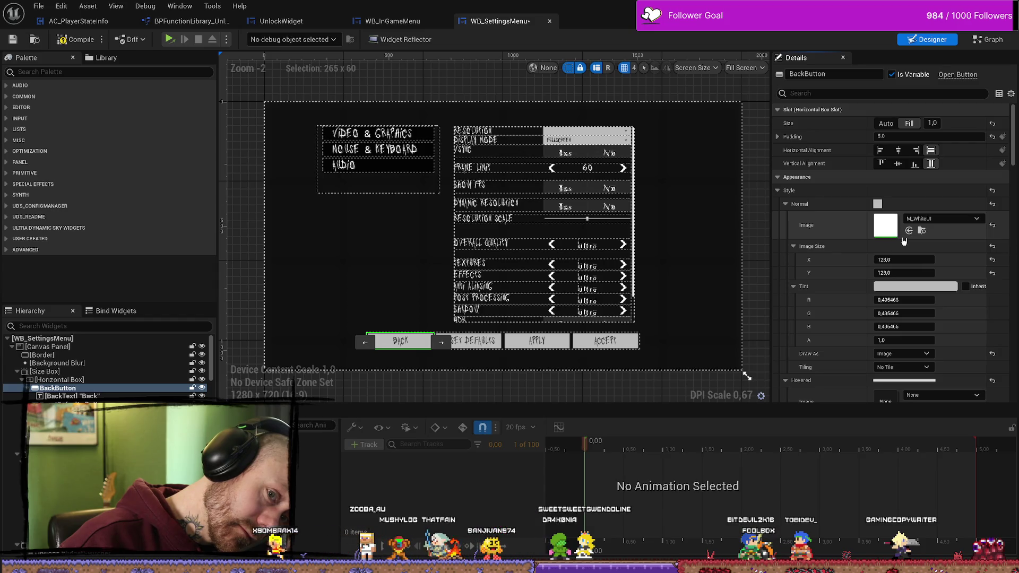
{"action": "scroll", "coordinate": [453, 362], "scroll_direction": "up", "scroll_amount": 1}
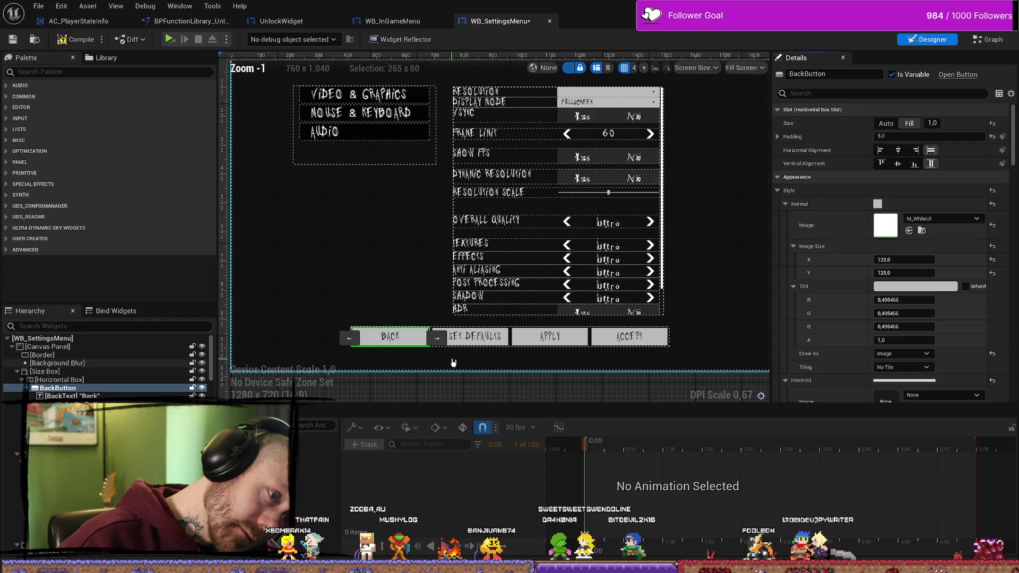
{"action": "scroll", "coordinate": [939, 318], "scroll_direction": "down", "scroll_amount": 3}
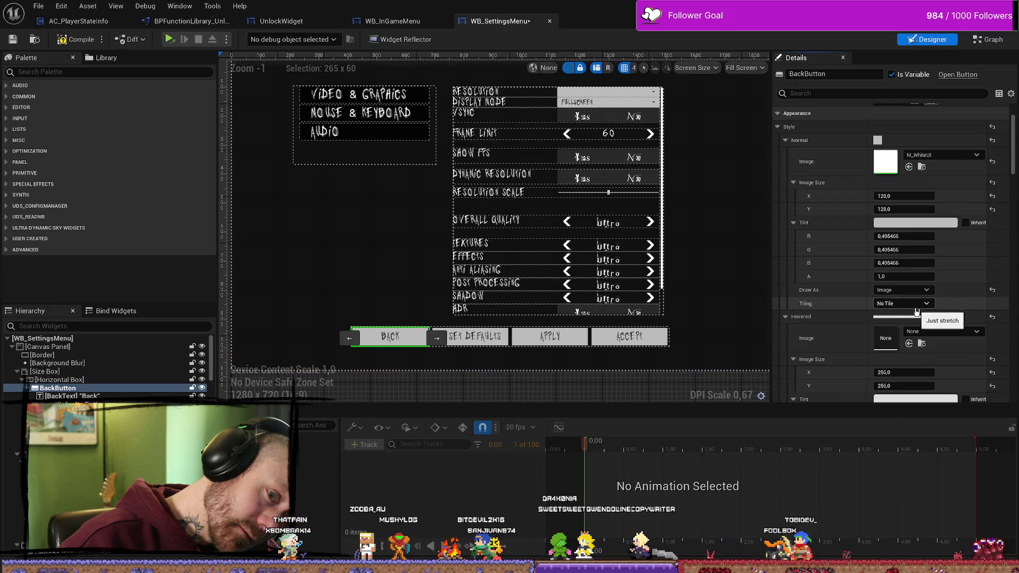
{"action": "scroll", "coordinate": [940, 326], "scroll_direction": "down", "scroll_amount": 10}
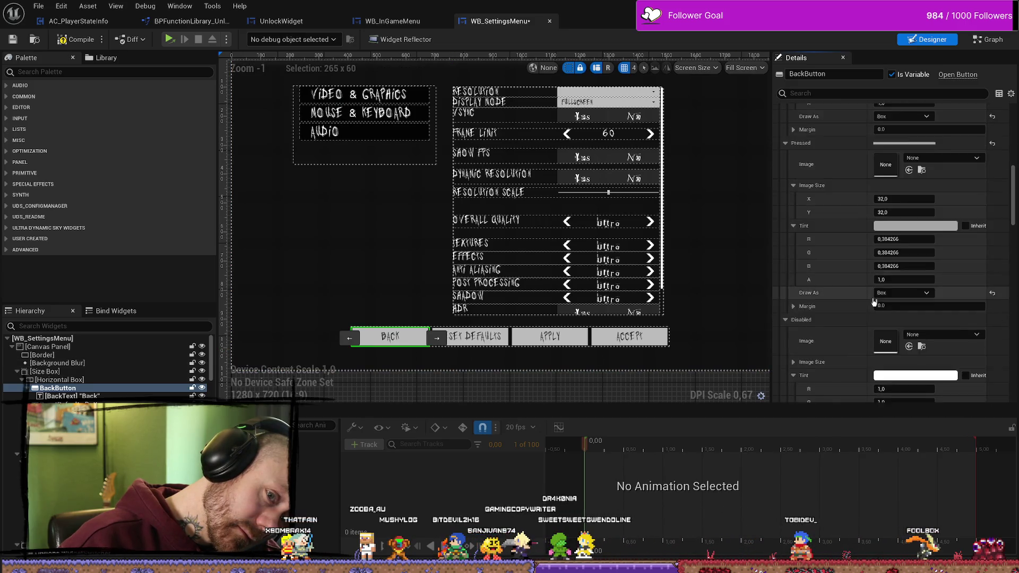
{"action": "scroll", "coordinate": [885, 312], "scroll_direction": "down", "scroll_amount": 15}
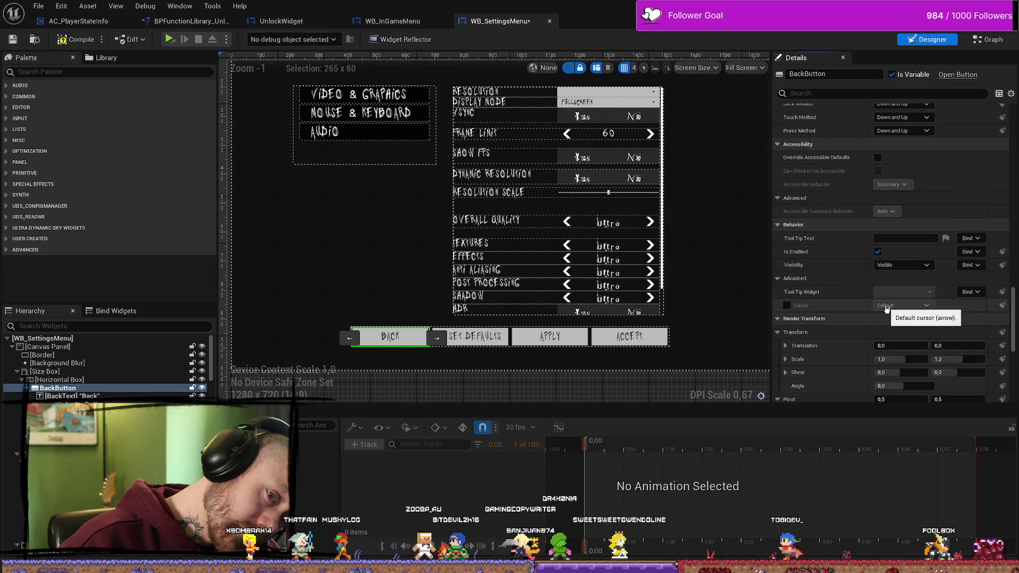
{"action": "scroll", "coordinate": [893, 295], "scroll_direction": "down", "scroll_amount": 5}
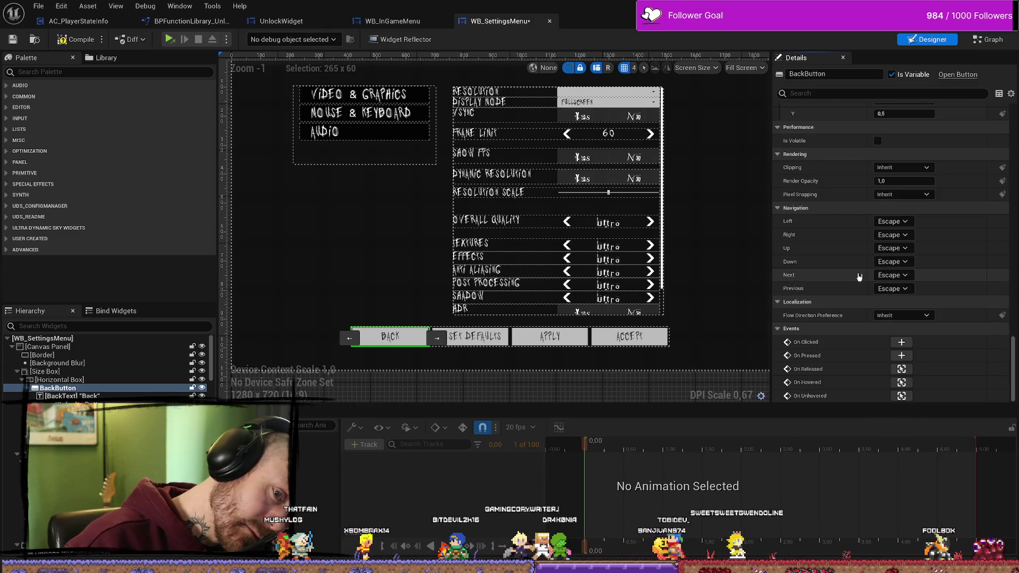
{"action": "scroll", "coordinate": [885, 241], "scroll_direction": "up", "scroll_amount": 10}
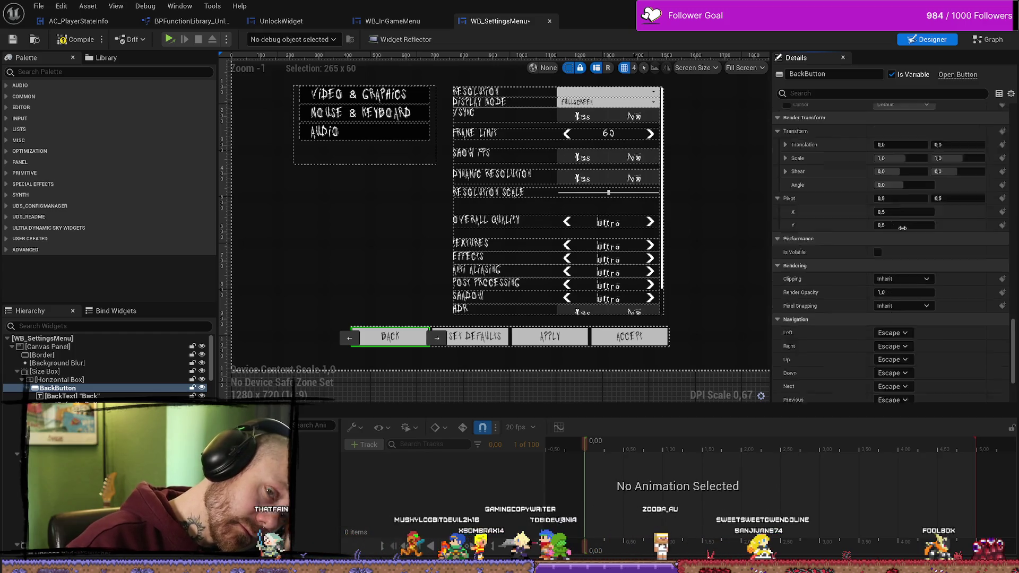
{"action": "scroll", "coordinate": [885, 242], "scroll_direction": "up", "scroll_amount": 10}
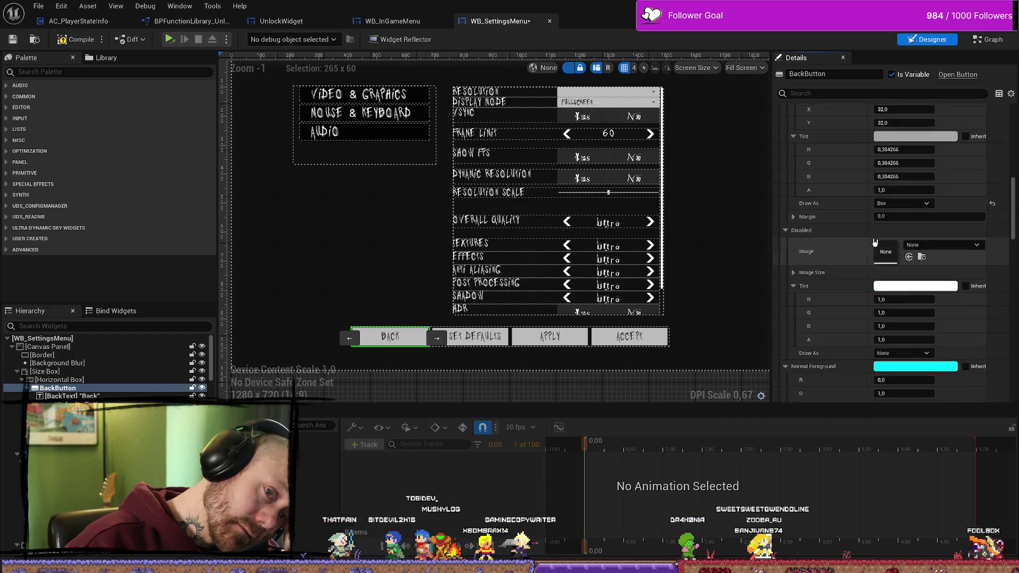
{"action": "scroll", "coordinate": [862, 262], "scroll_direction": "up", "scroll_amount": 2}
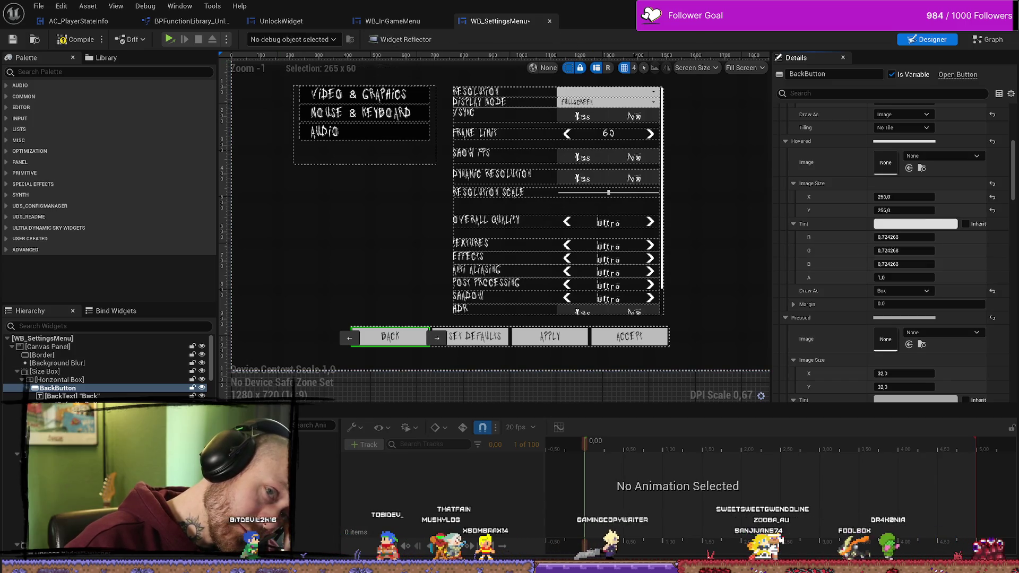
{"action": "left_click", "coordinate": [227, 40]}
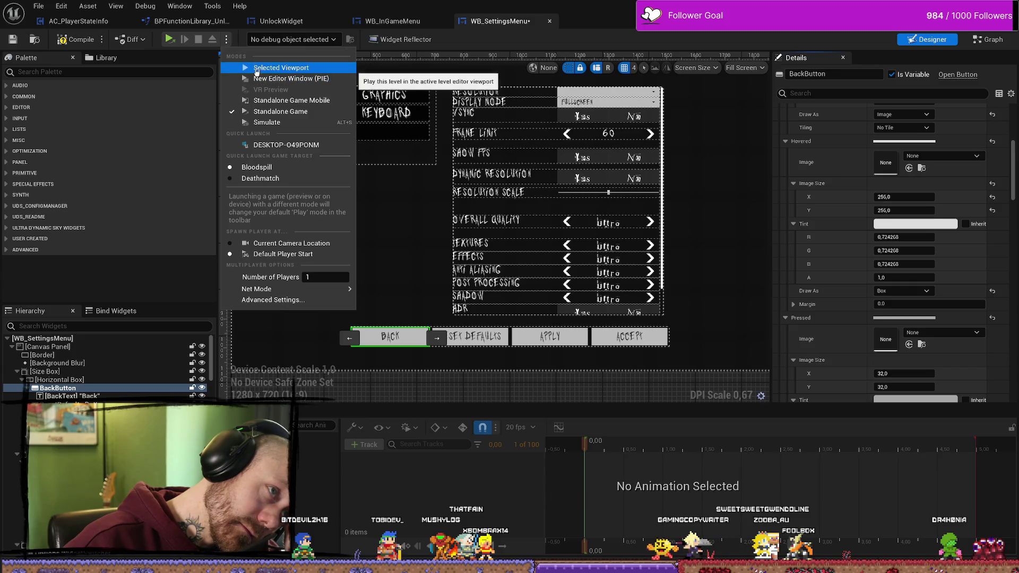
Step: Play and stop the level, then browse the Content Drawer to Content/FPS/Blueprints
{"action": "left_click", "coordinate": [284, 69]}
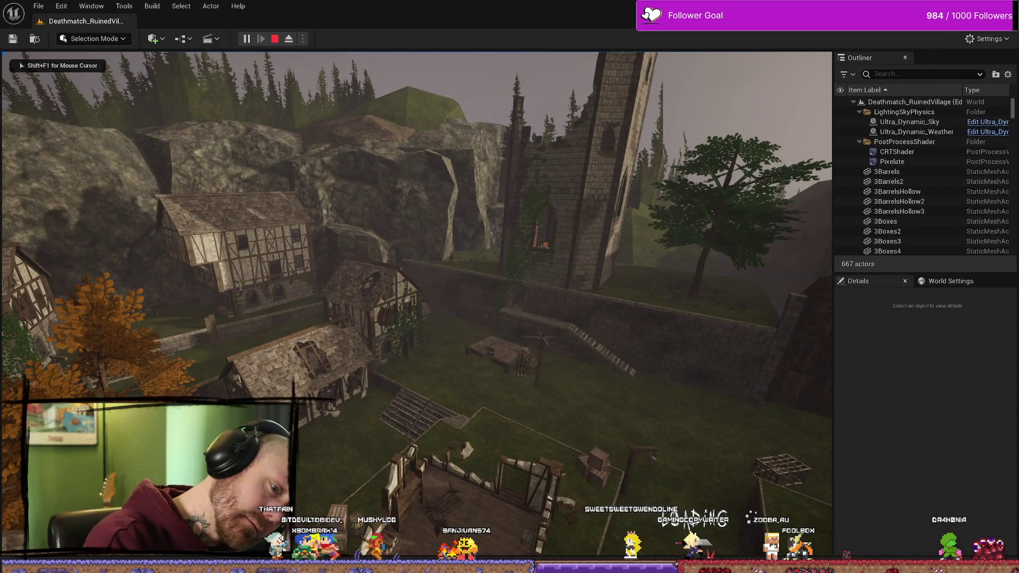
{"action": "key", "text": "Escape"}
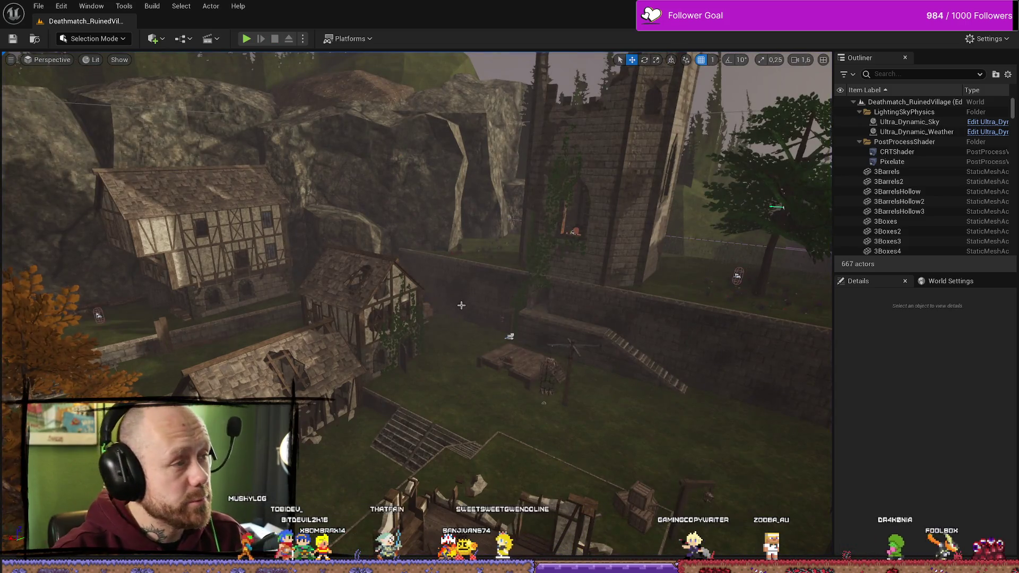
{"action": "key", "text": "ctrl+space"}
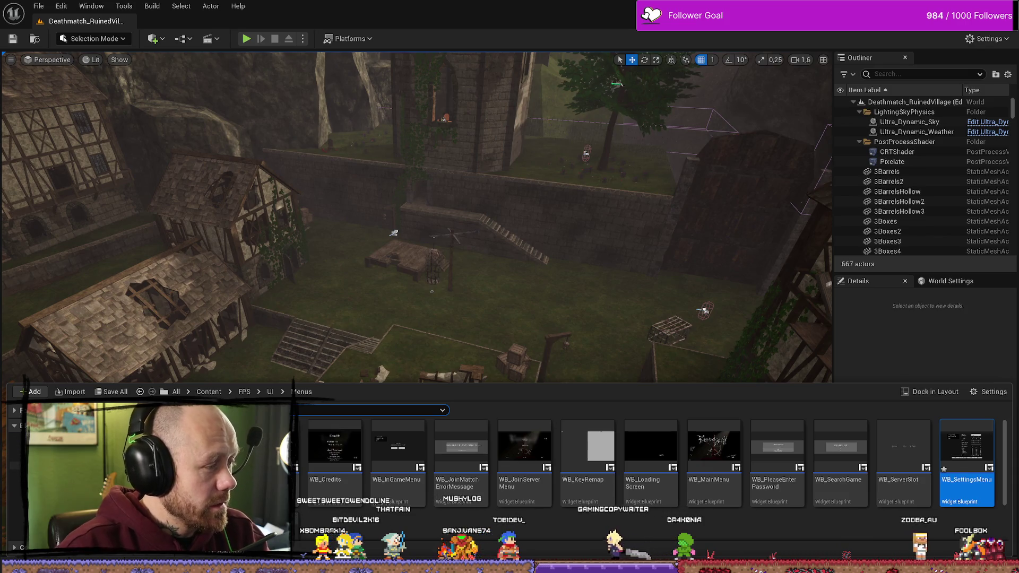
{"action": "key", "text": "BackSpace"}
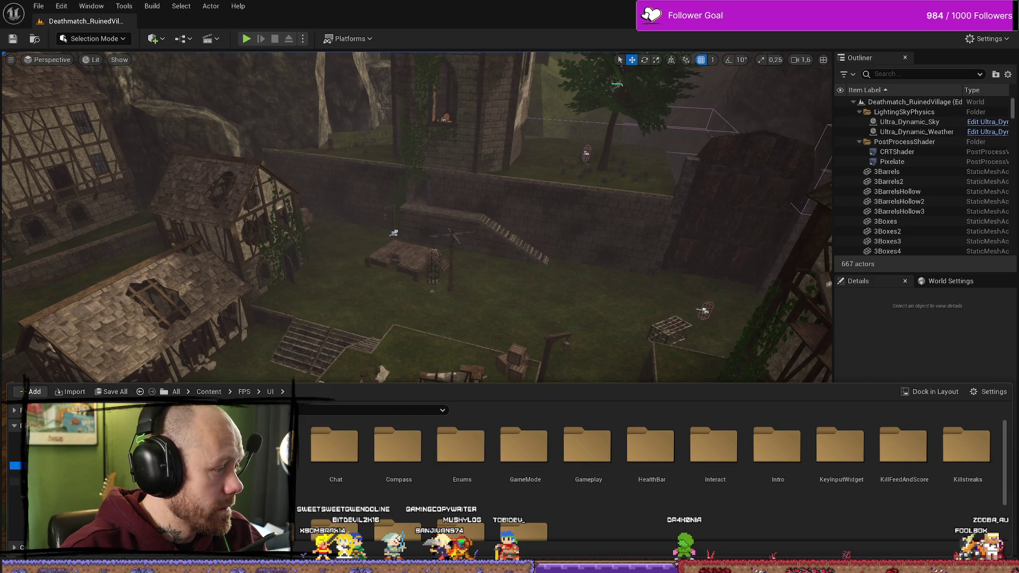
{"action": "key", "text": "BackSpace"}
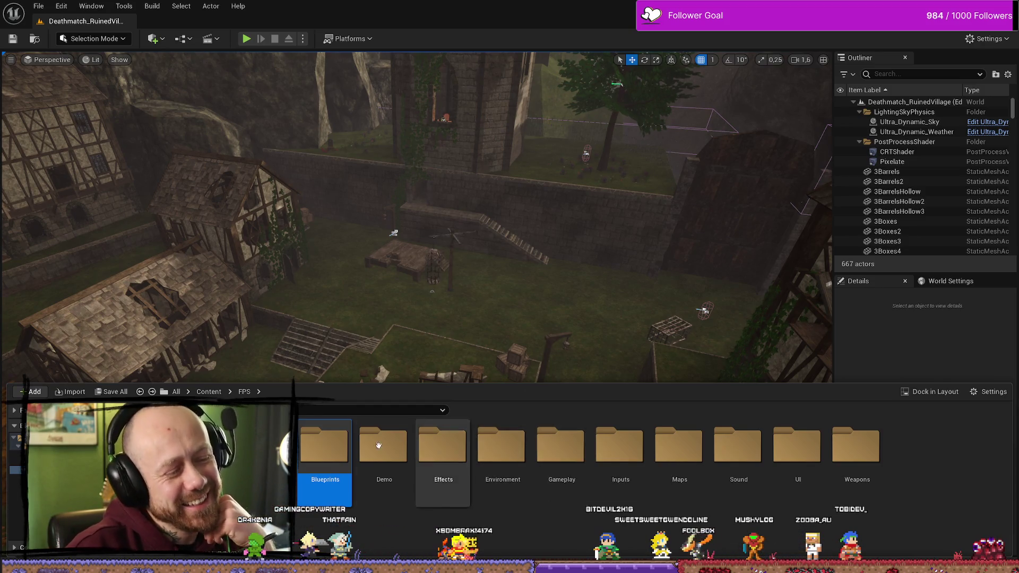
{"action": "double_click", "coordinate": [323, 446]}
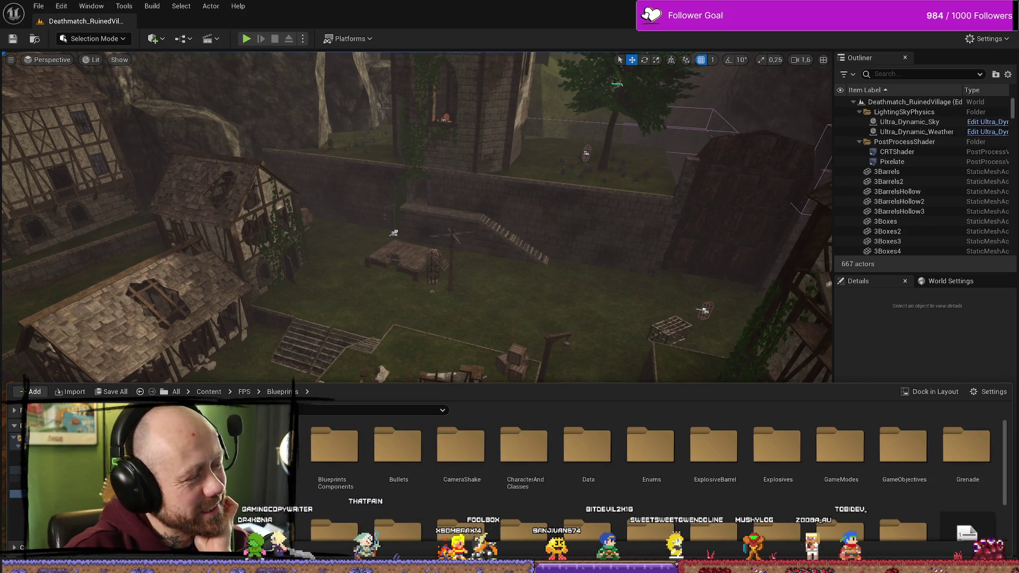
Step: Open the MainMenu level from Maps > Menus, answer the save prompt, and play it
{"action": "key", "text": "alt+Left"}
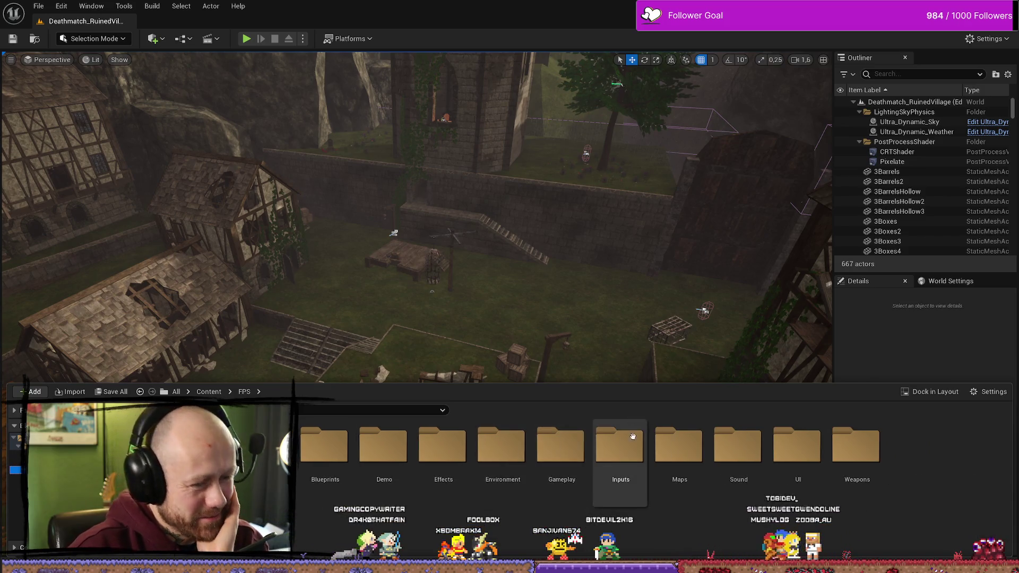
{"action": "double_click", "coordinate": [670, 434]}
{"action": "double_click", "coordinate": [321, 436]}
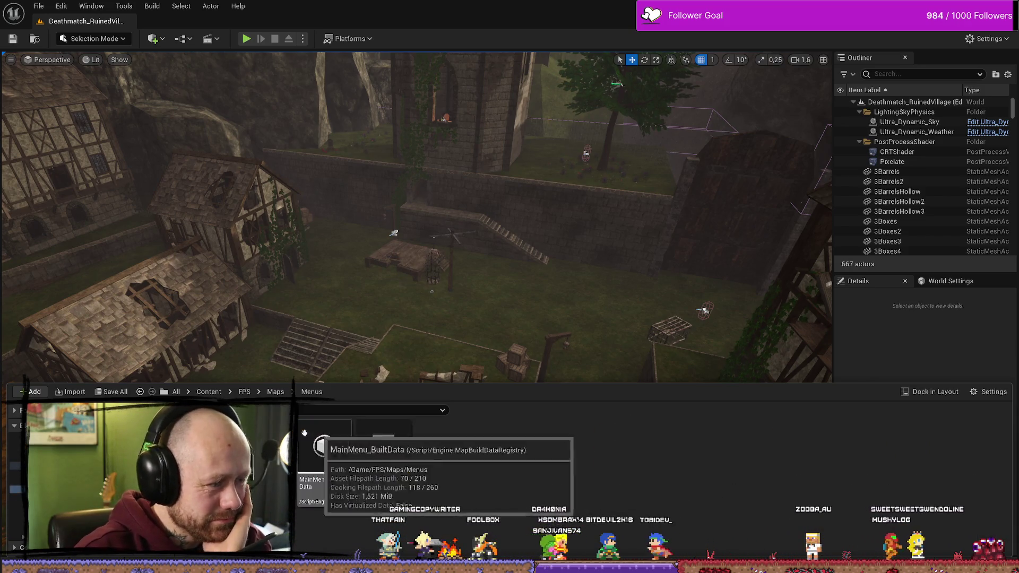
{"action": "double_click", "coordinate": [324, 443]}
{"action": "left_click", "coordinate": [530, 402]}
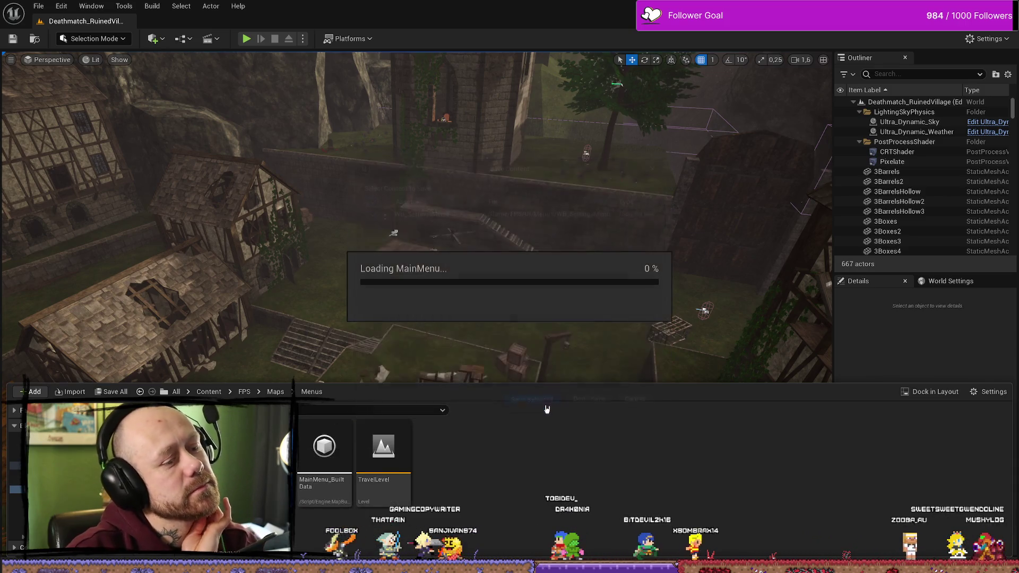
{"action": "left_click", "coordinate": [247, 38]}
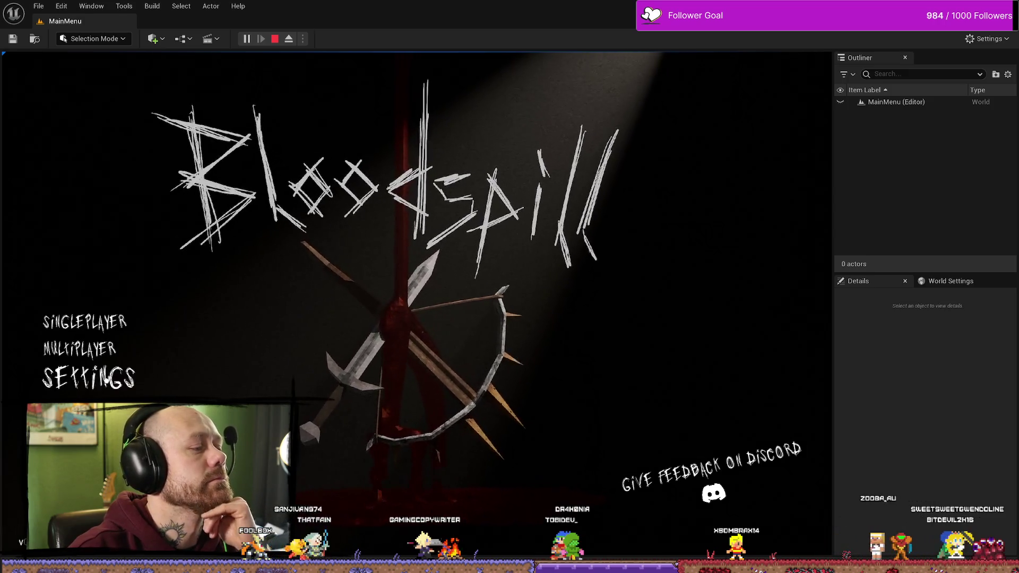
Step: In play mode, open Settings, cycle through Audio, Mouse & Keyboard and Video & Graphics panels, then return and stop
{"action": "left_click", "coordinate": [165, 378]}
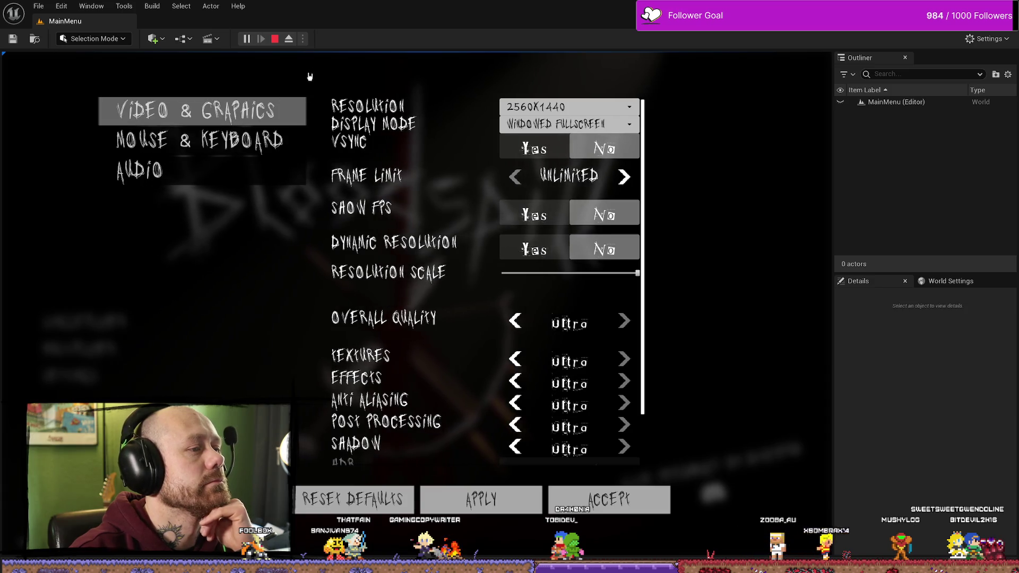
{"action": "left_click", "coordinate": [254, 173]}
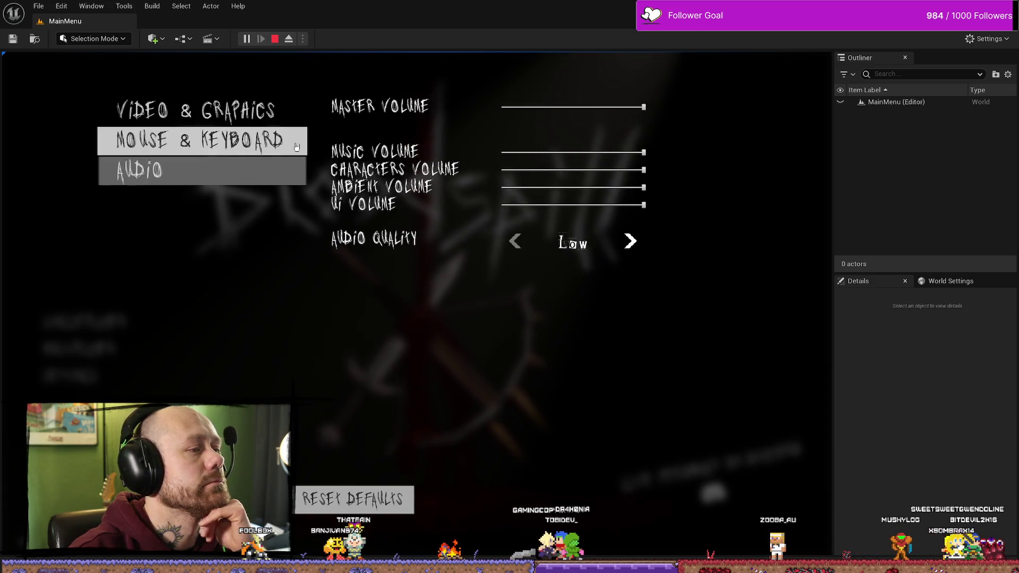
{"action": "left_click", "coordinate": [297, 147]}
{"action": "key", "text": "e"}
{"action": "key", "text": "e"}
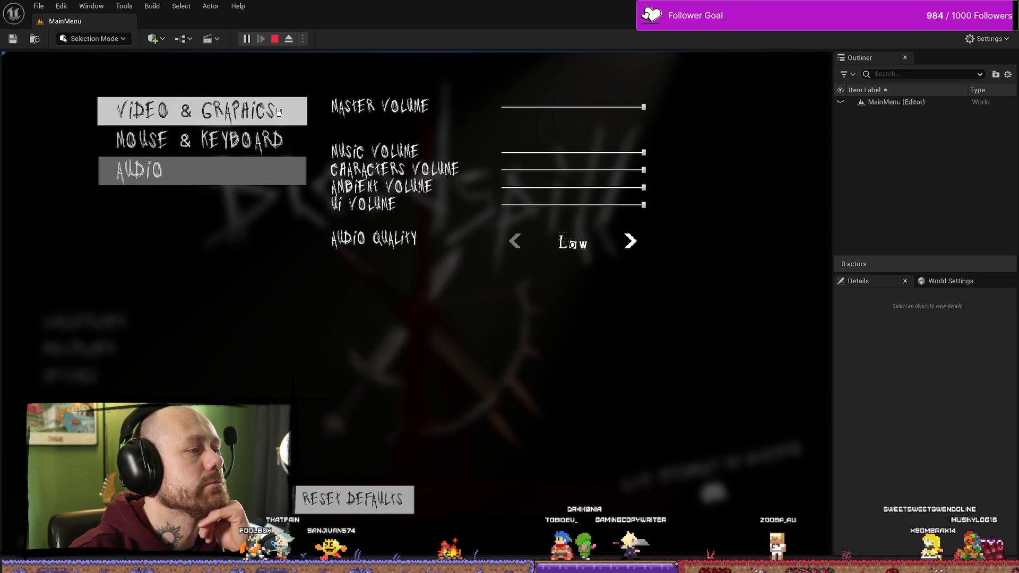
{"action": "key", "text": "e"}
{"action": "key", "text": "e"}
{"action": "key", "text": "e"}
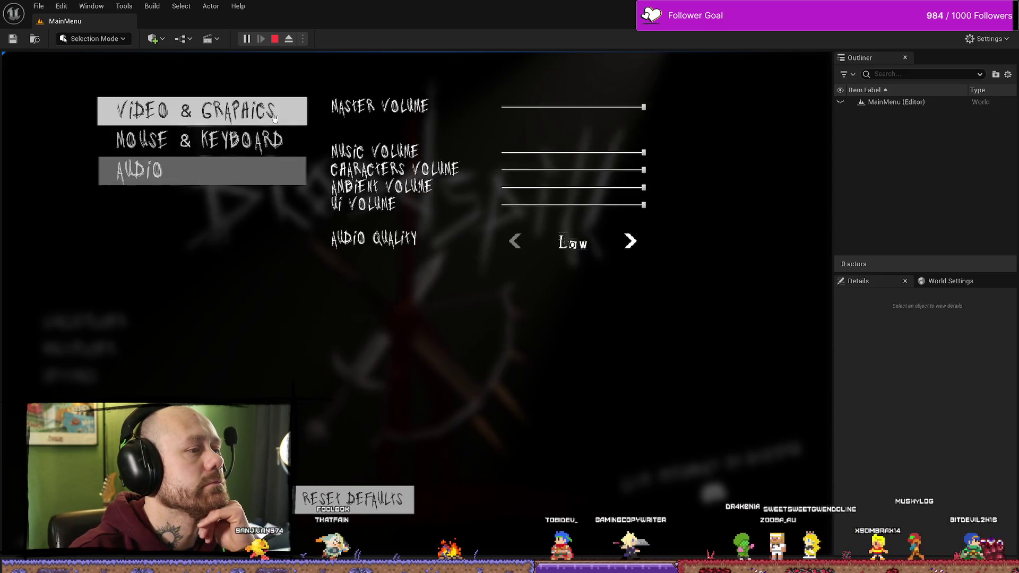
{"action": "left_click", "coordinate": [188, 178]}
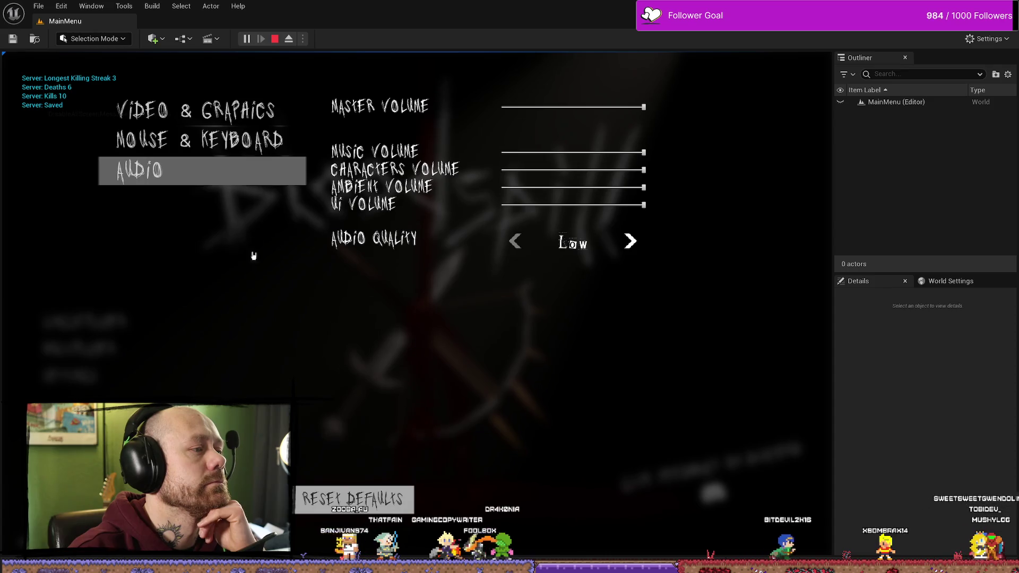
{"action": "left_click", "coordinate": [269, 145]}
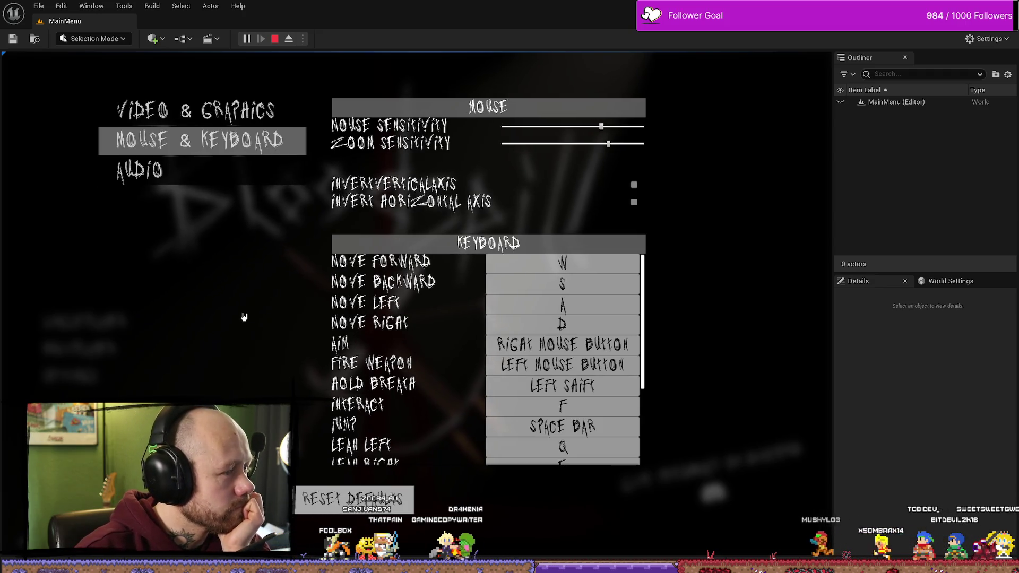
{"action": "left_click", "coordinate": [197, 111]}
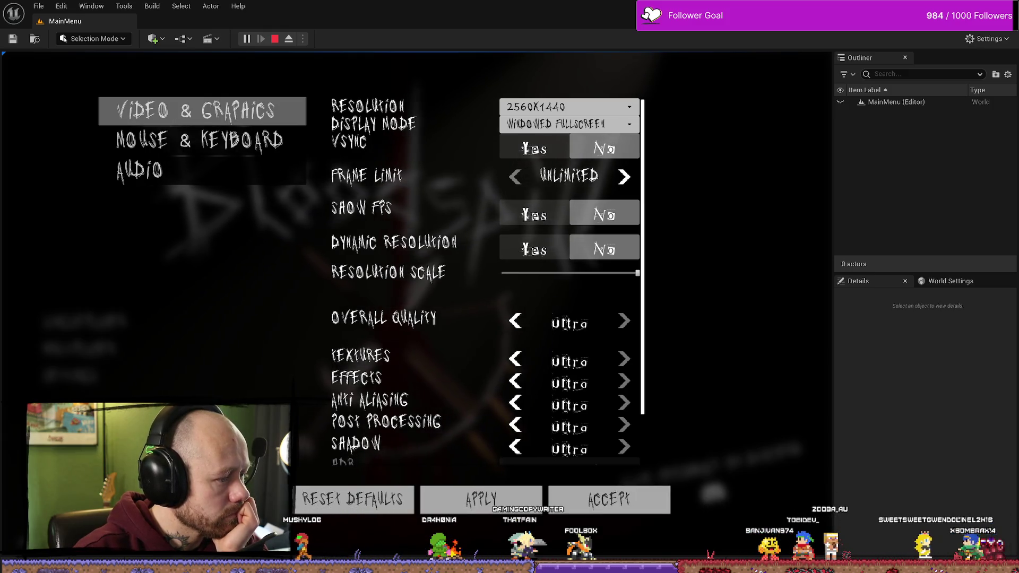
{"action": "left_click", "coordinate": [608, 499]}
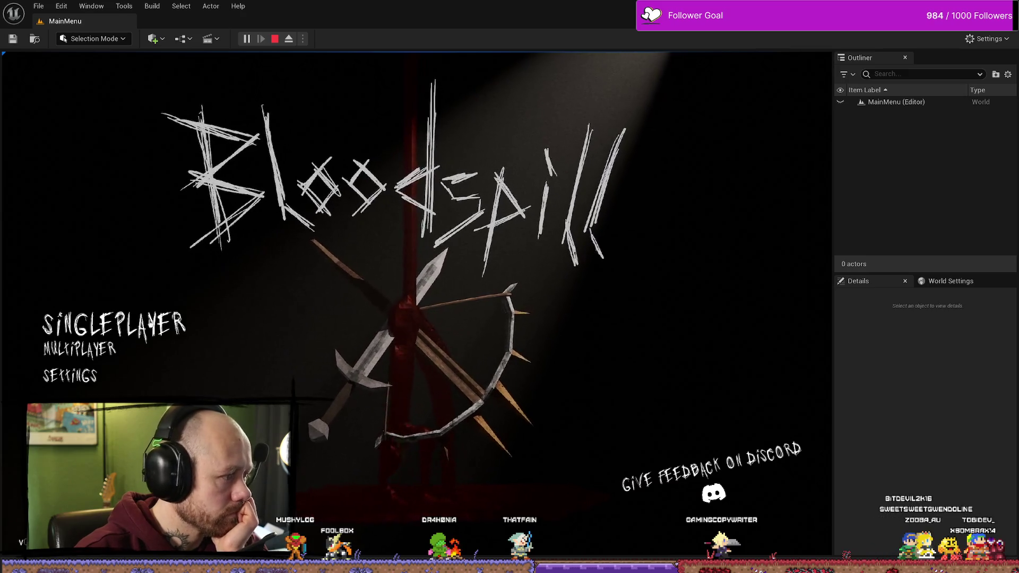
{"action": "left_click", "coordinate": [276, 39]}
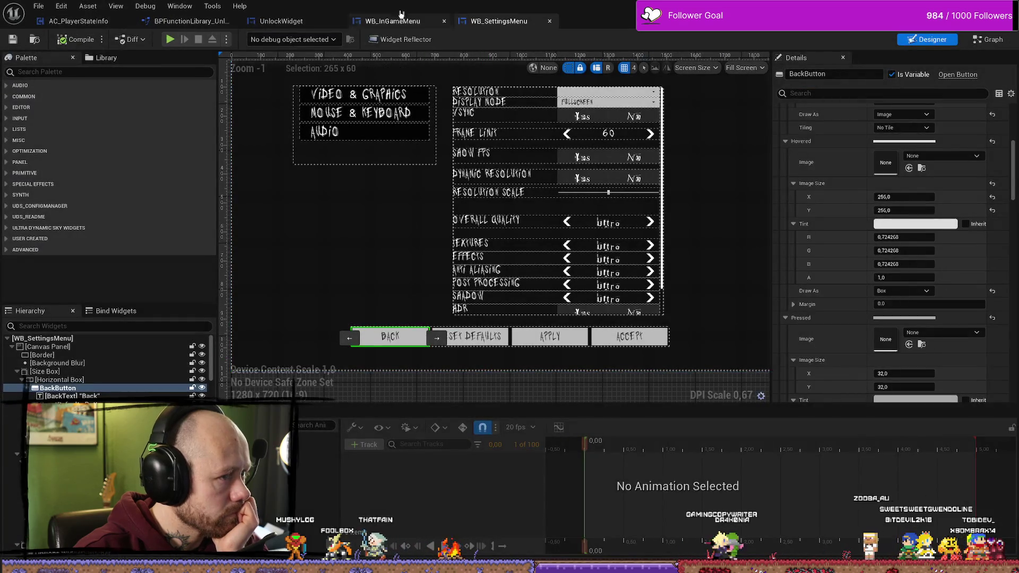
Step: Select the Leave Match dialog's YES button in WB_InGameMenu
{"action": "left_click", "coordinate": [392, 21]}
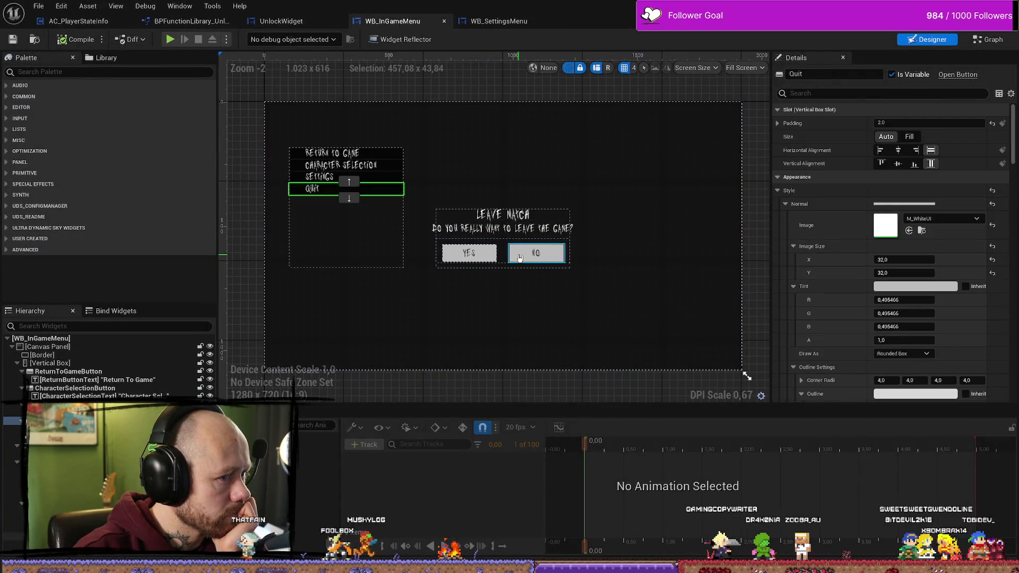
{"action": "left_click", "coordinate": [520, 258]}
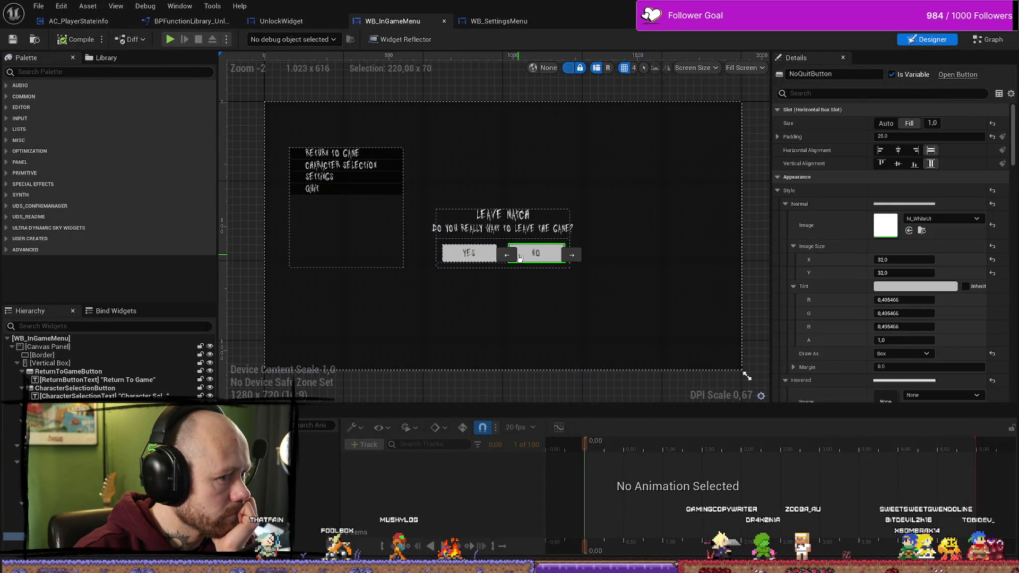
{"action": "left_click", "coordinate": [484, 258]}
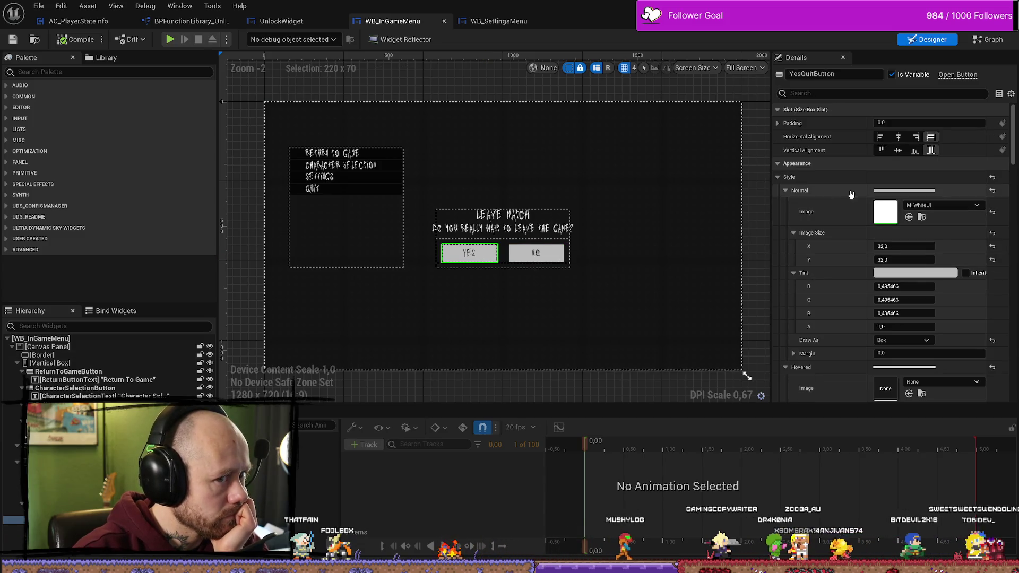
Step: Set the YES button's Normal style image to M_Wood01, then clear it back to None
{"action": "left_click", "coordinate": [942, 205]}
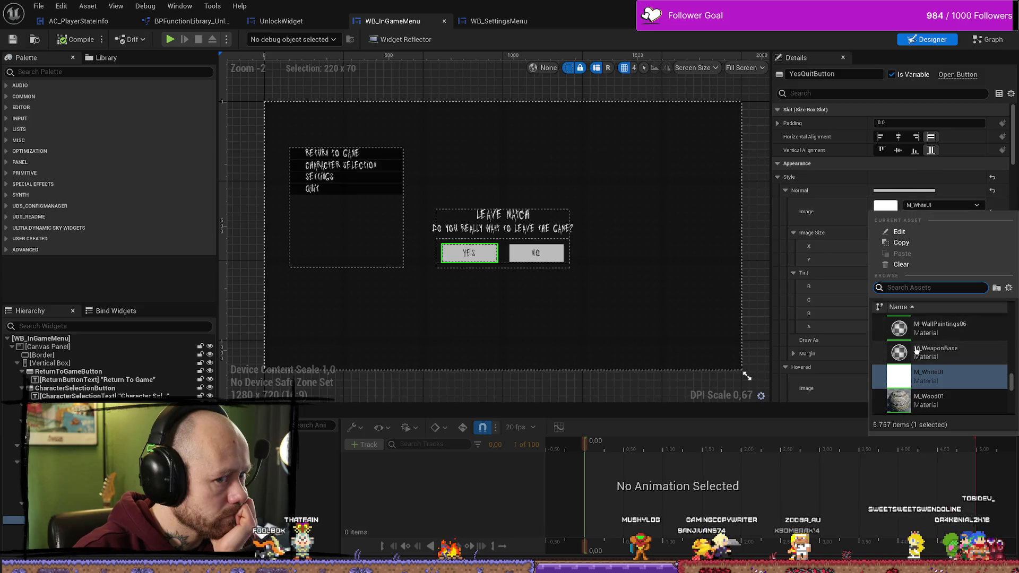
{"action": "left_click", "coordinate": [935, 399]}
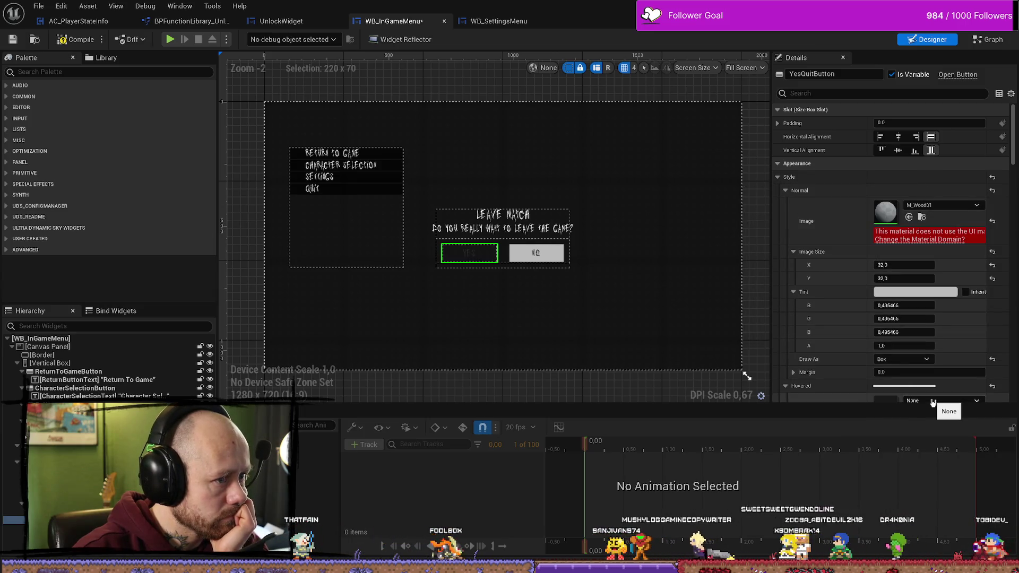
{"action": "left_click", "coordinate": [992, 222]}
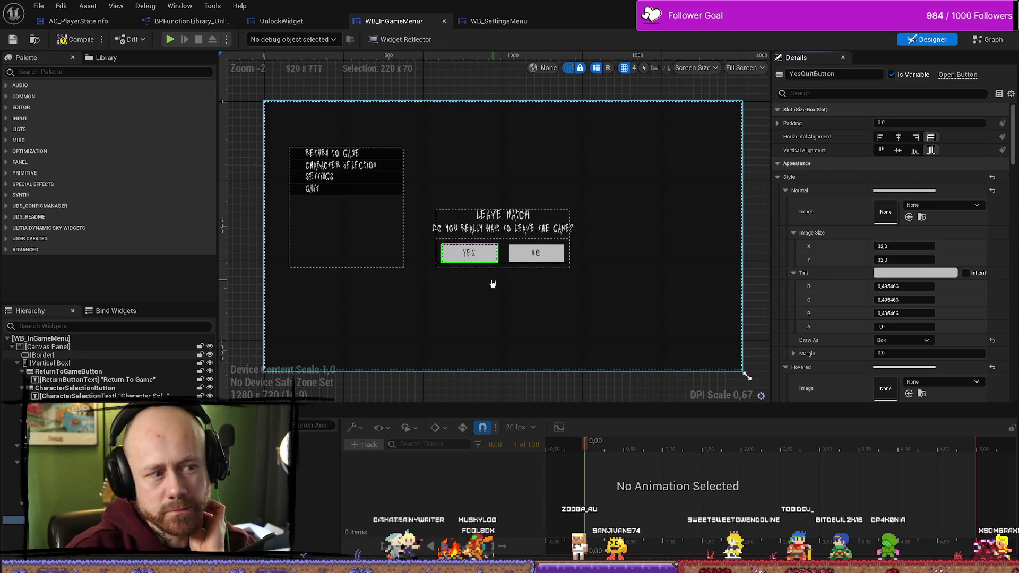
{"action": "scroll", "coordinate": [492, 284], "scroll_direction": "up", "scroll_amount": 3}
{"action": "scroll", "coordinate": [485, 271], "scroll_direction": "down", "scroll_amount": 2}
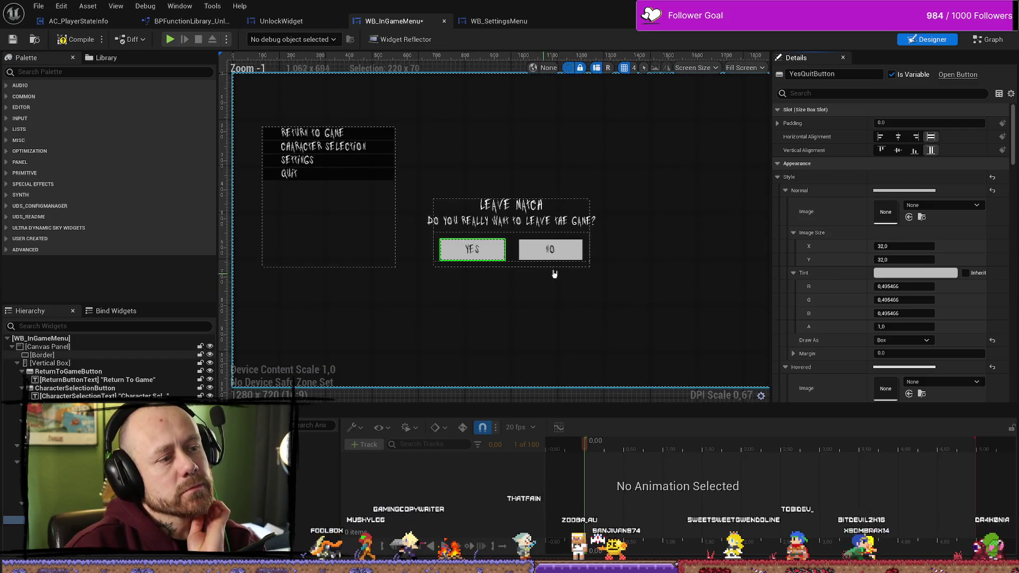